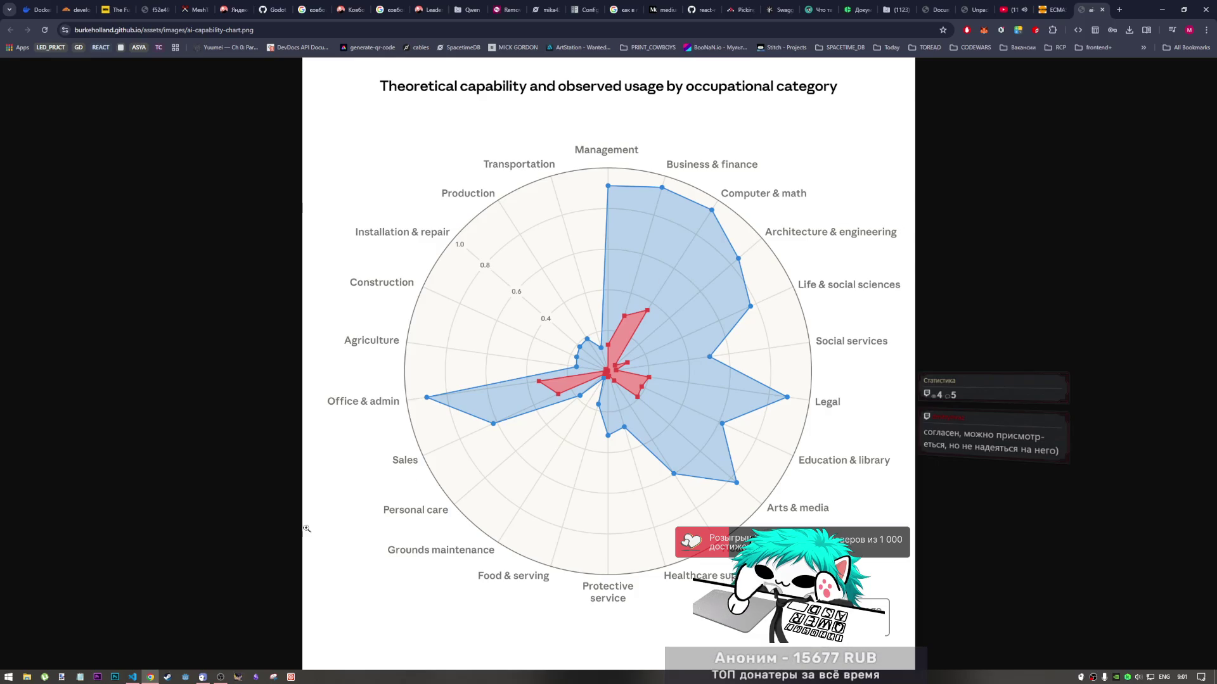
Switch from the Chrome radar chart page to Photoshop using its taskbar icon
click(114, 678)
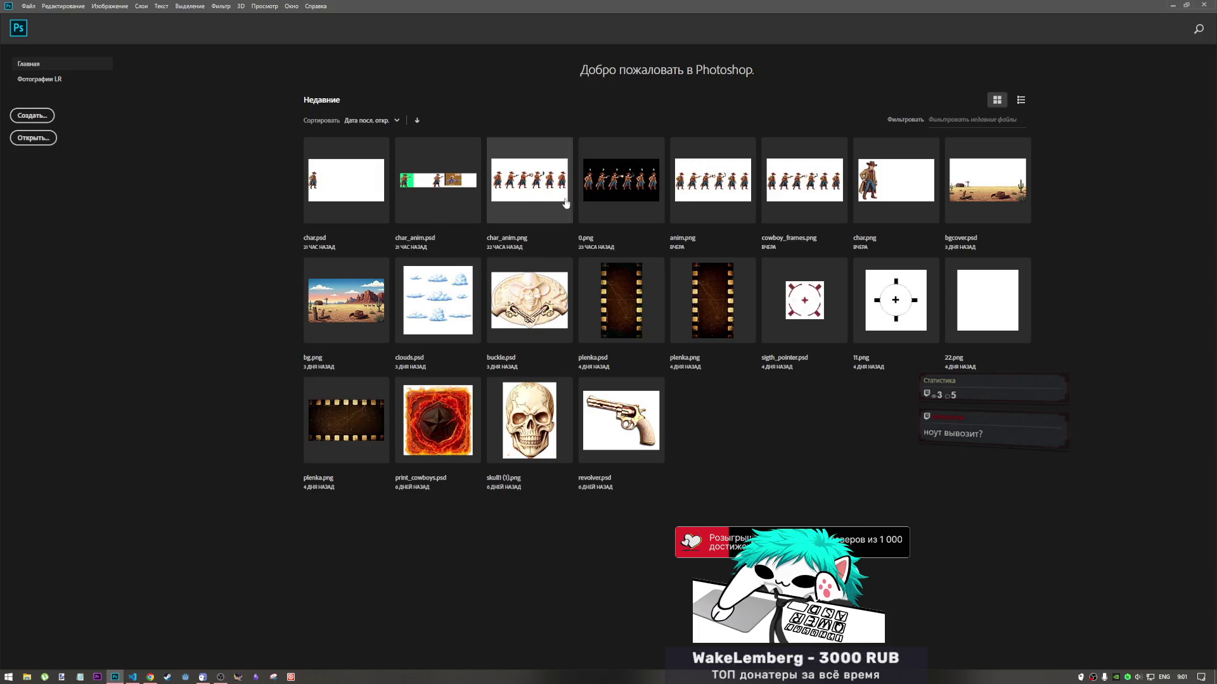
Open 0.png from the recent files, accepting it without a colour profile
click(634, 197)
click(383, 179)
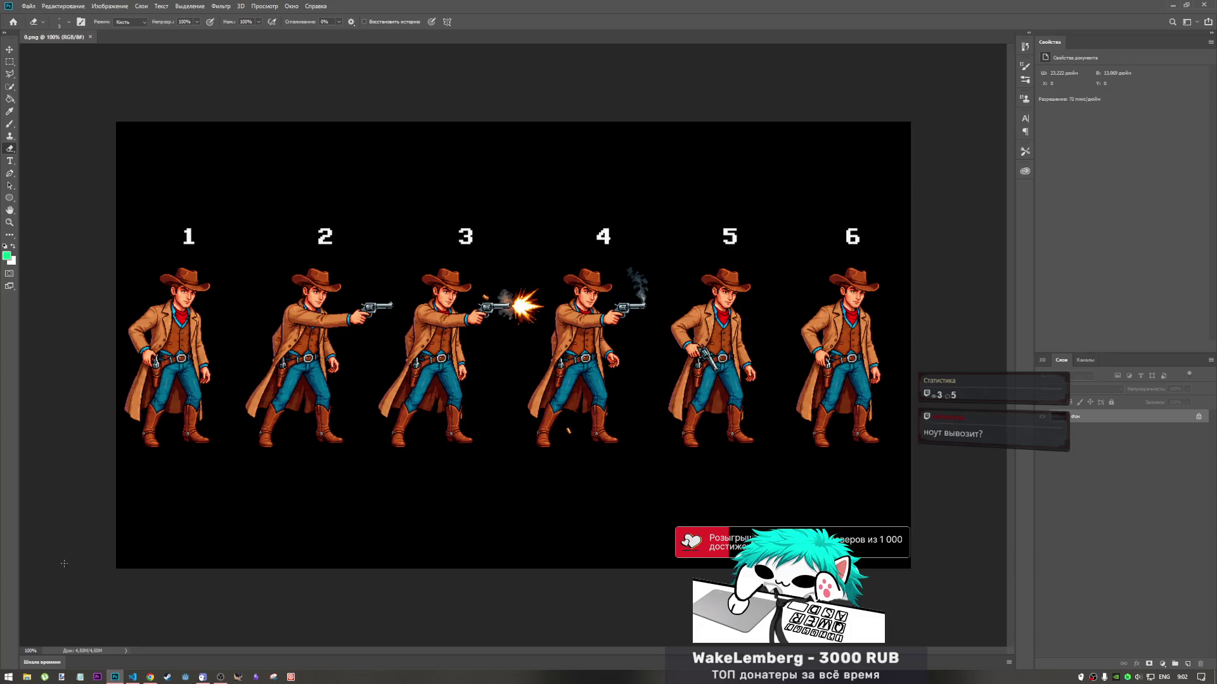
Open char_anim.psd through Файл > Открыть, leaving its embedded profile unmanaged
click(28, 6)
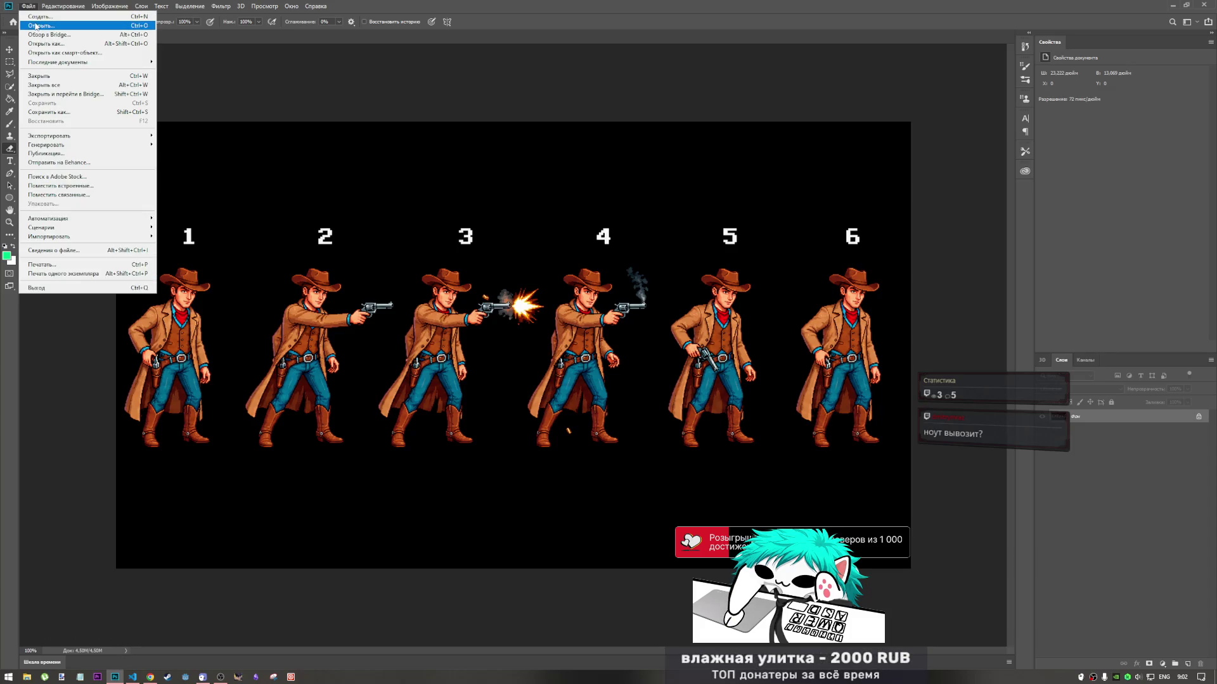
click(36, 26)
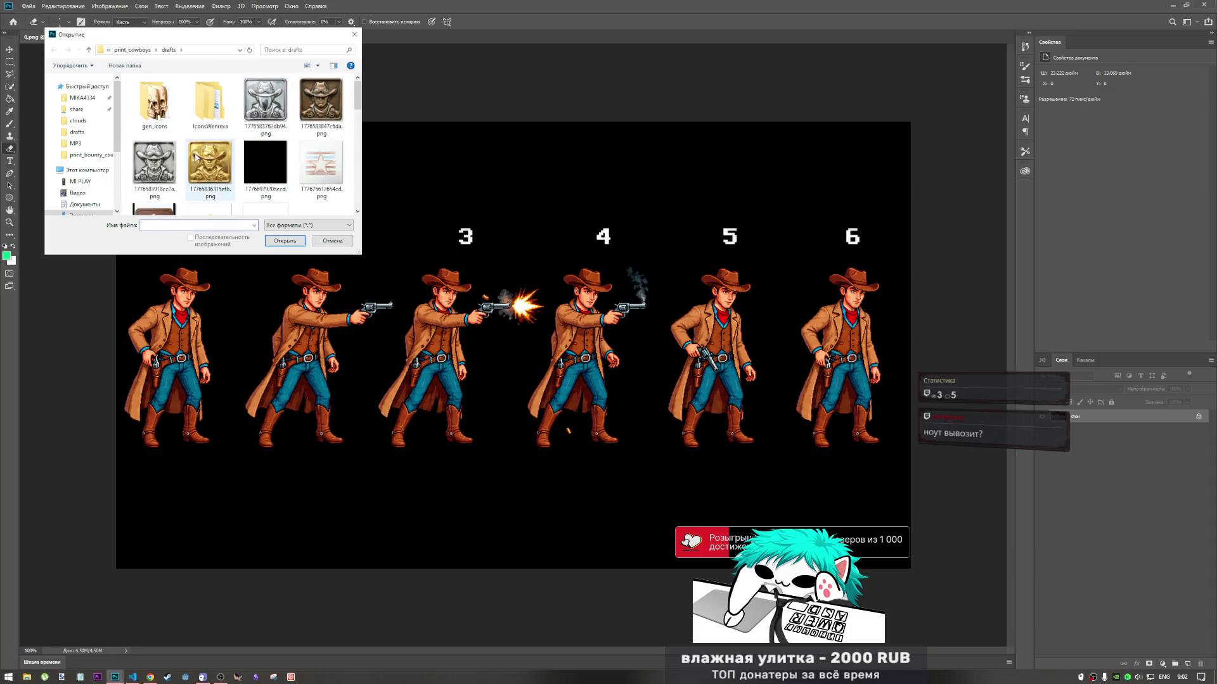
scroll(199, 167, down, 1)
scroll(200, 167, up, 3)
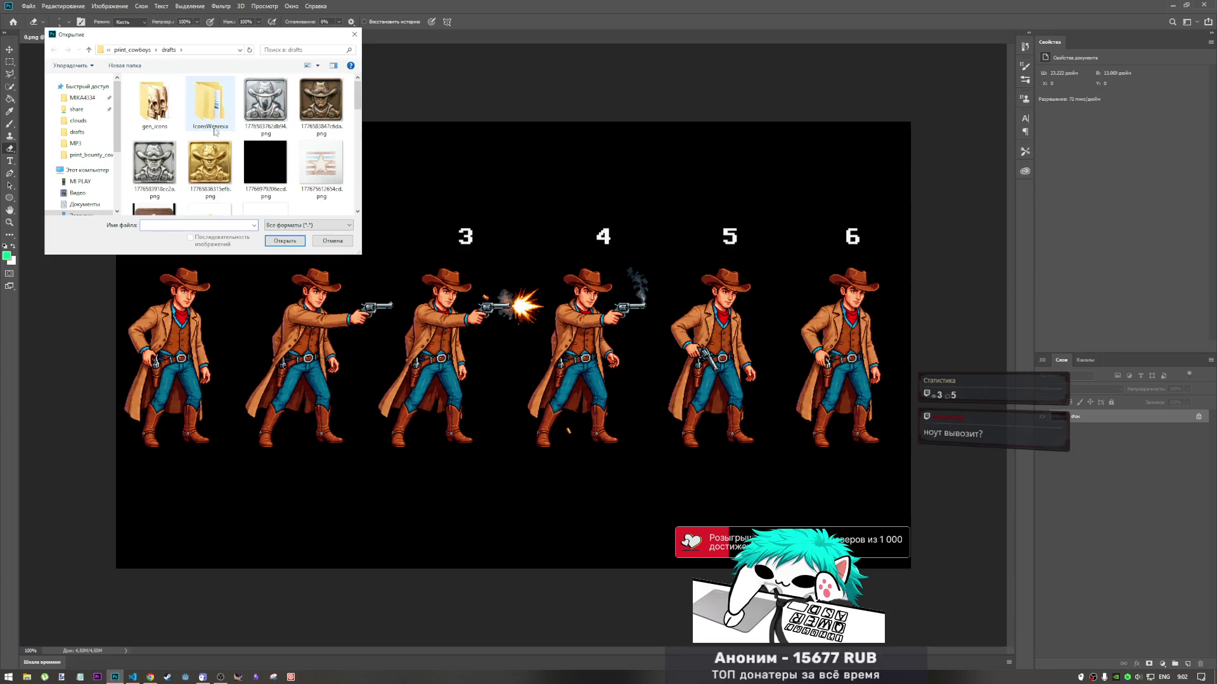
scroll(215, 131, down, 5)
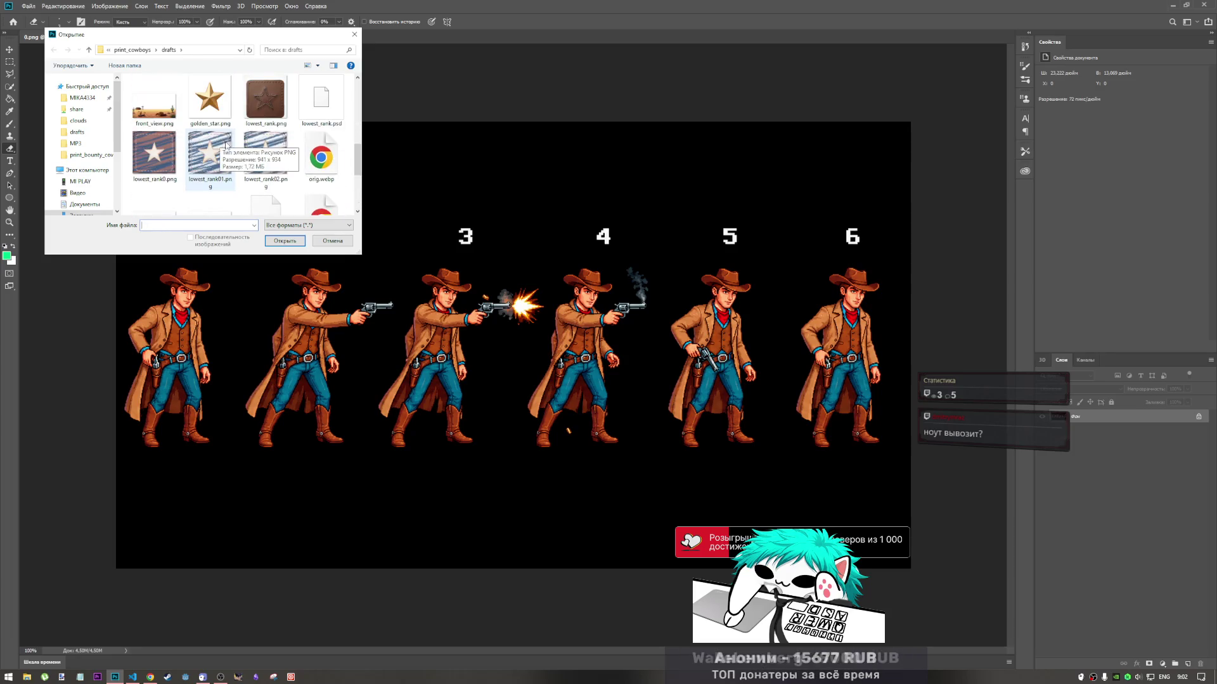
scroll(227, 145, up, 2)
click(166, 100)
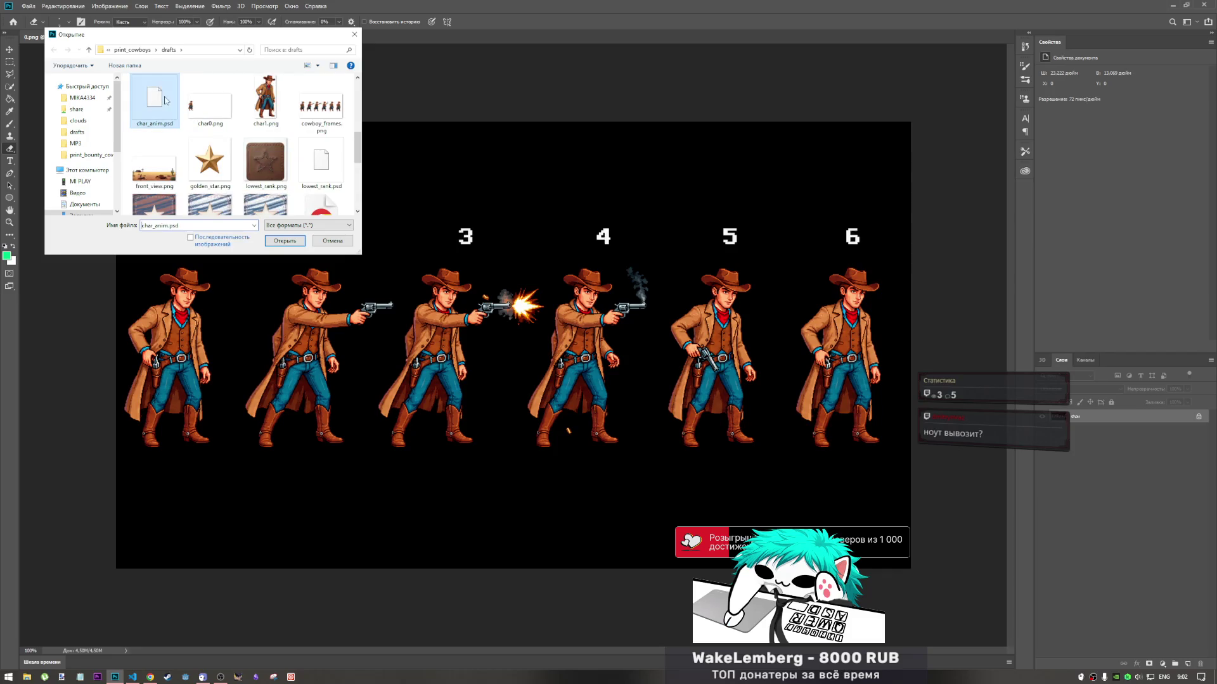
click(284, 241)
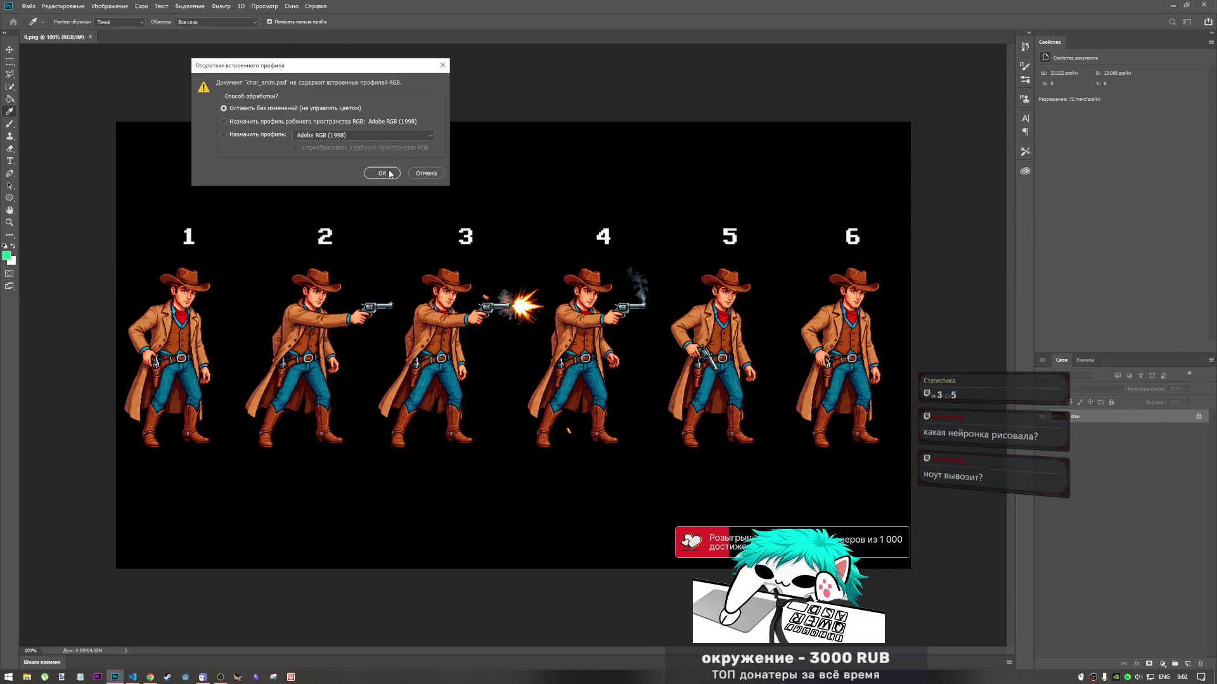
click(390, 175)
key(e)
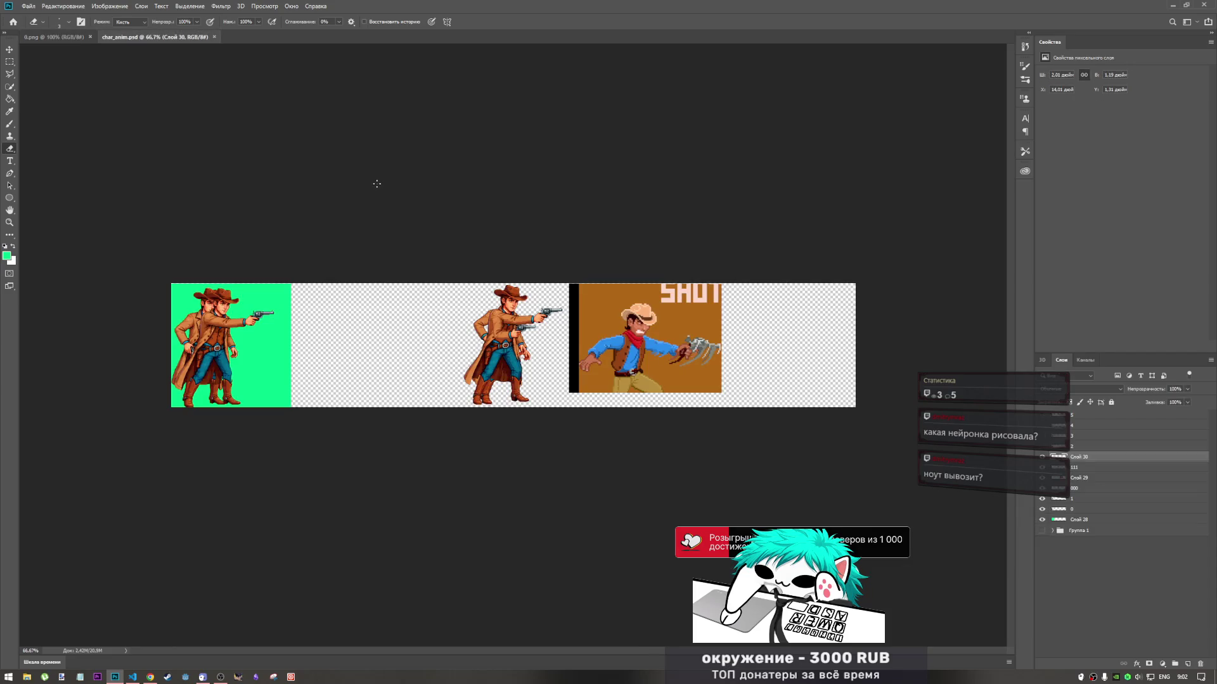
Hide the SHOT and second-gun overlays and compare the layer 0 holstering and layer 1 shooting frames
click(1041, 459)
click(1043, 477)
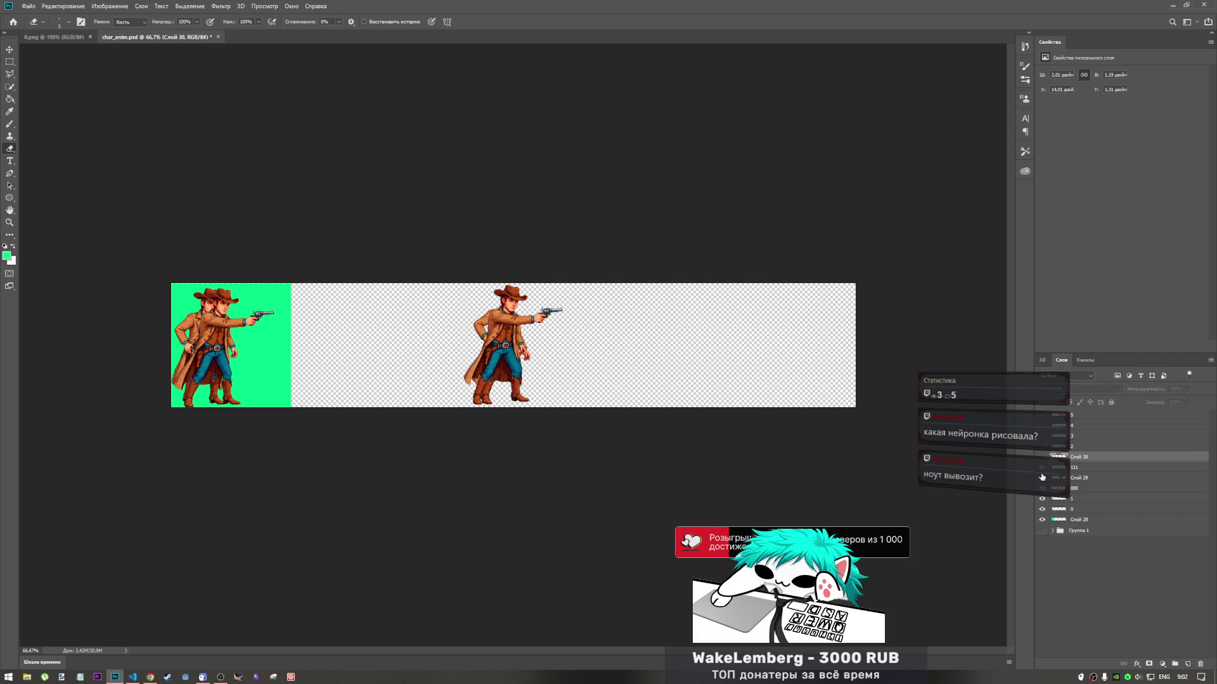
click(1043, 473)
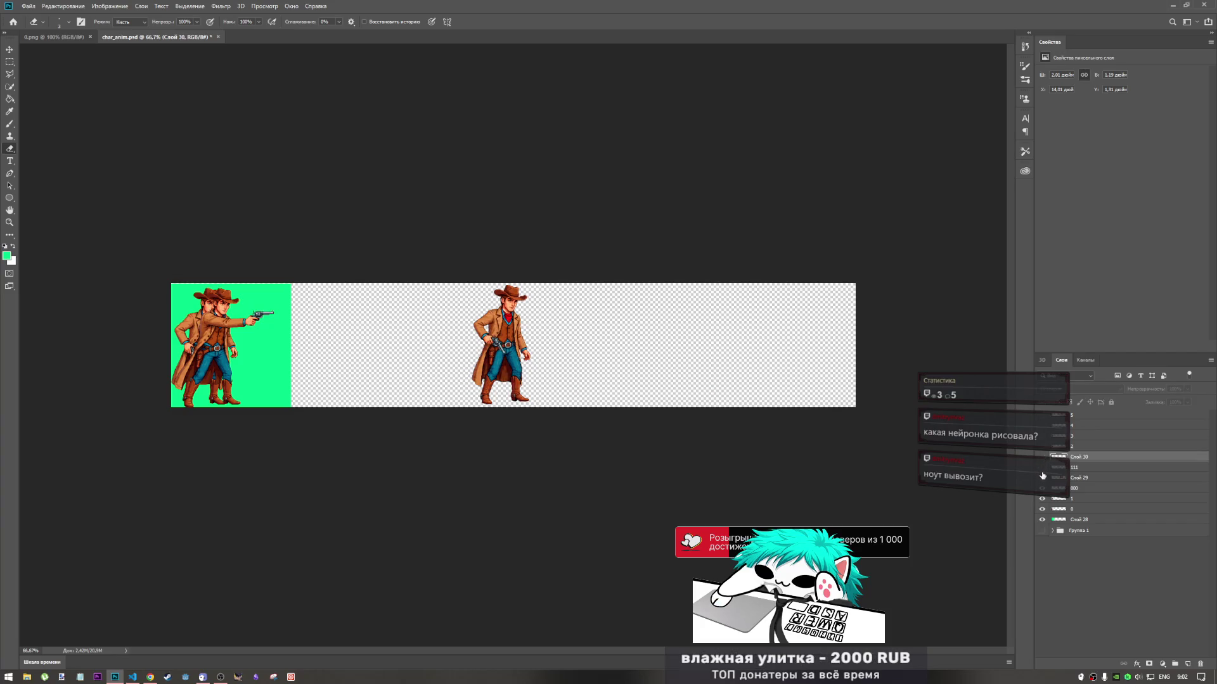
click(1041, 488)
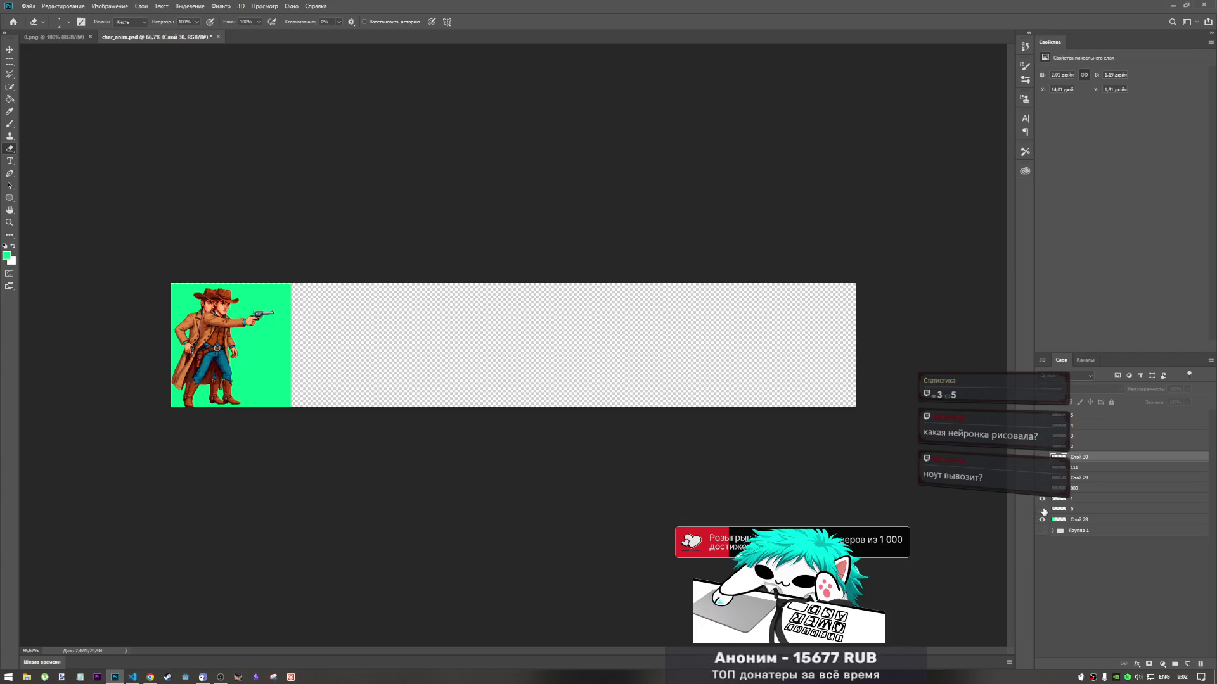
click(1042, 509)
click(1041, 499)
click(1042, 510)
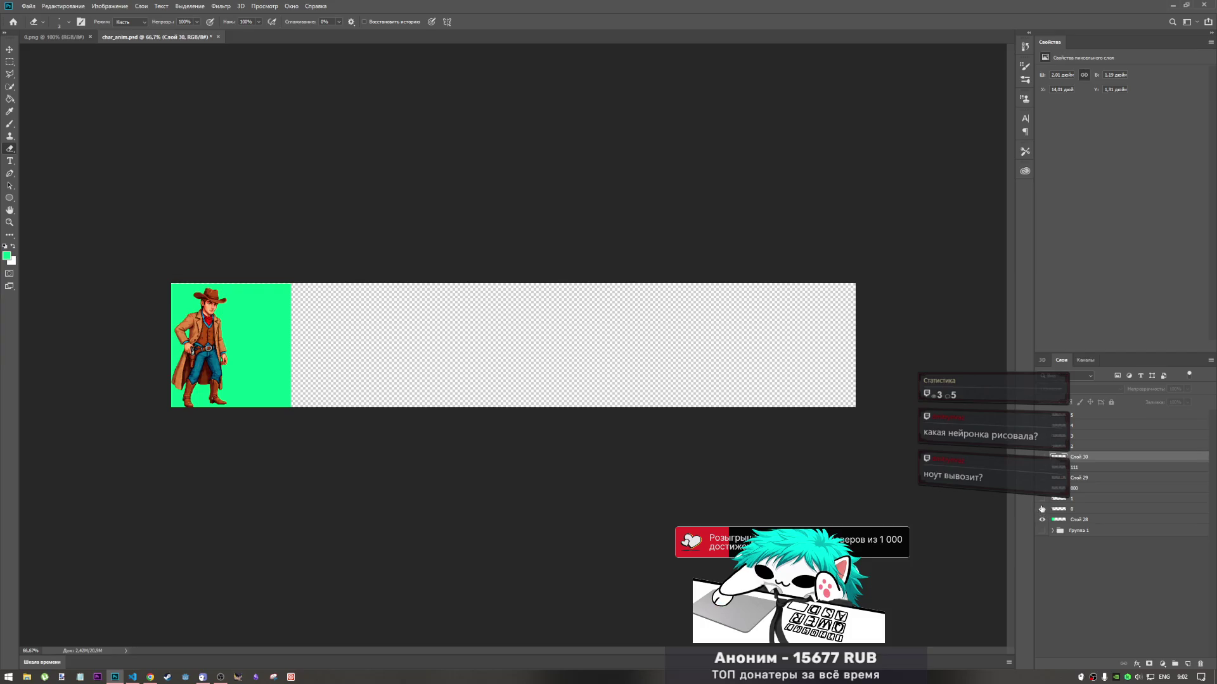
click(1041, 500)
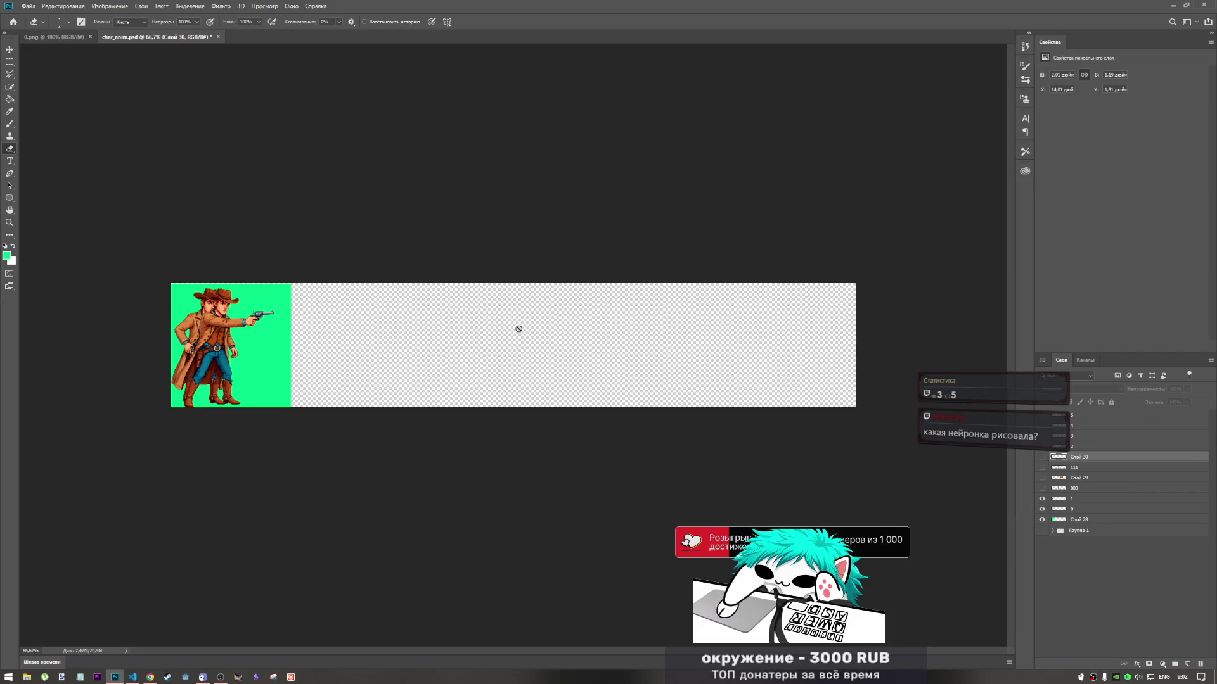
Show the muzzle-flash and smoking-gun frames, then step back to the plain revolver frame
click(1043, 447)
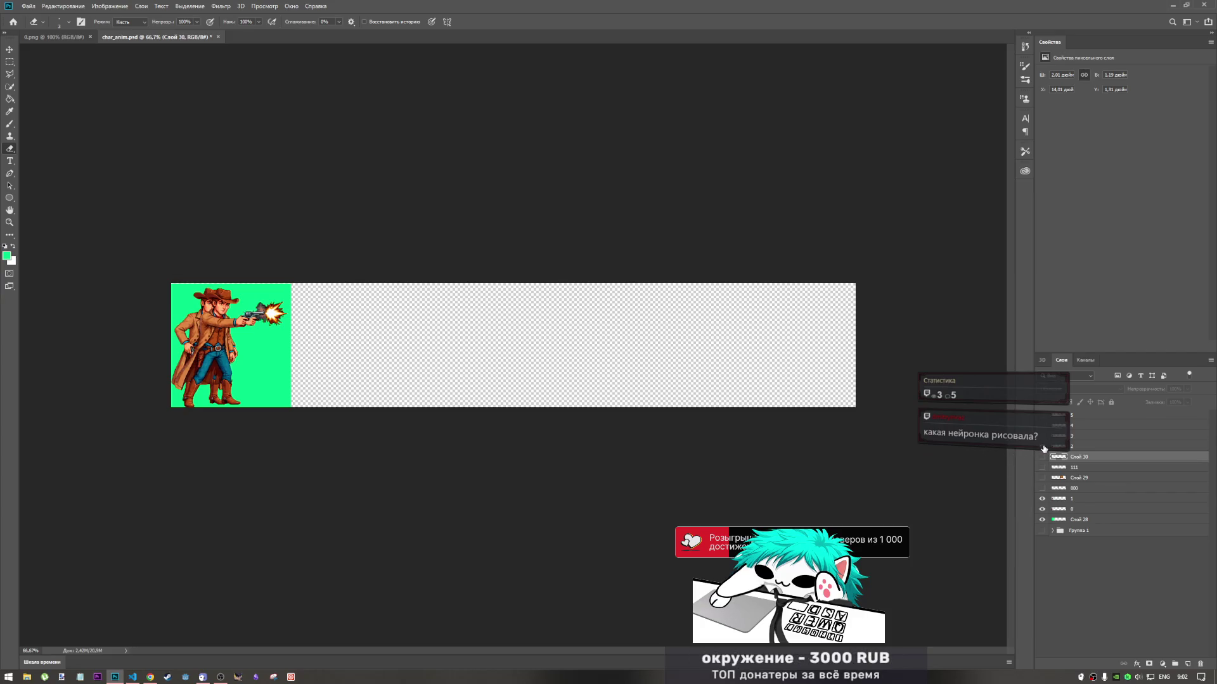
click(1042, 437)
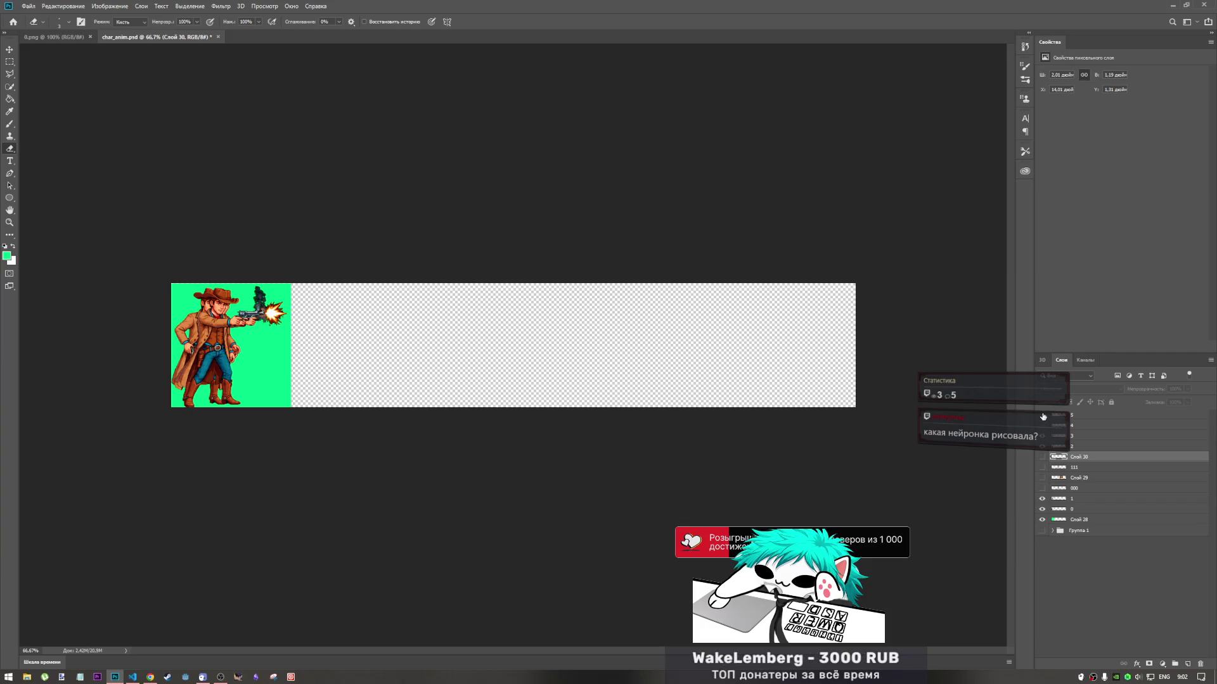
click(1043, 417)
click(1044, 427)
click(1044, 436)
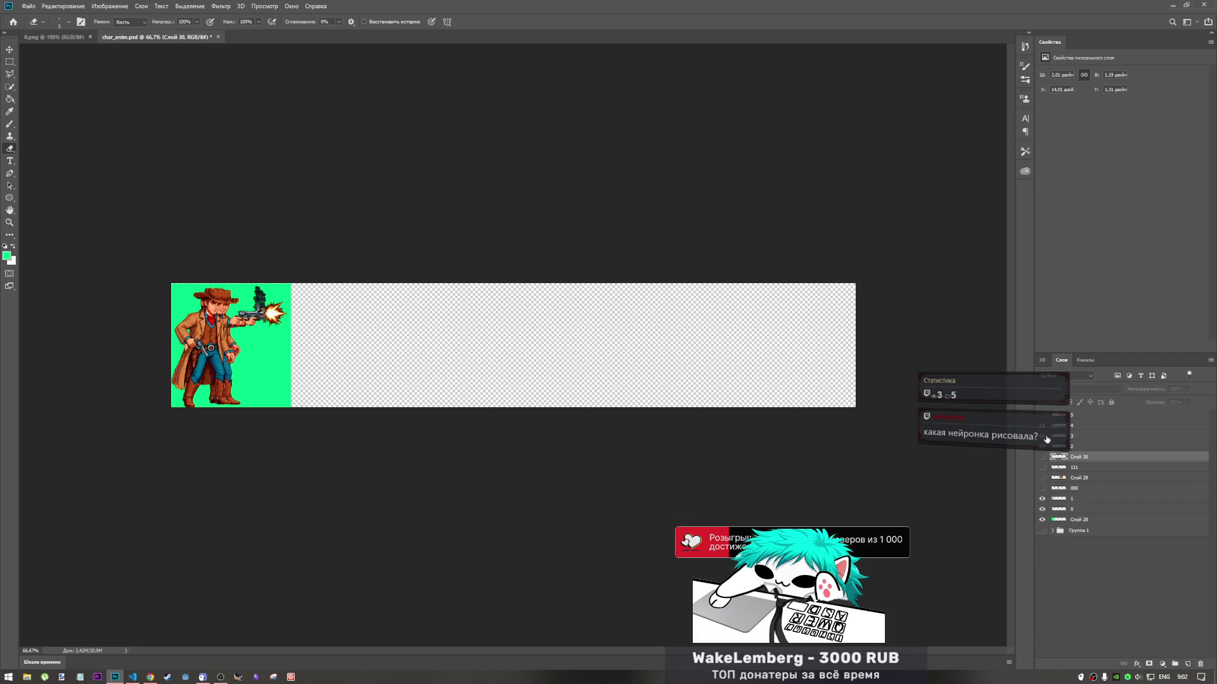
click(1044, 447)
click(1044, 450)
click(1044, 449)
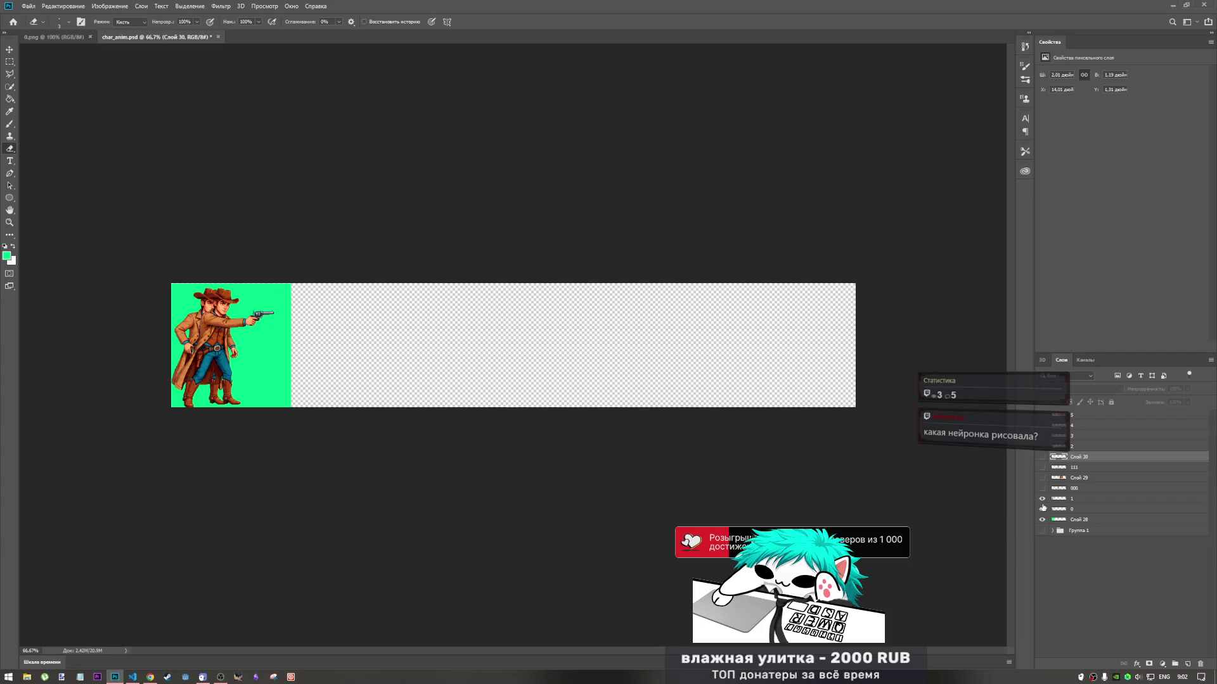
Re-show layer 1, step forward to the muzzle-flash and smoke frames, then quit without saving
click(1041, 509)
click(1042, 508)
click(1041, 498)
click(1044, 447)
click(1043, 436)
click(1040, 426)
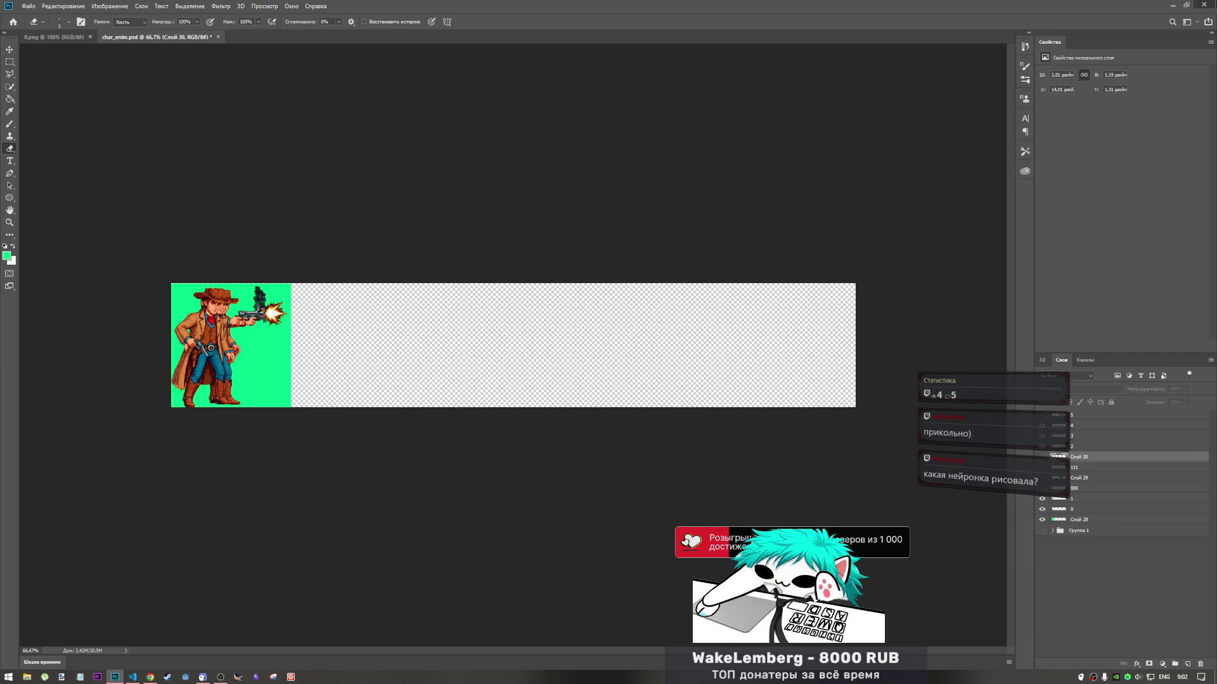
key(ctrl+q)
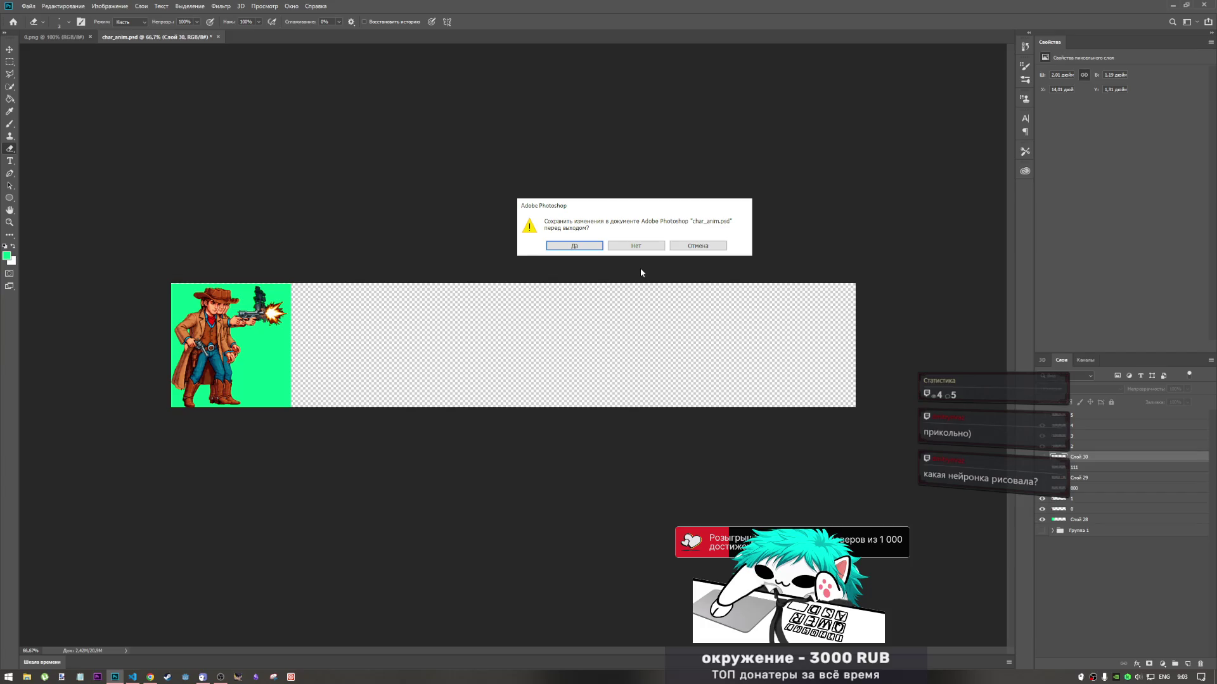
click(647, 247)
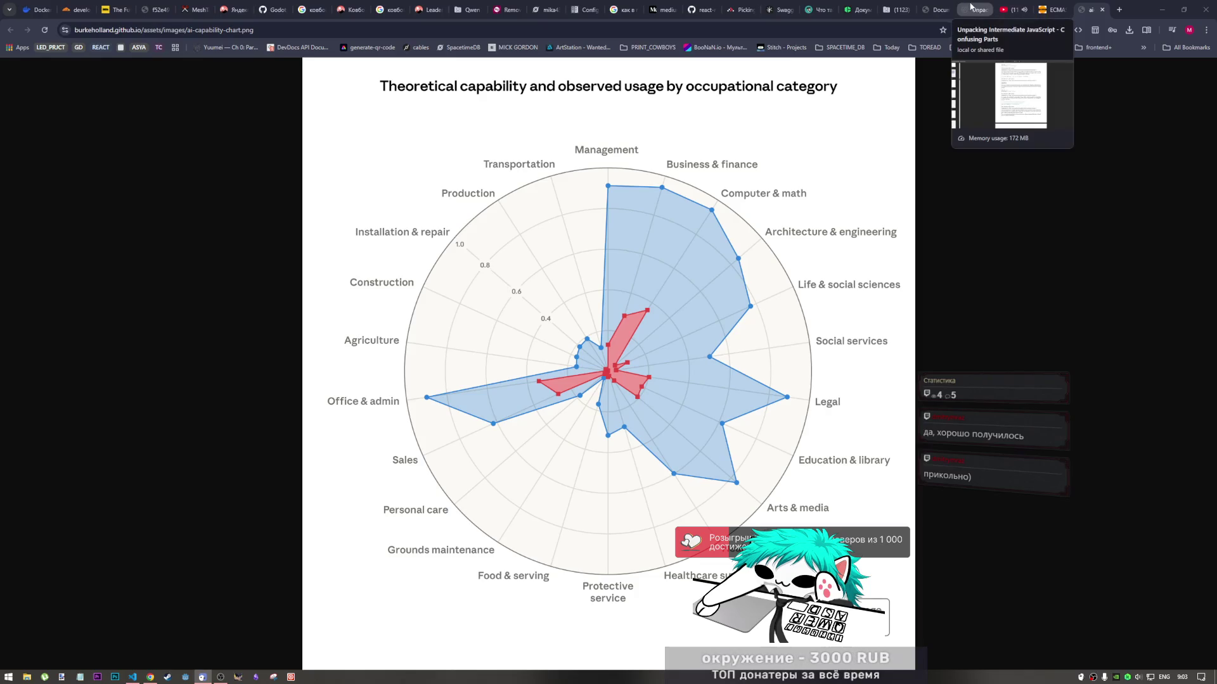
Flip between the JavaScript PDF and radar chart tabs, then reload the crashed Qwen chat tab
click(971, 7)
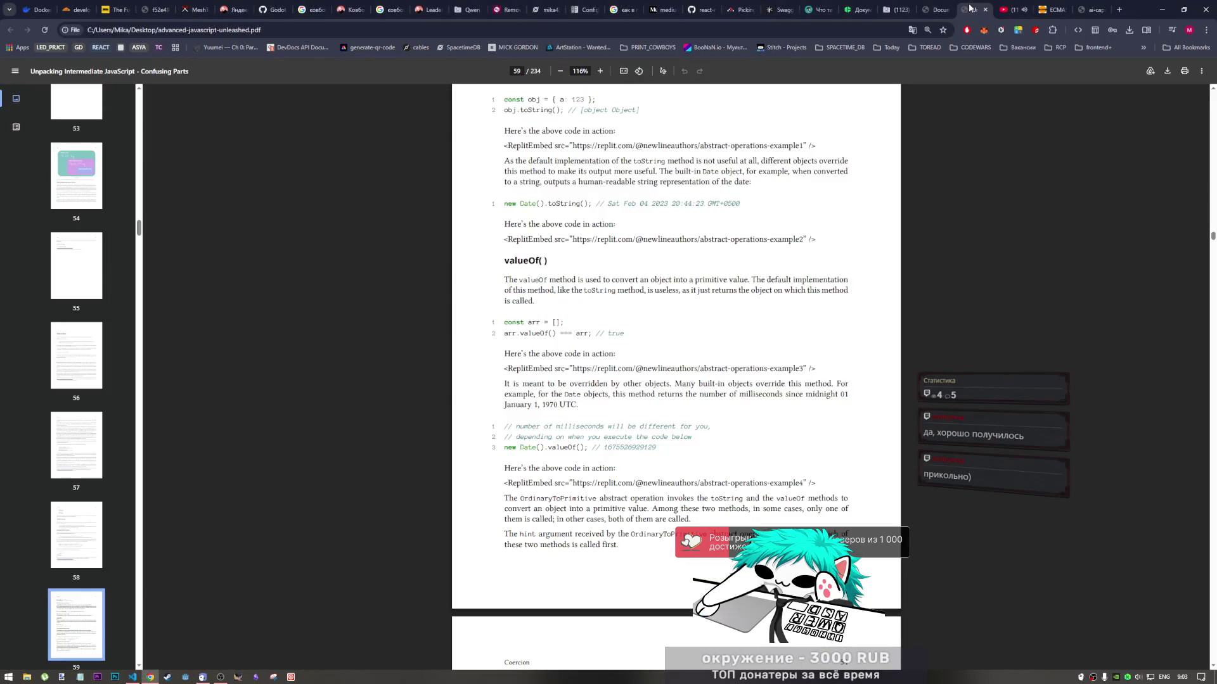
click(1095, 6)
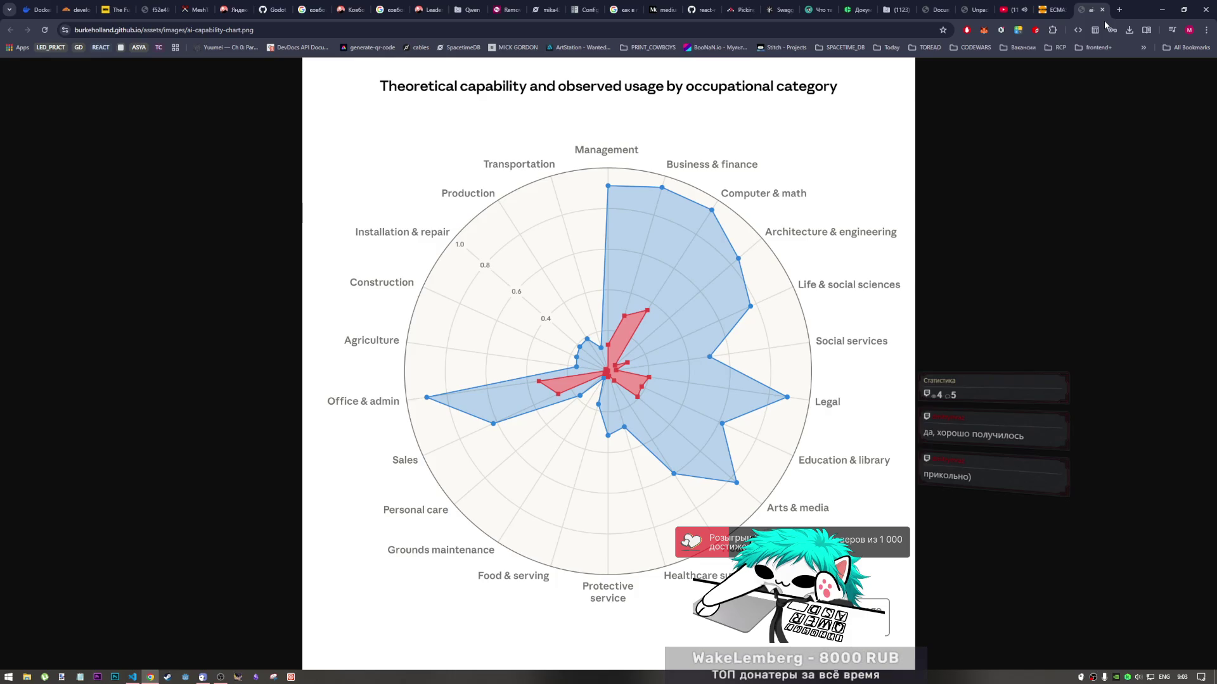
click(973, 9)
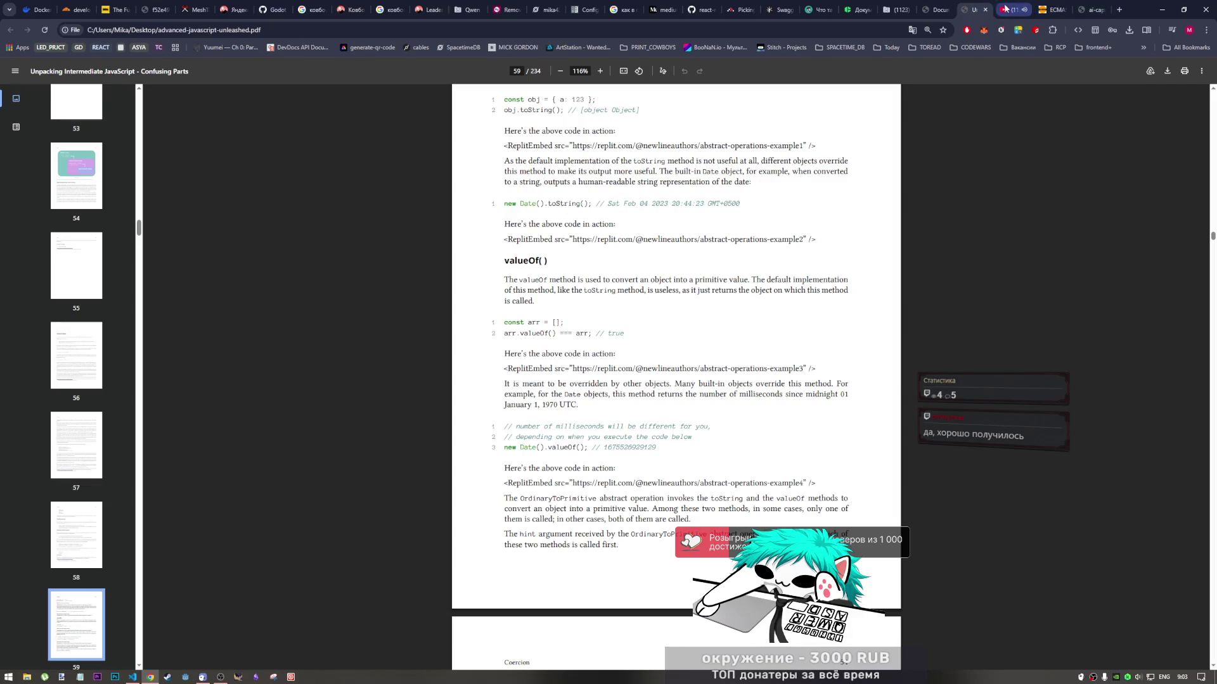
click(462, 8)
click(45, 31)
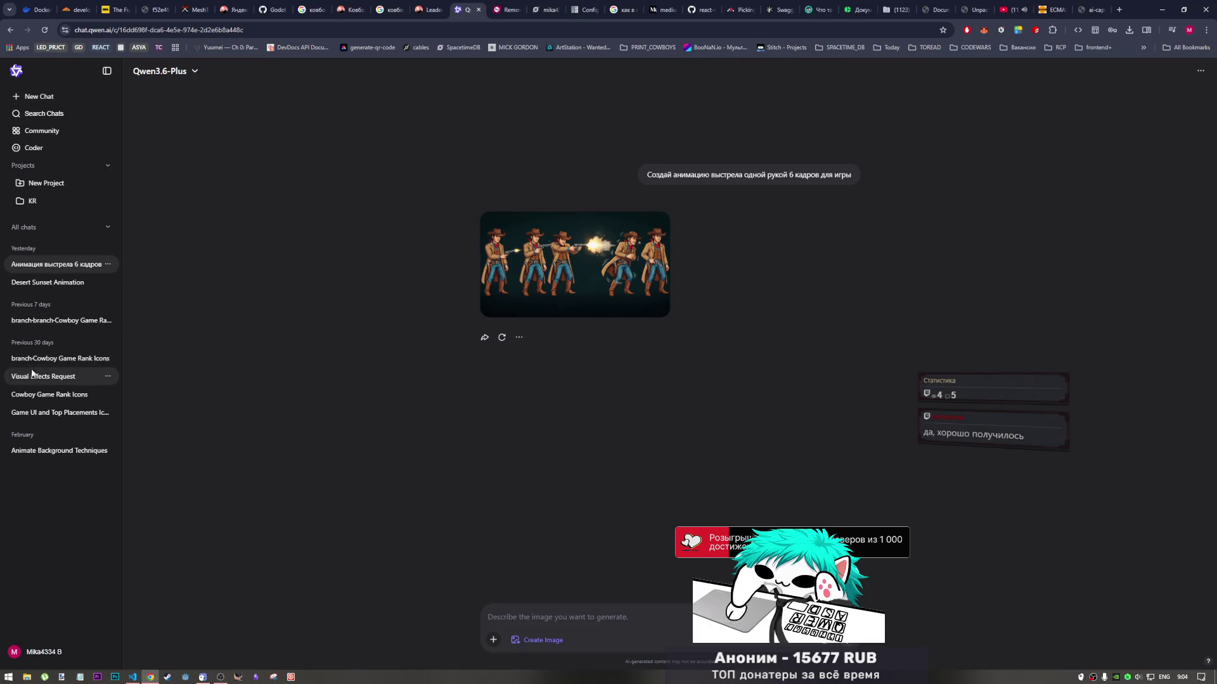
Look through the branched cowboy game chat, then open 'Анимация выстрела 6 кадров'
click(59, 323)
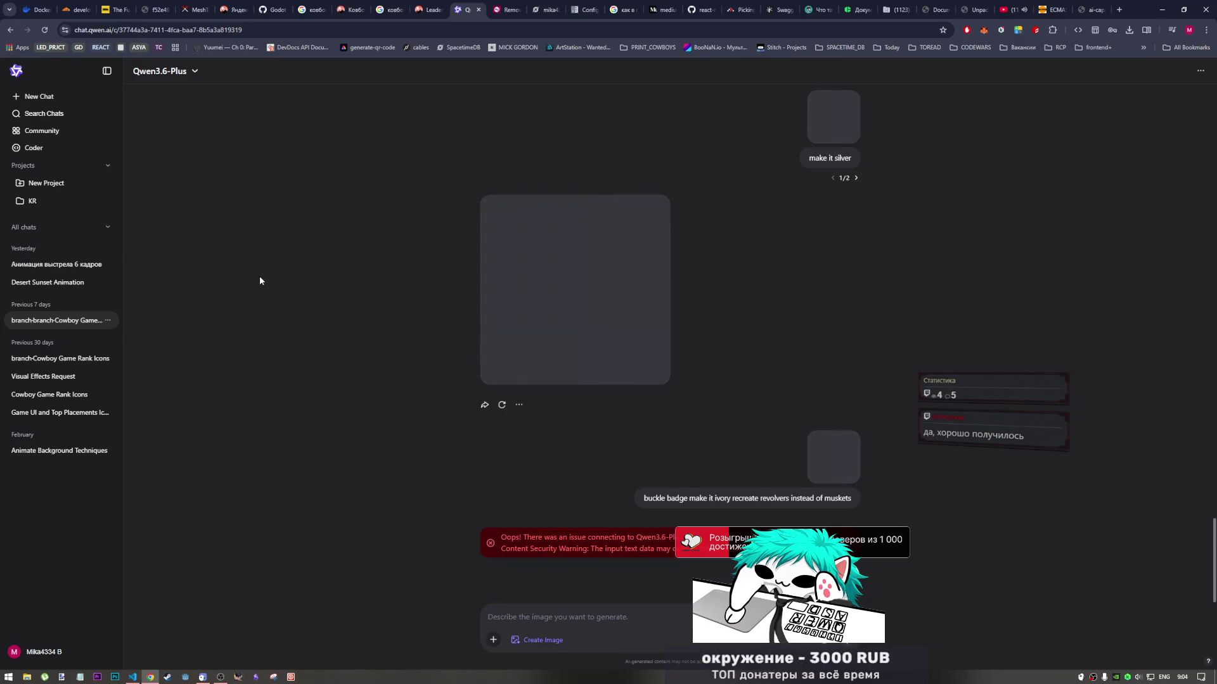
scroll(703, 442, up, 1)
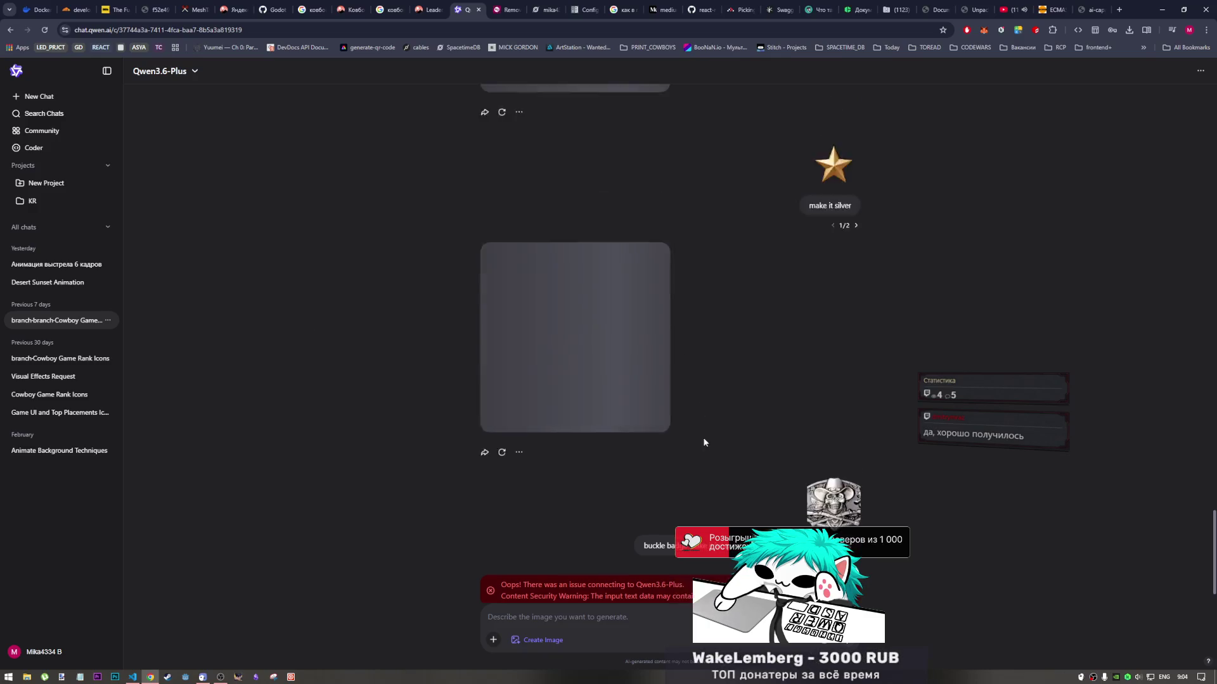
scroll(702, 439, up, 15)
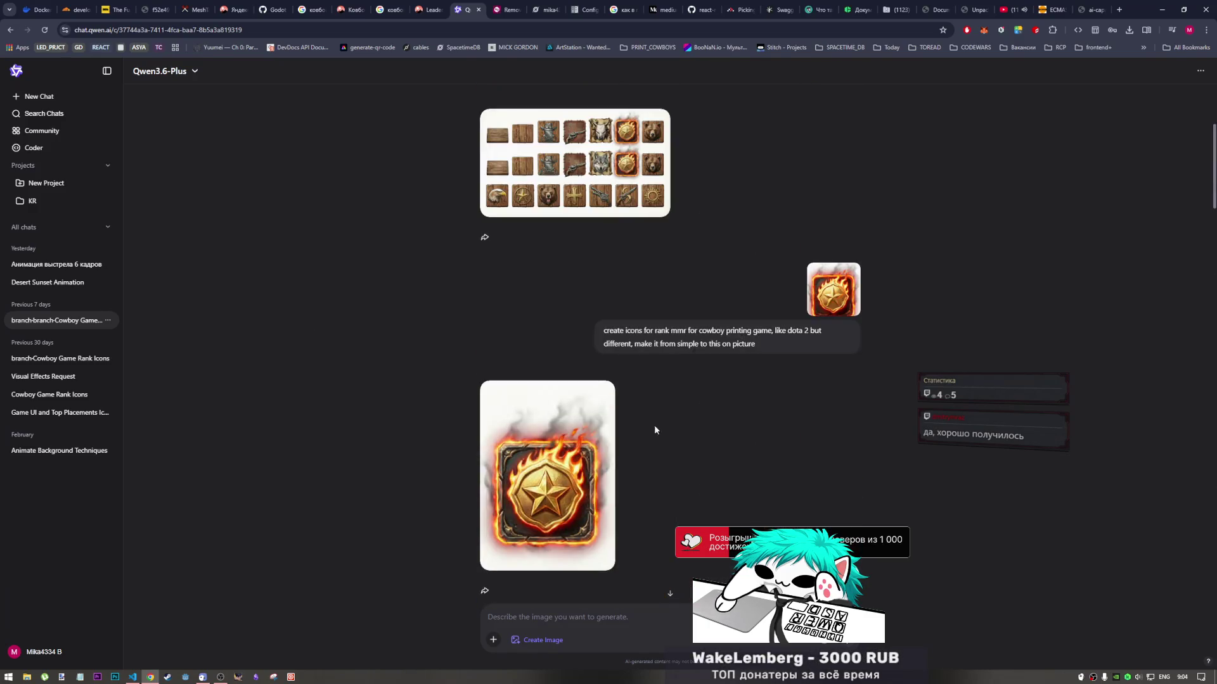
scroll(656, 430, down, 10)
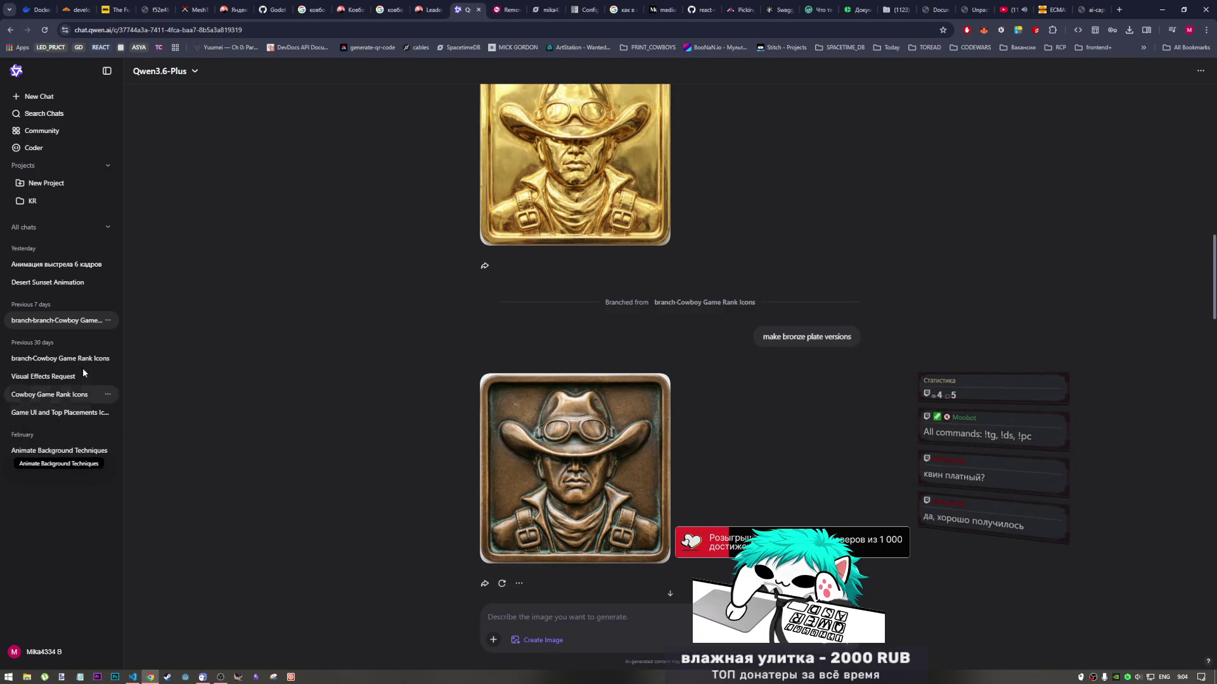
click(69, 266)
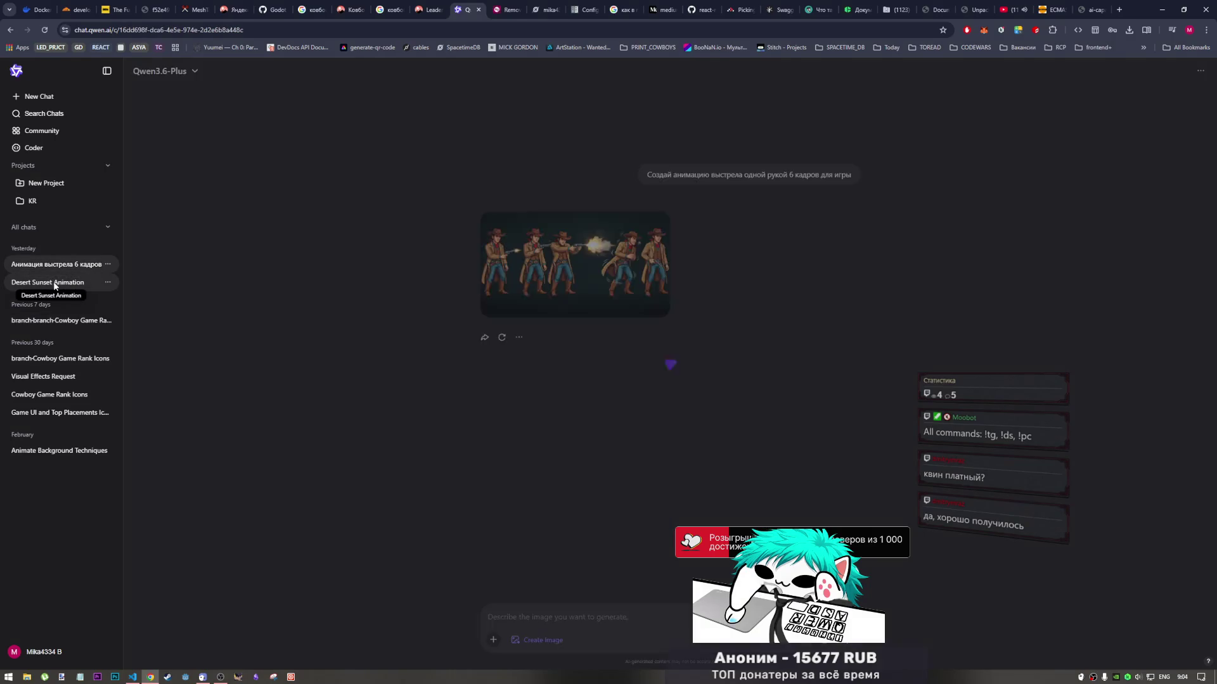
Open the Desert Sunset Animation chat and view its cowboy image at full size
click(55, 285)
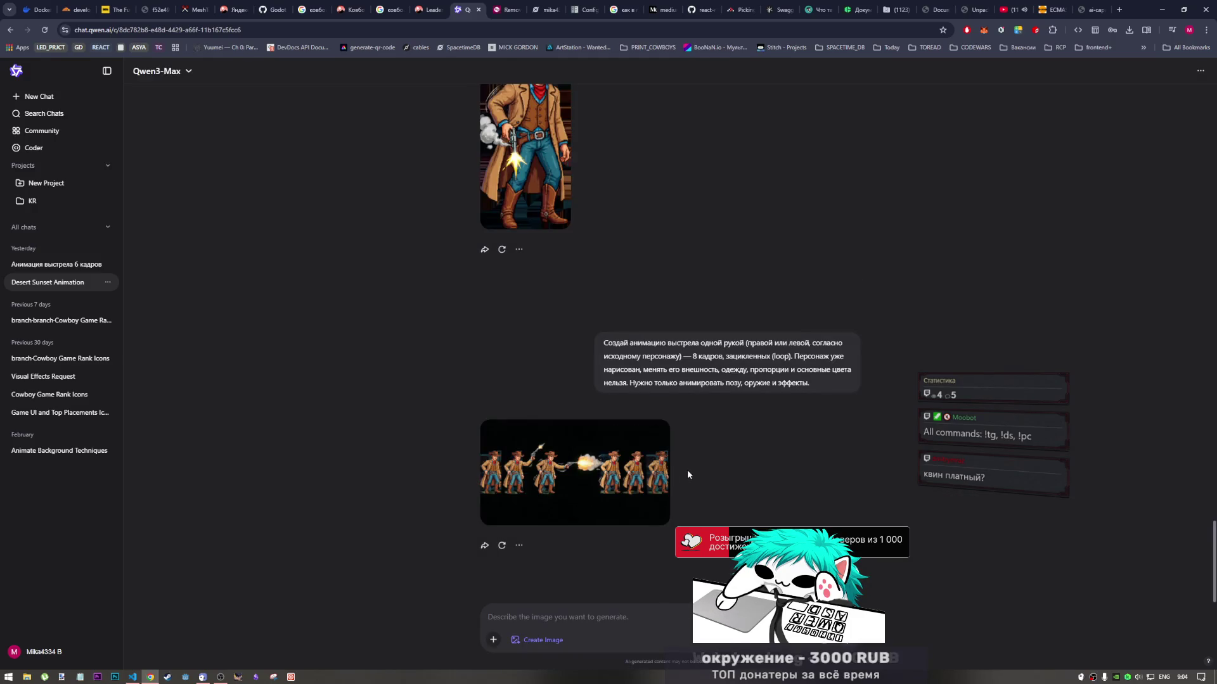
scroll(685, 464, up, 6)
scroll(621, 445, up, 4)
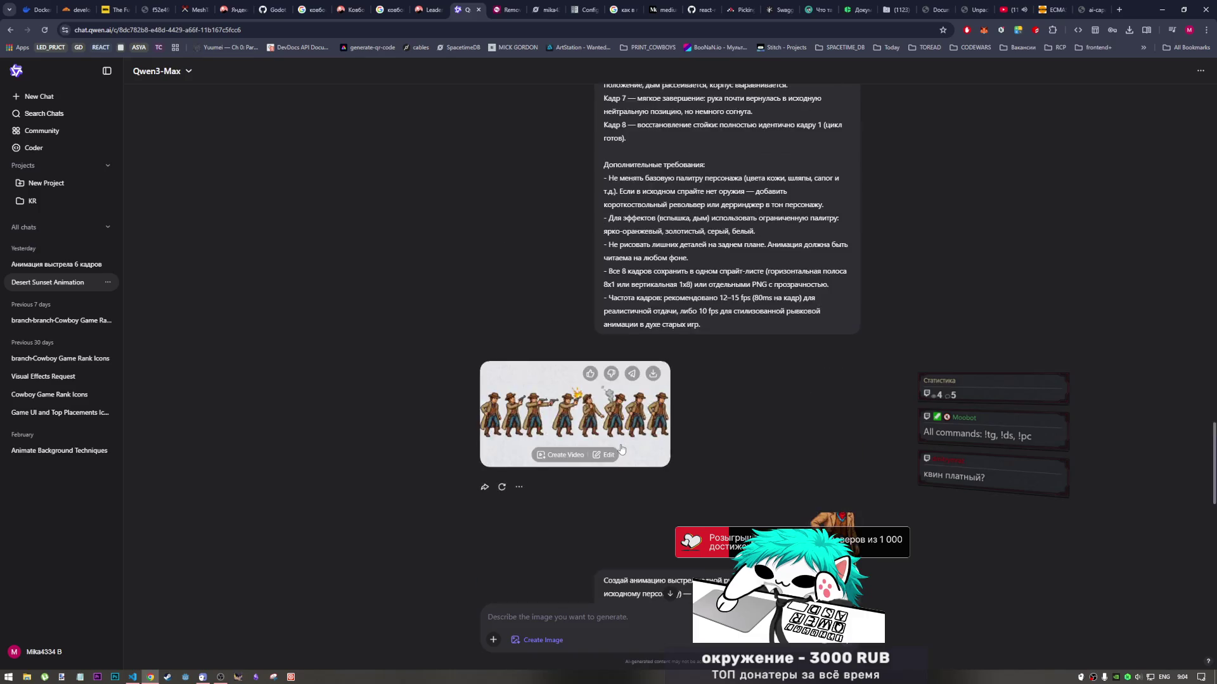
scroll(841, 475, down, 1)
click(841, 474)
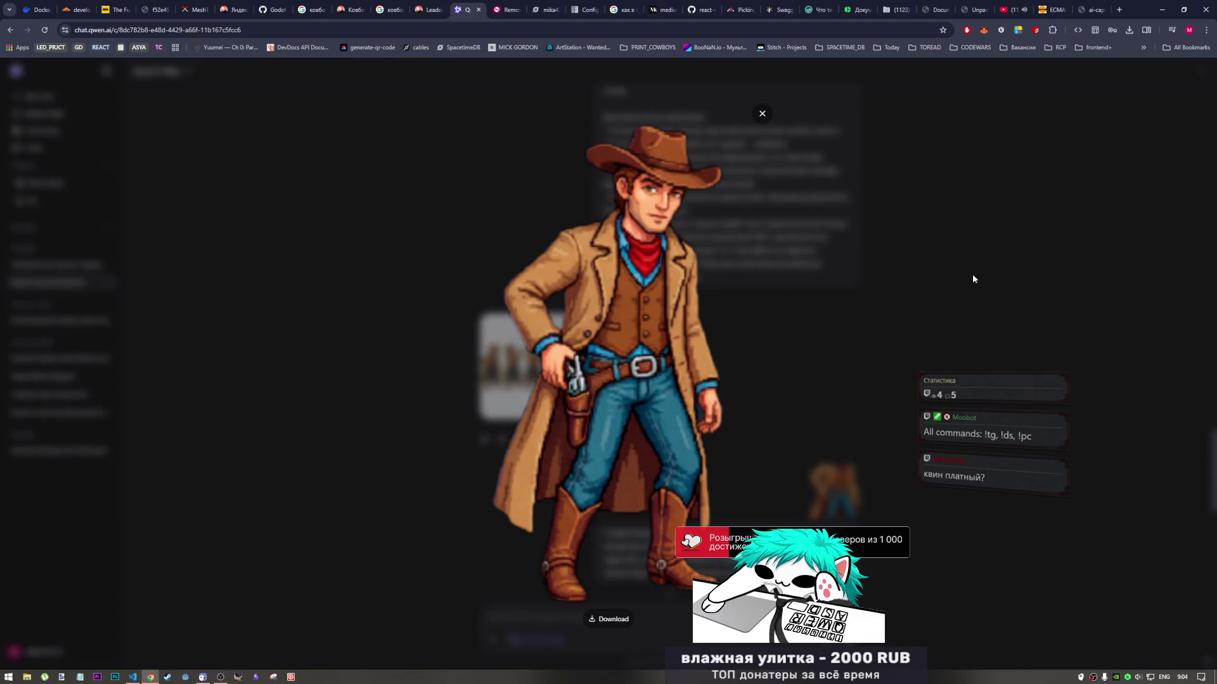
click(751, 140)
View the earlier idle cowboy image at full size, then close the lightbox
scroll(684, 330, up, 10)
scroll(634, 380, up, 6)
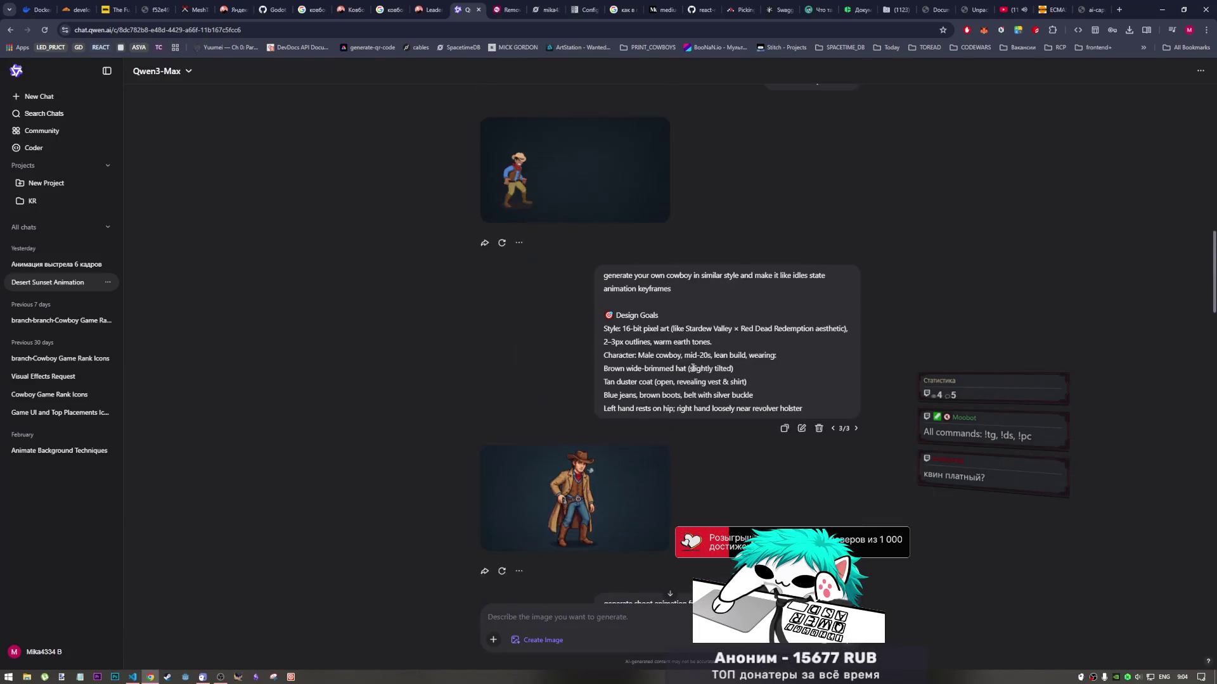
click(582, 412)
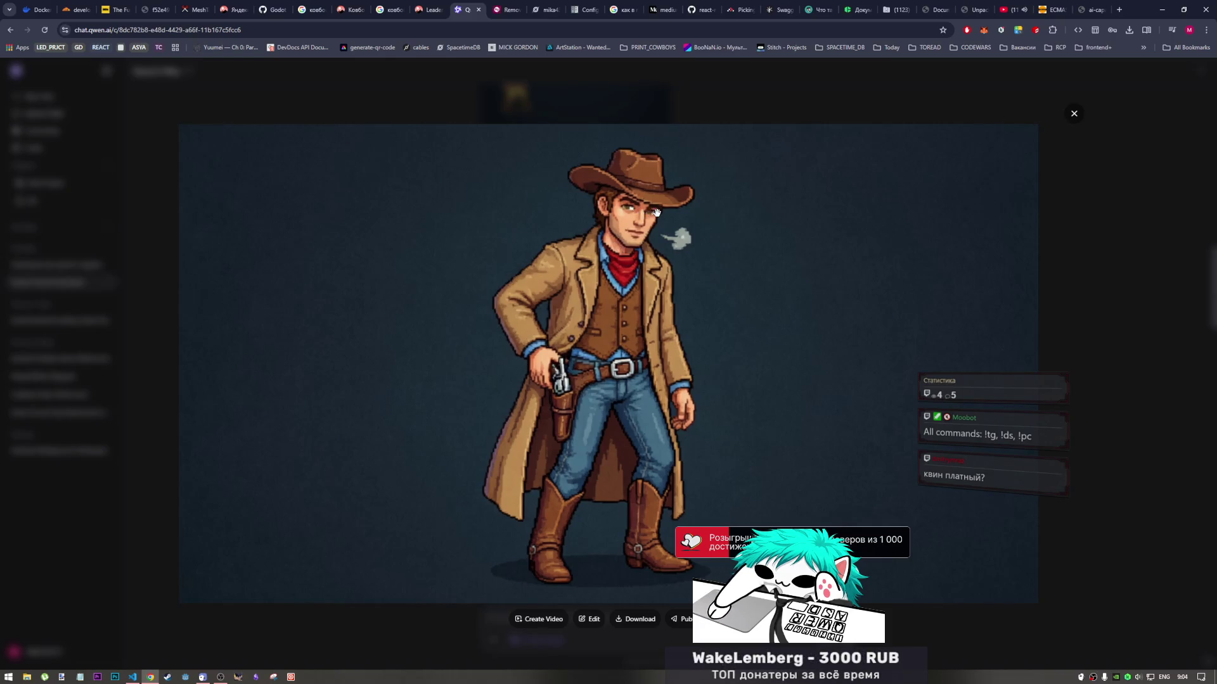
click(1071, 116)
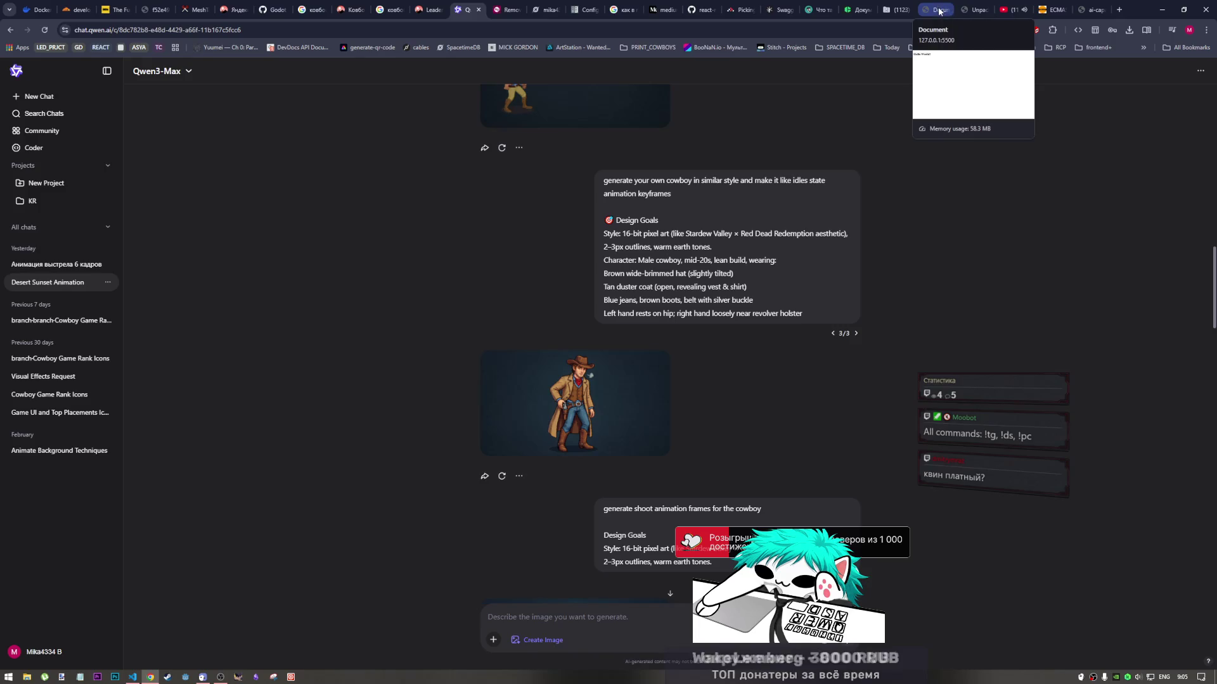
Switch to the JavaScript PDF and briefly select the new Date().toString() code line
click(967, 11)
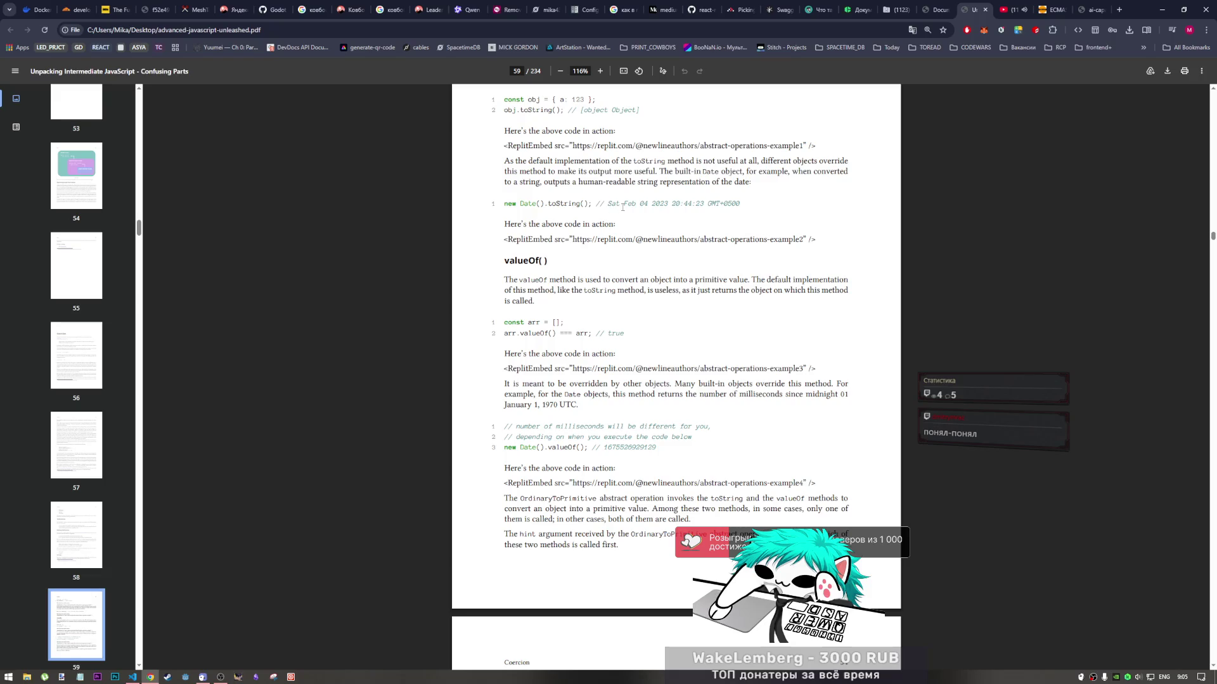
drag(591, 205, 507, 206)
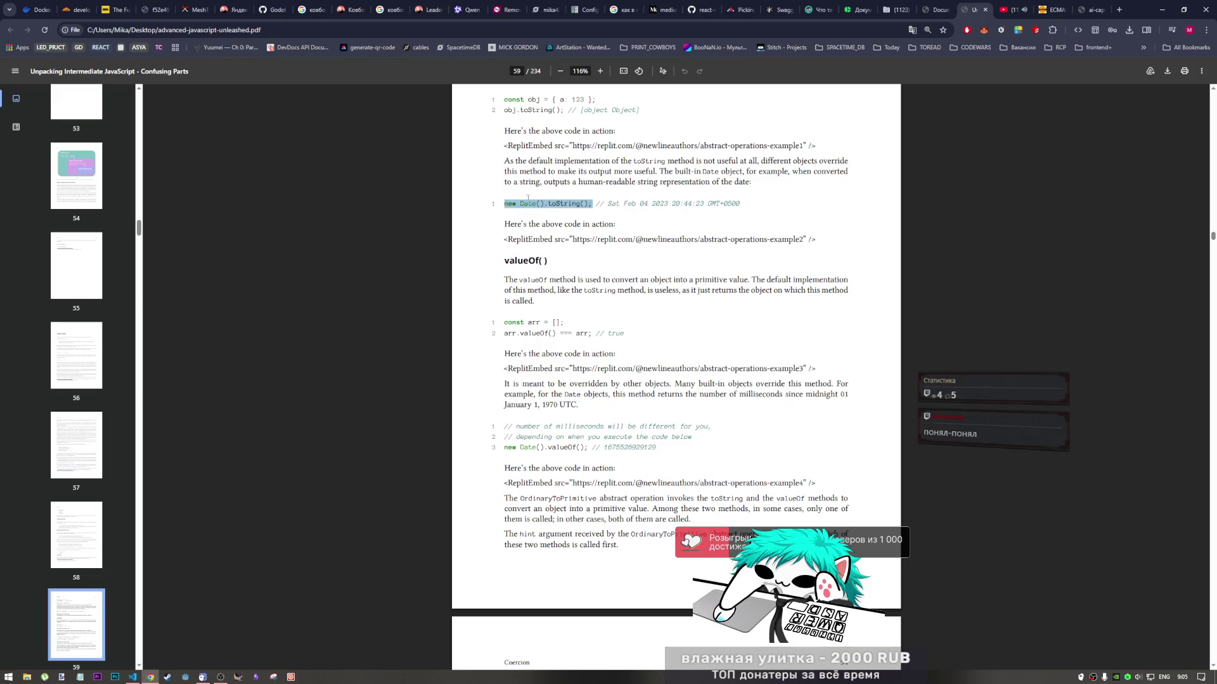
click(526, 204)
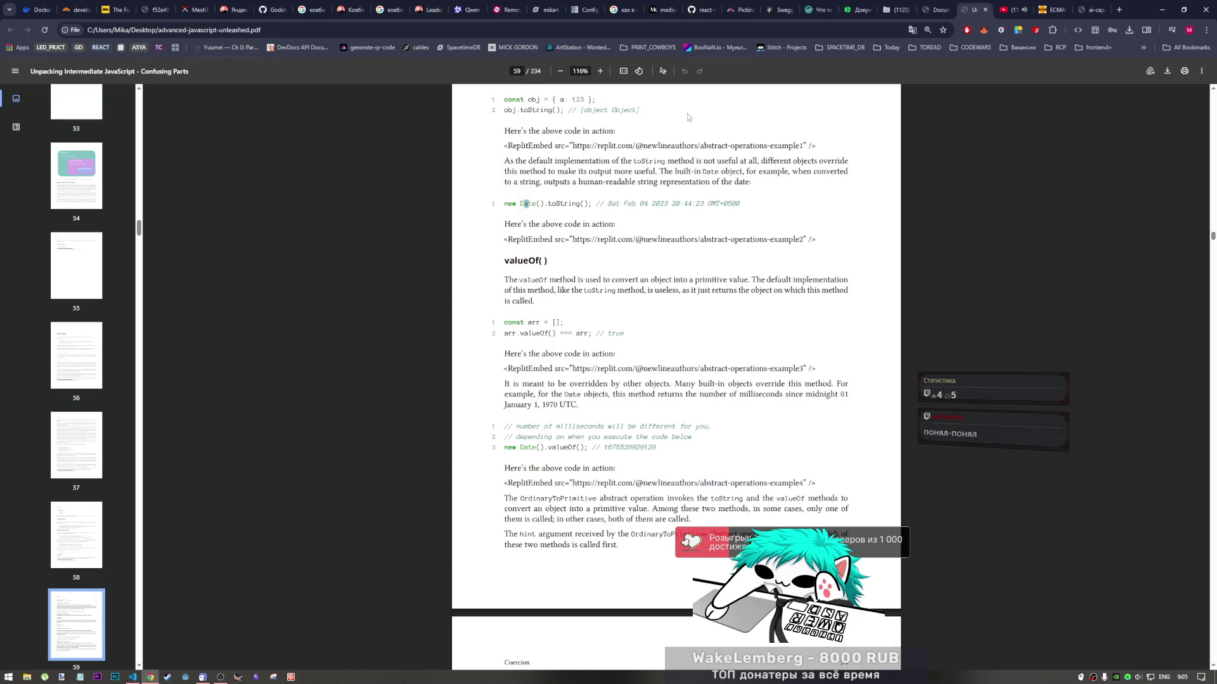
Close the ai-capability-chart.png tab to return to the JavaScript PDF
click(1097, 13)
click(1100, 10)
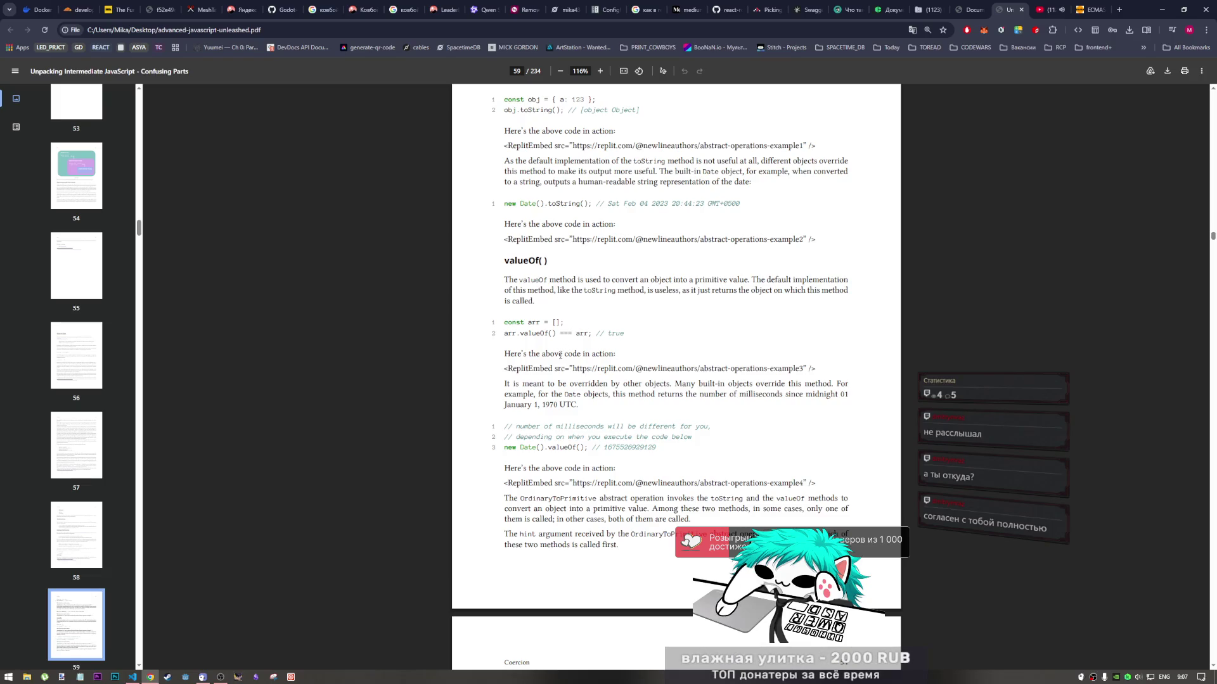
drag(751, 280, 534, 302)
click(745, 322)
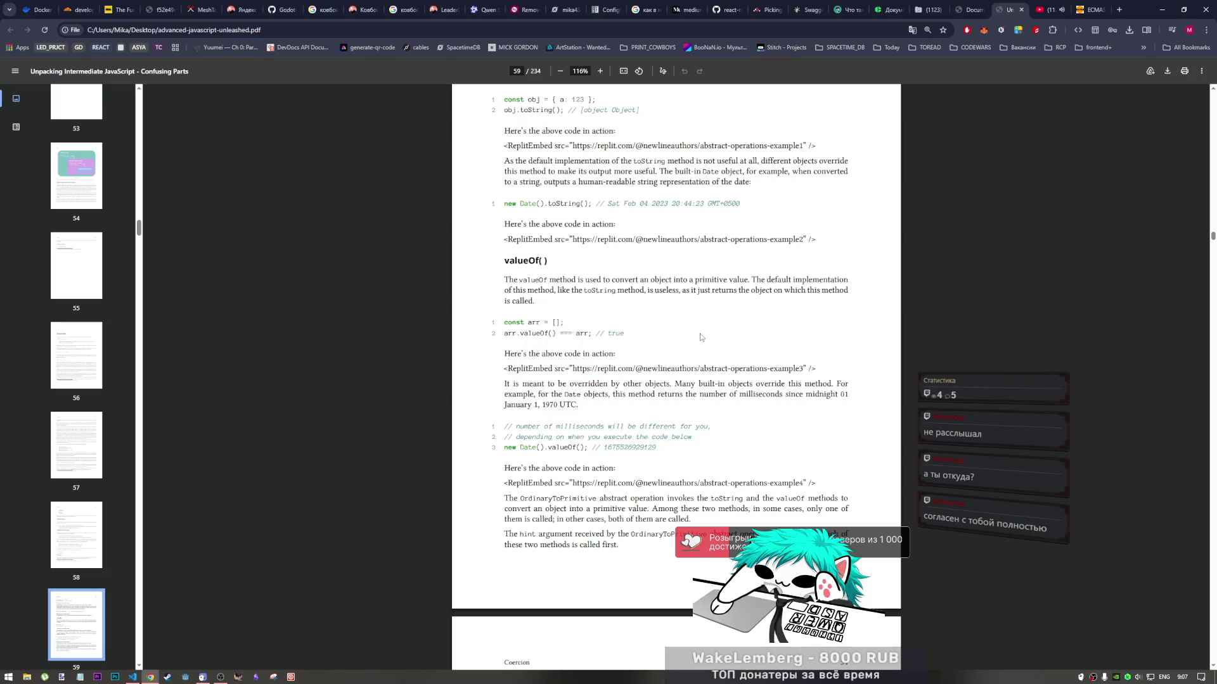
scroll(695, 343, down, 1)
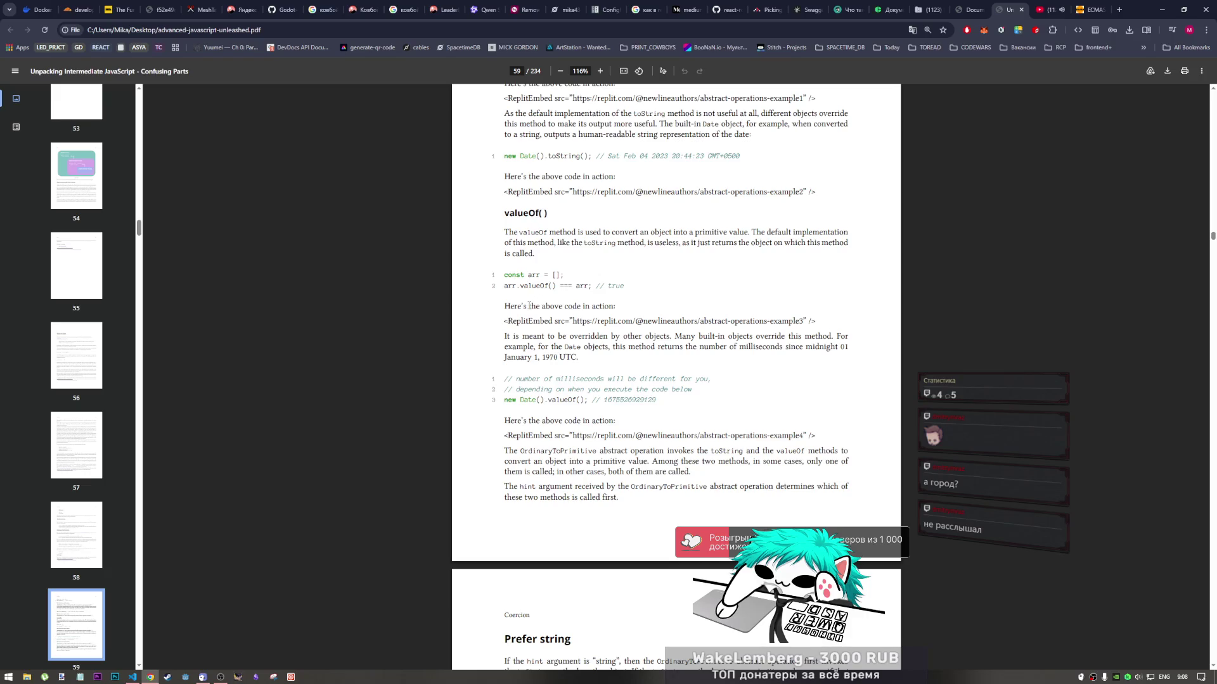
Scroll the PDF down to the explanation of OrdinaryToPrimitive's hint argument
scroll(550, 226, down, 1)
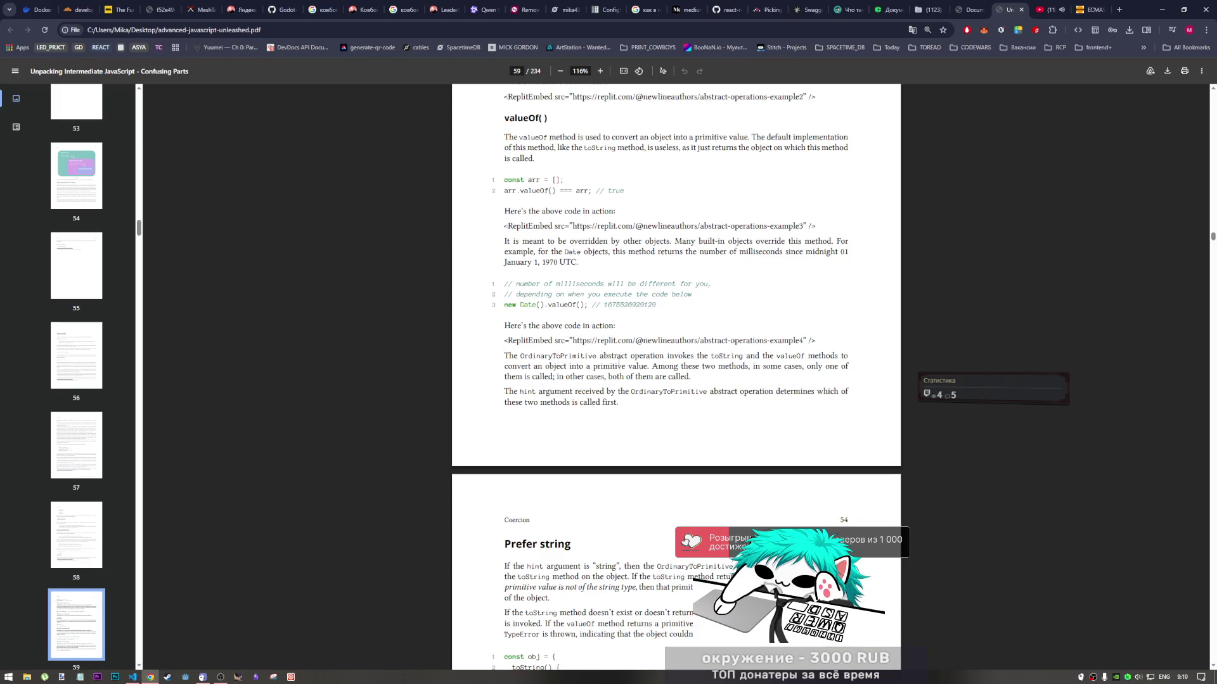
Scroll the PDF down to the Prefer string toString/valueOf code example on page 54
scroll(592, 322, down, 2)
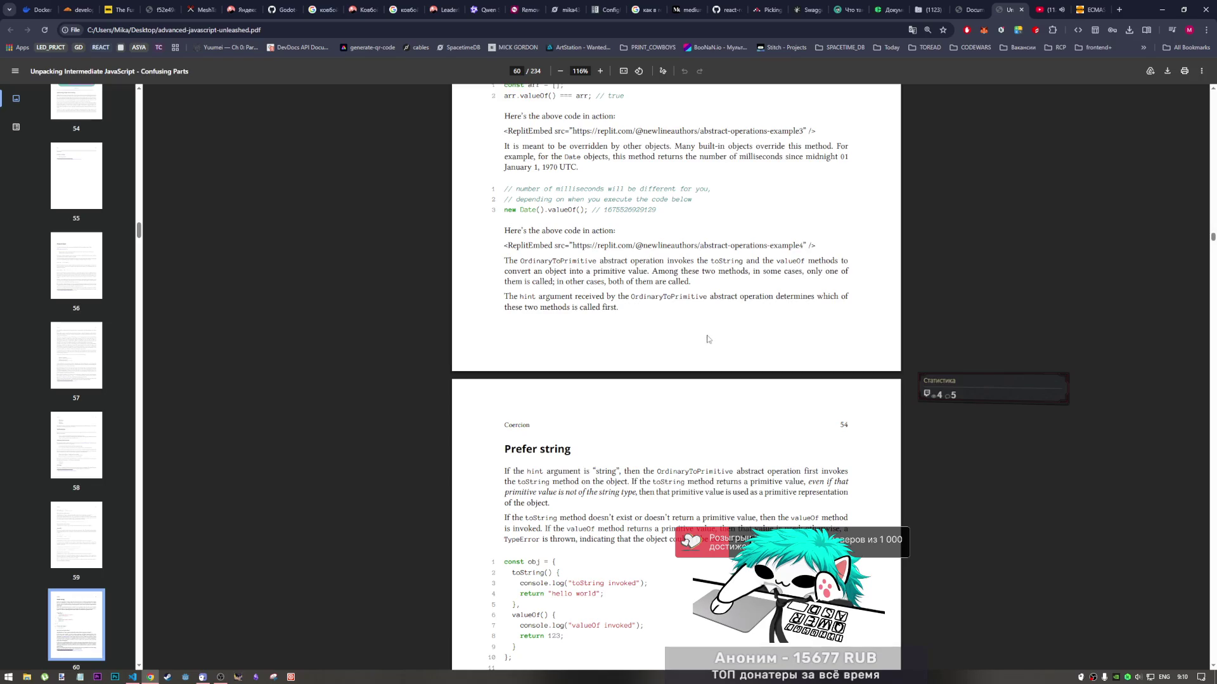
scroll(709, 327, down, 1)
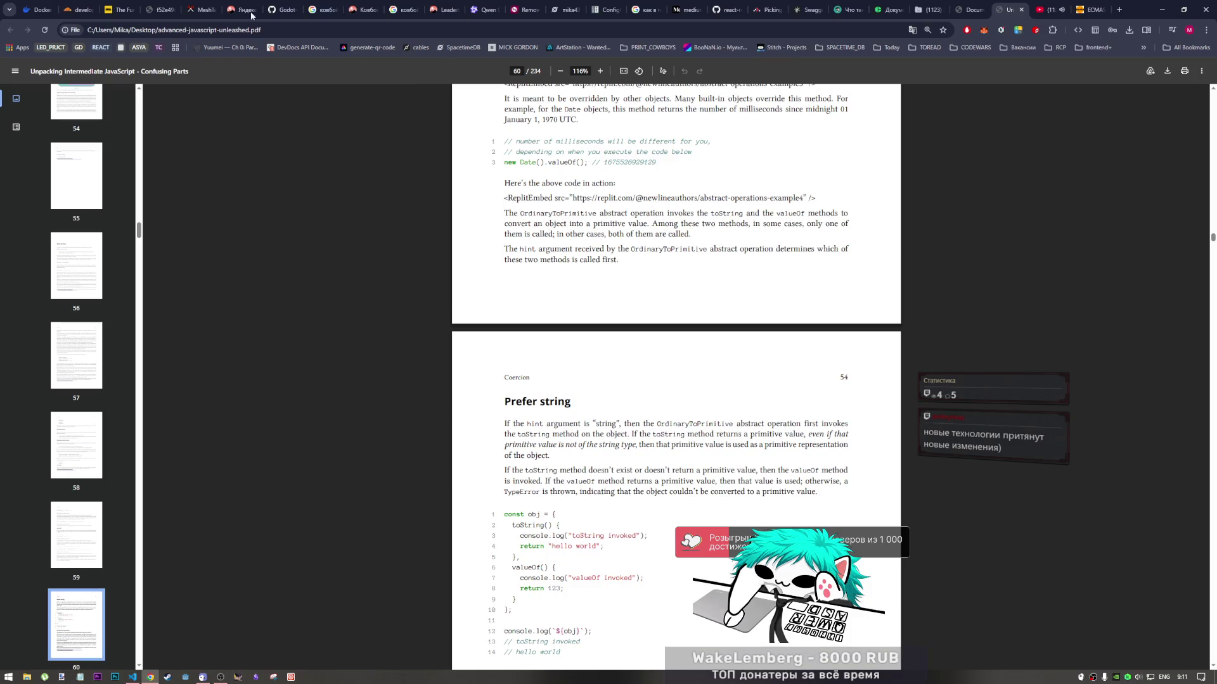
Switch to the Cloudflare post-quantum cryptography tab and select the path in its page address
click(68, 11)
click(151, 30)
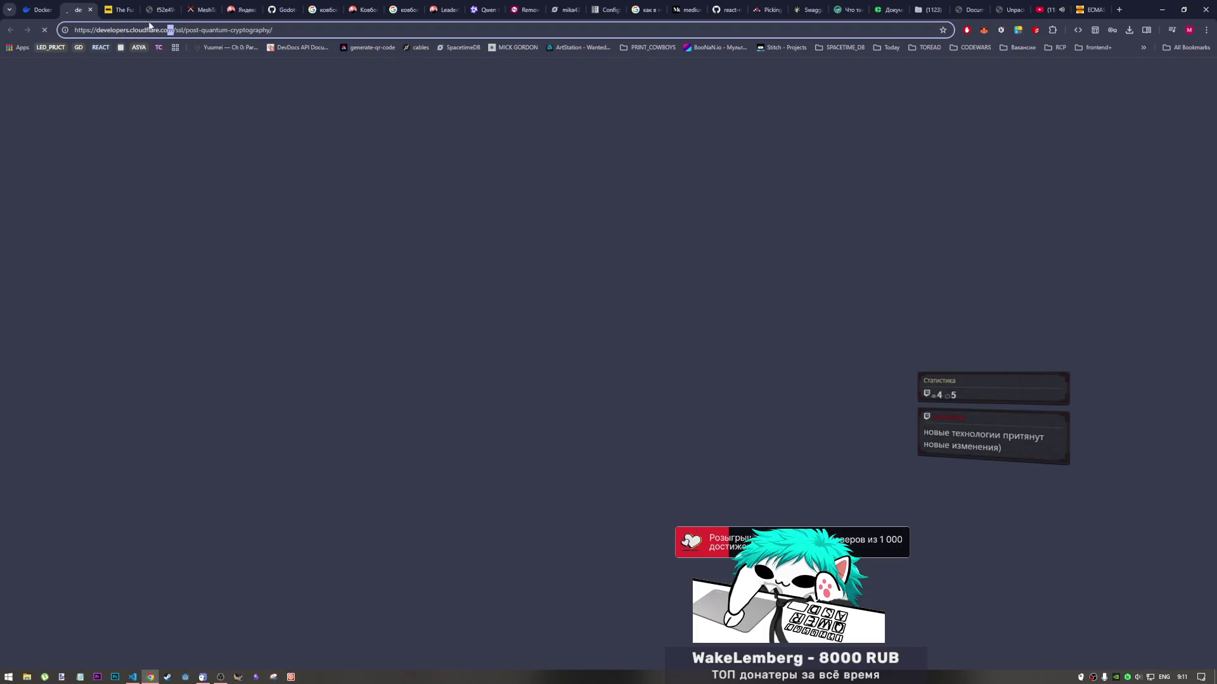
drag(295, 30, 73, 30)
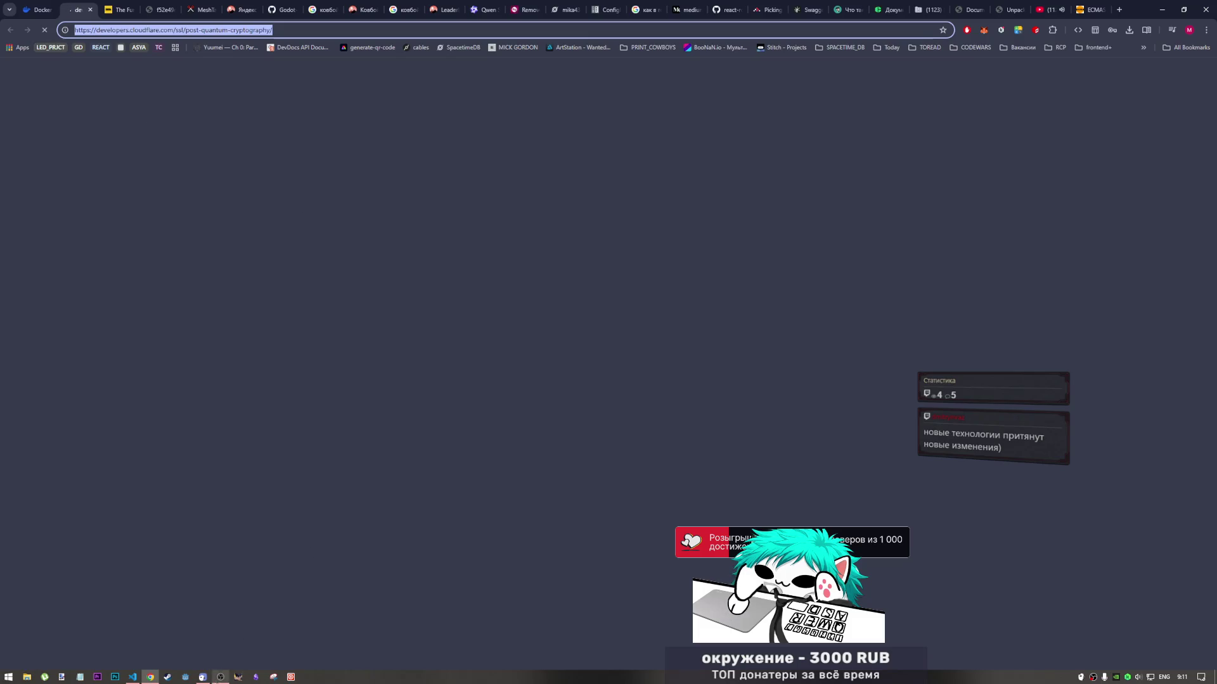
Briefly bring up another application, then return to Chrome's YouTube video tab
click(220, 677)
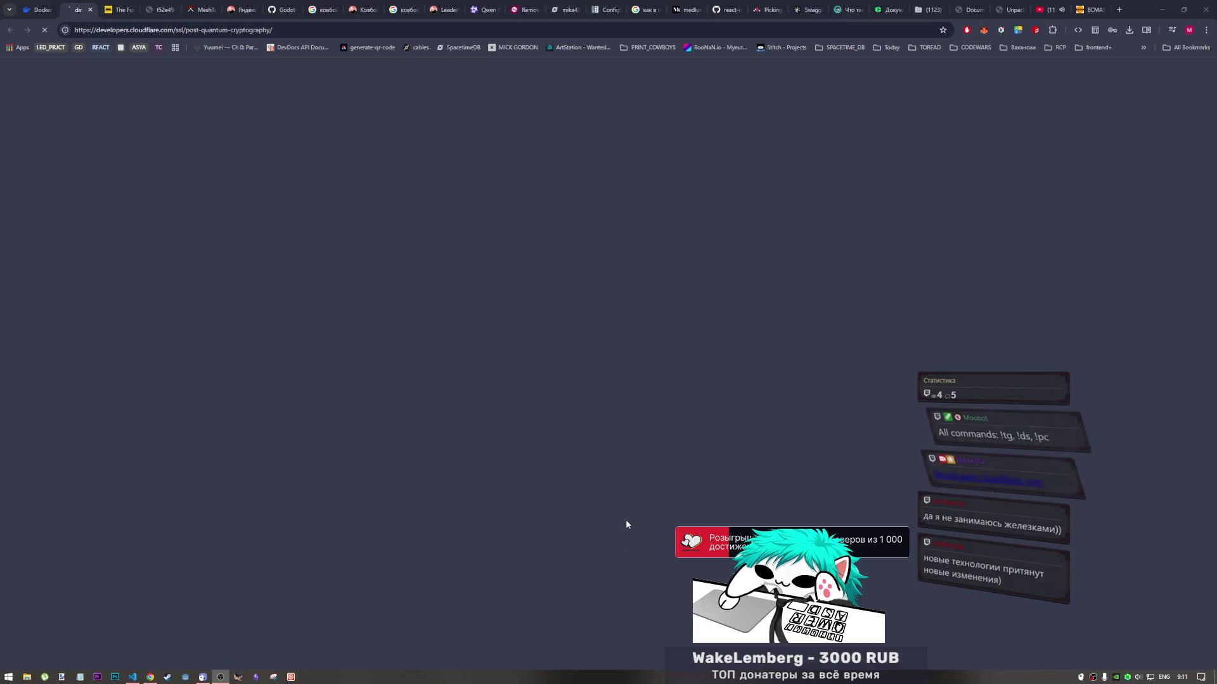
click(671, 457)
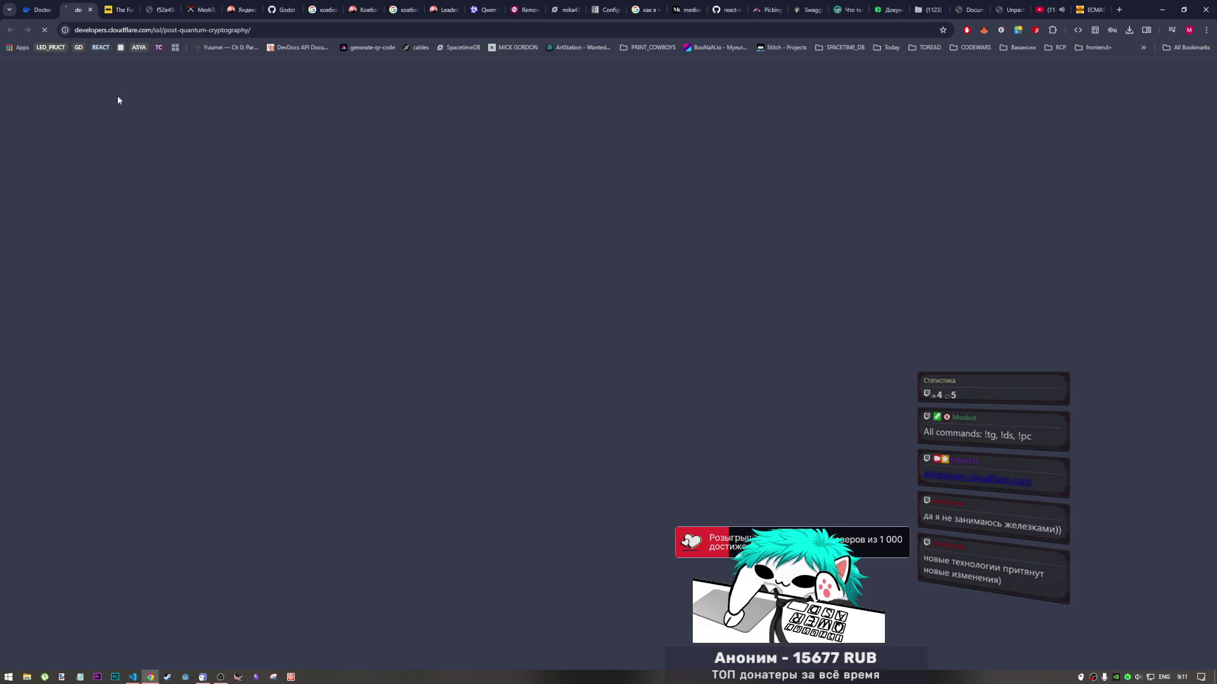
click(1055, 9)
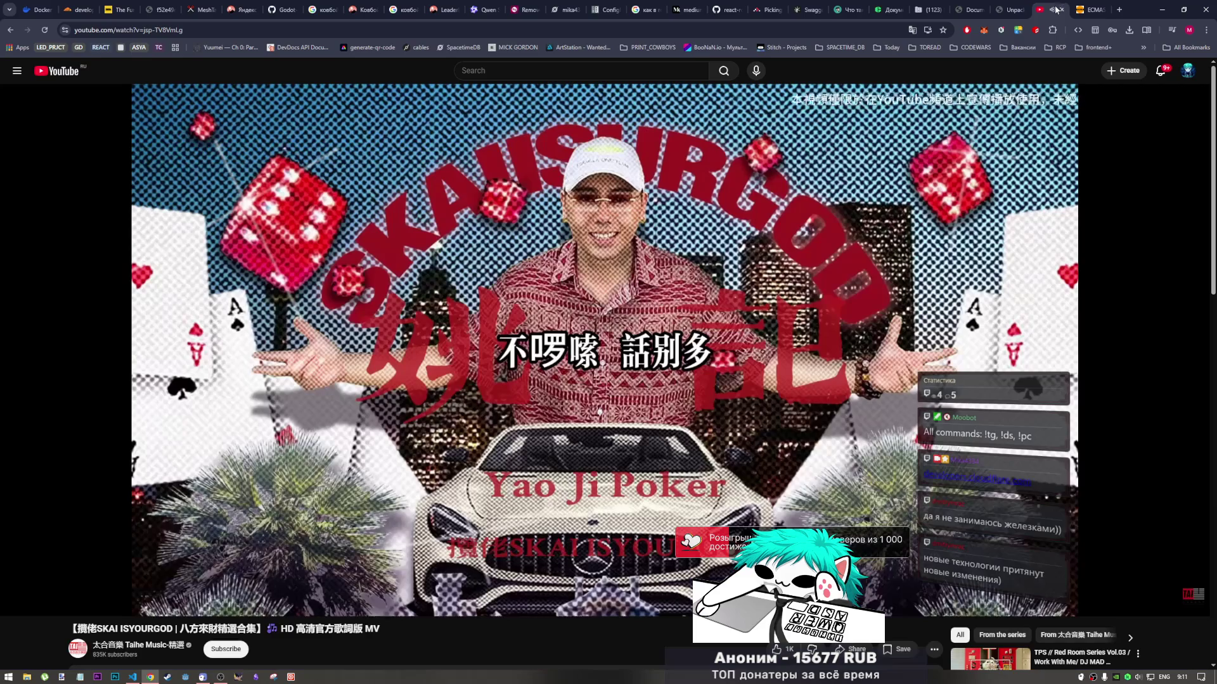
Go back to the Unpacking Intermediate JavaScript PDF tab at the Prefer string section
click(1012, 9)
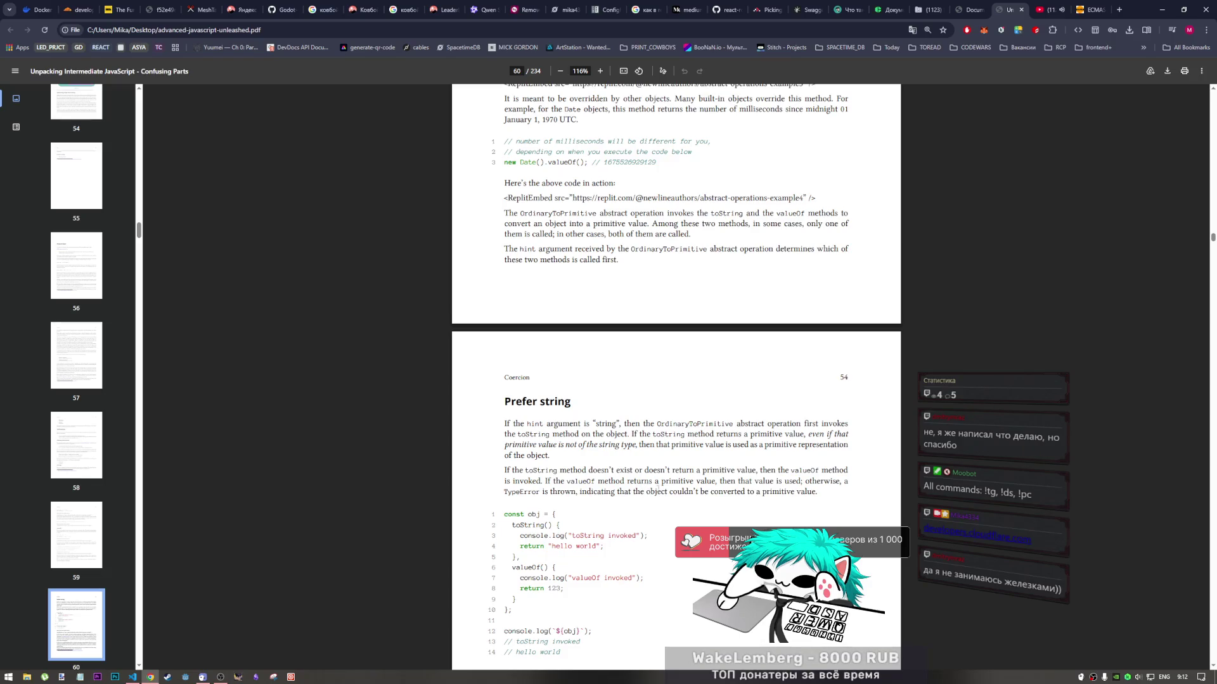
Scroll the PDF to page 60's Prefer string example, where logging `${obj}` prints 'toString invoked' and 'hello world'
scroll(747, 500, down, 2)
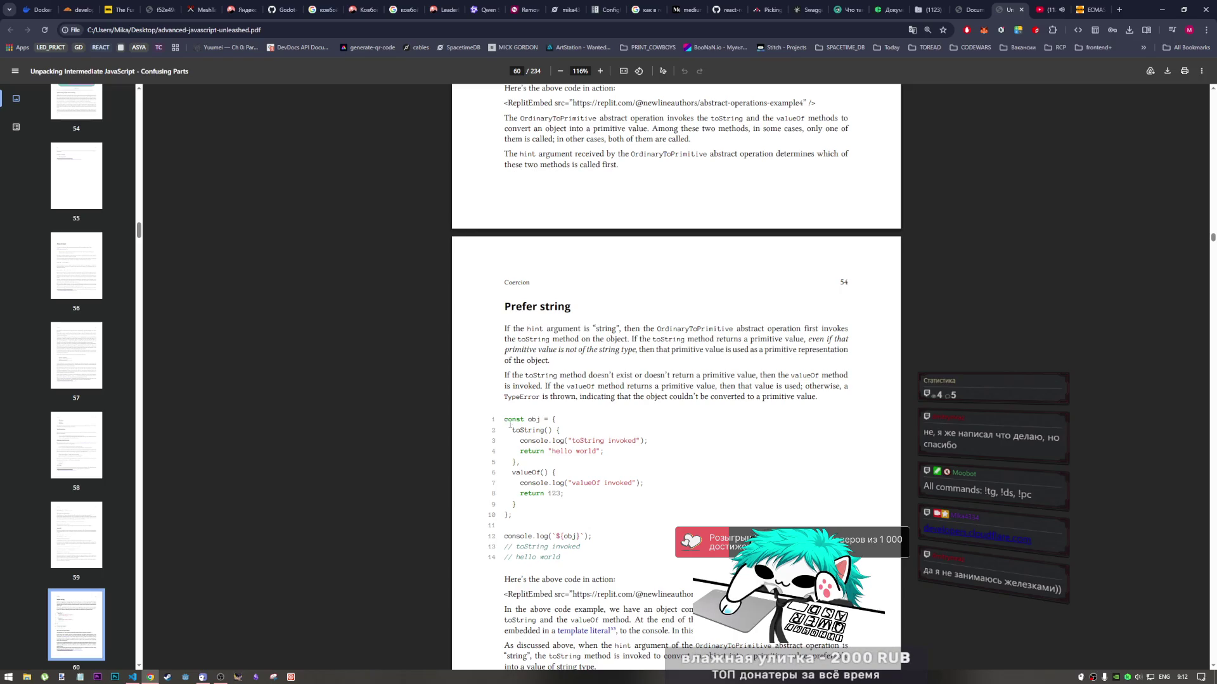
drag(504, 418, 561, 501)
click(562, 488)
scroll(562, 489, down, 1)
scroll(562, 489, up, 2)
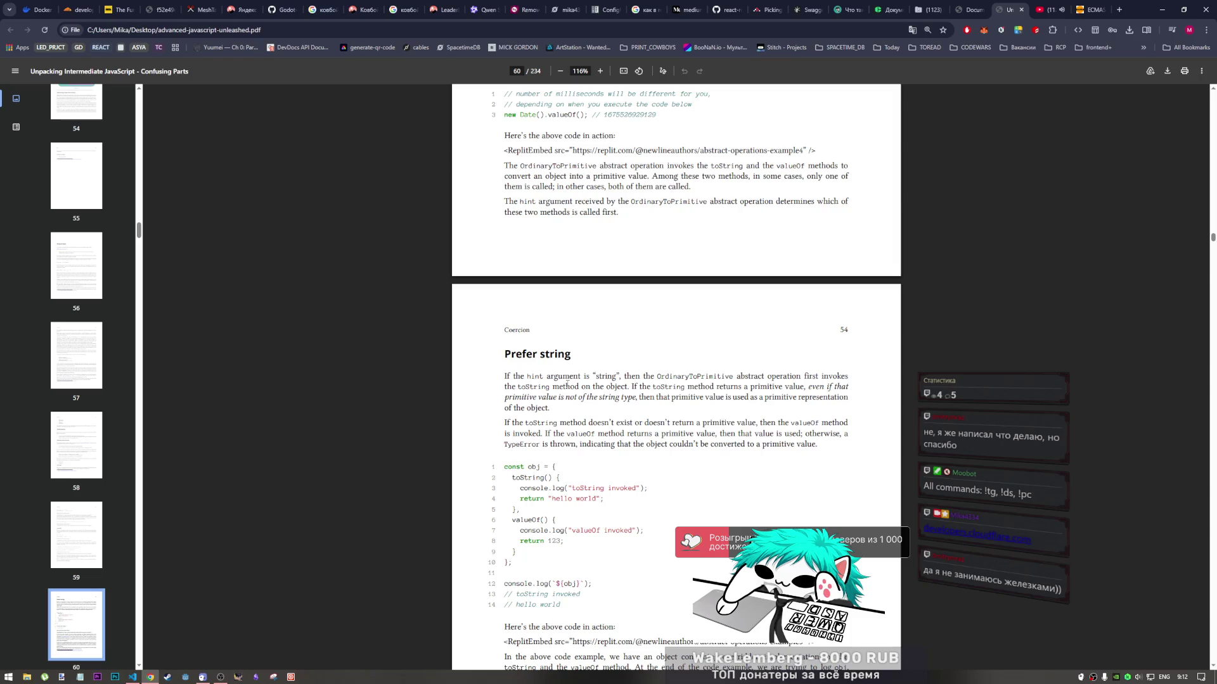
scroll(566, 374, down, 1)
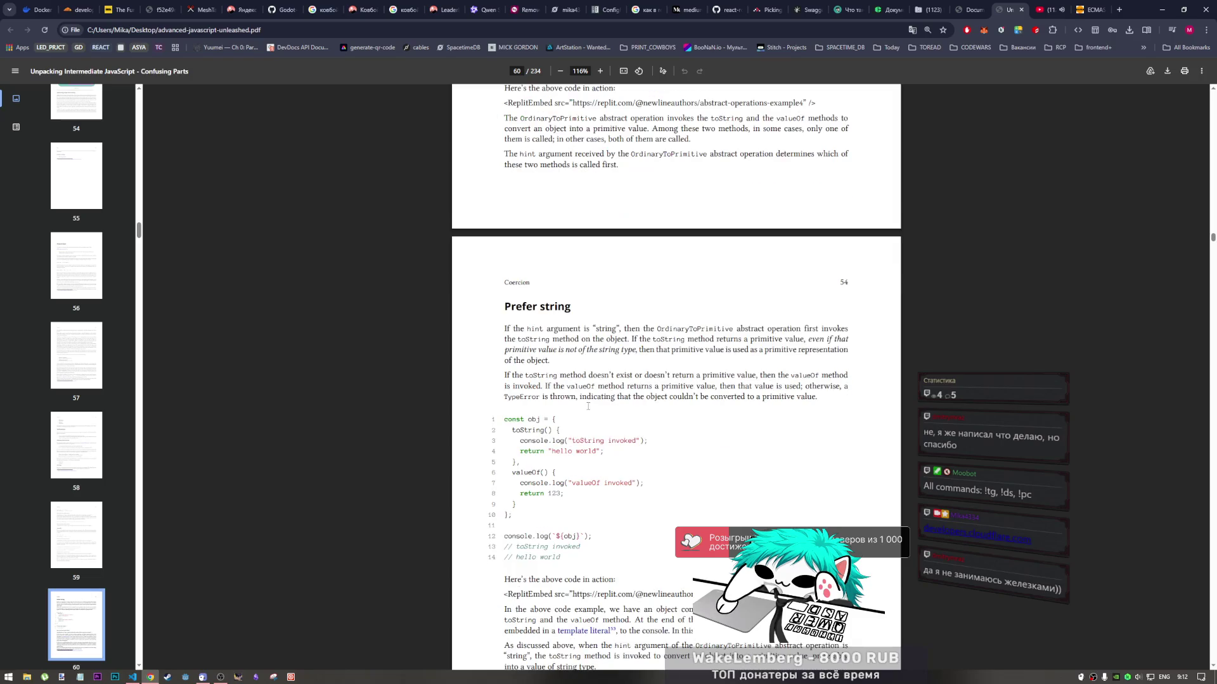
scroll(565, 365, up, 4)
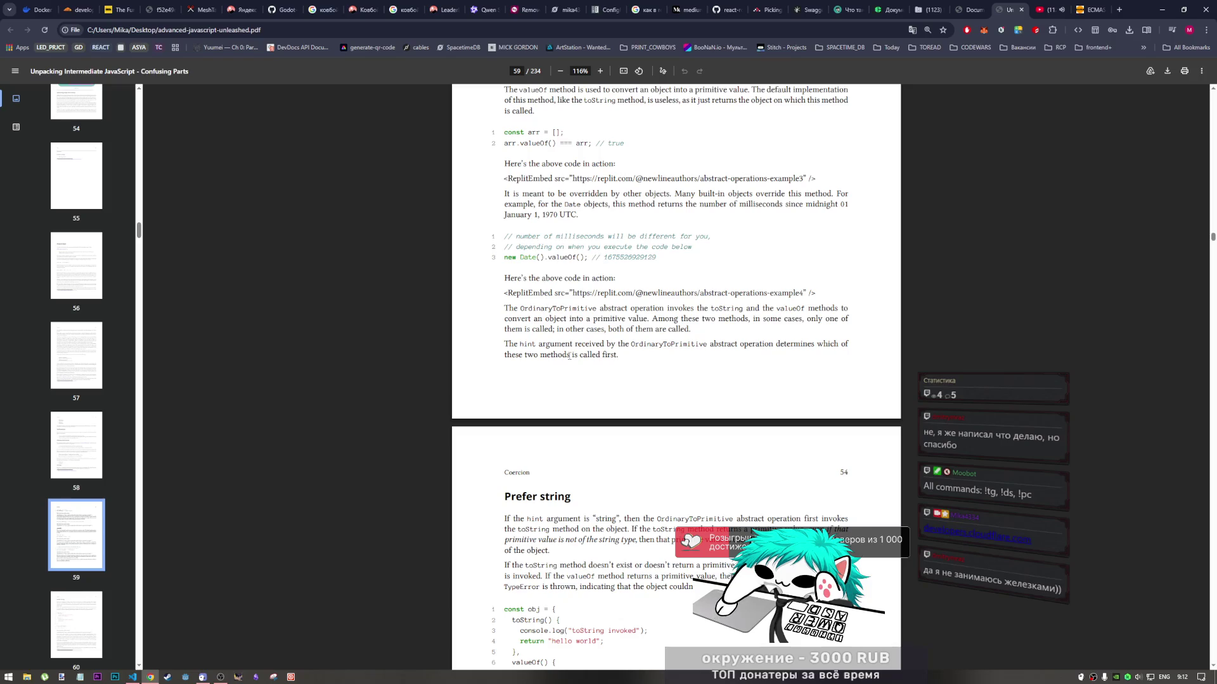
scroll(569, 357, down, 2)
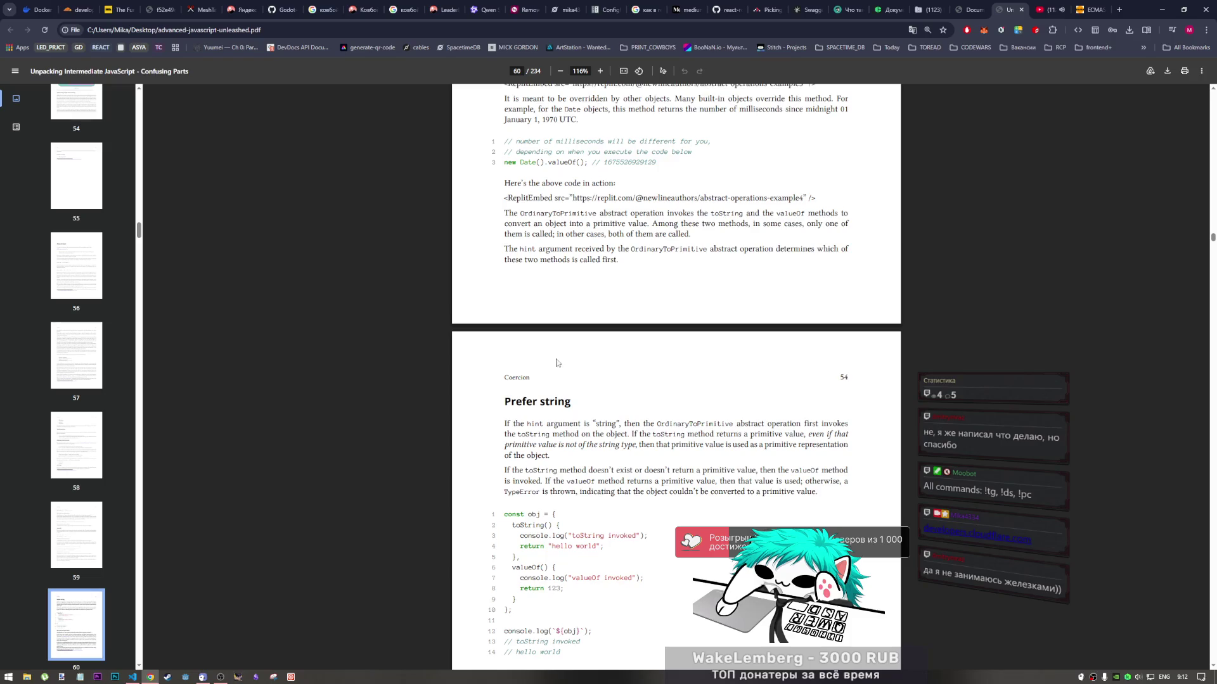
scroll(546, 435, down, 3)
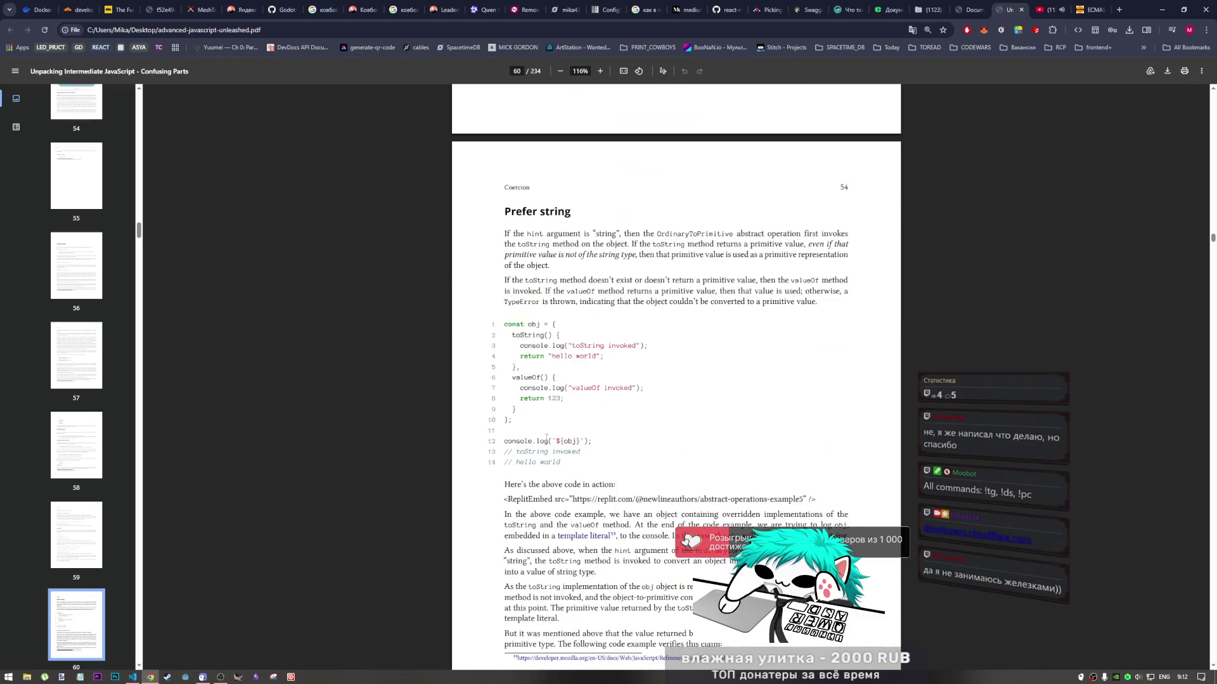
scroll(546, 437, down, 1)
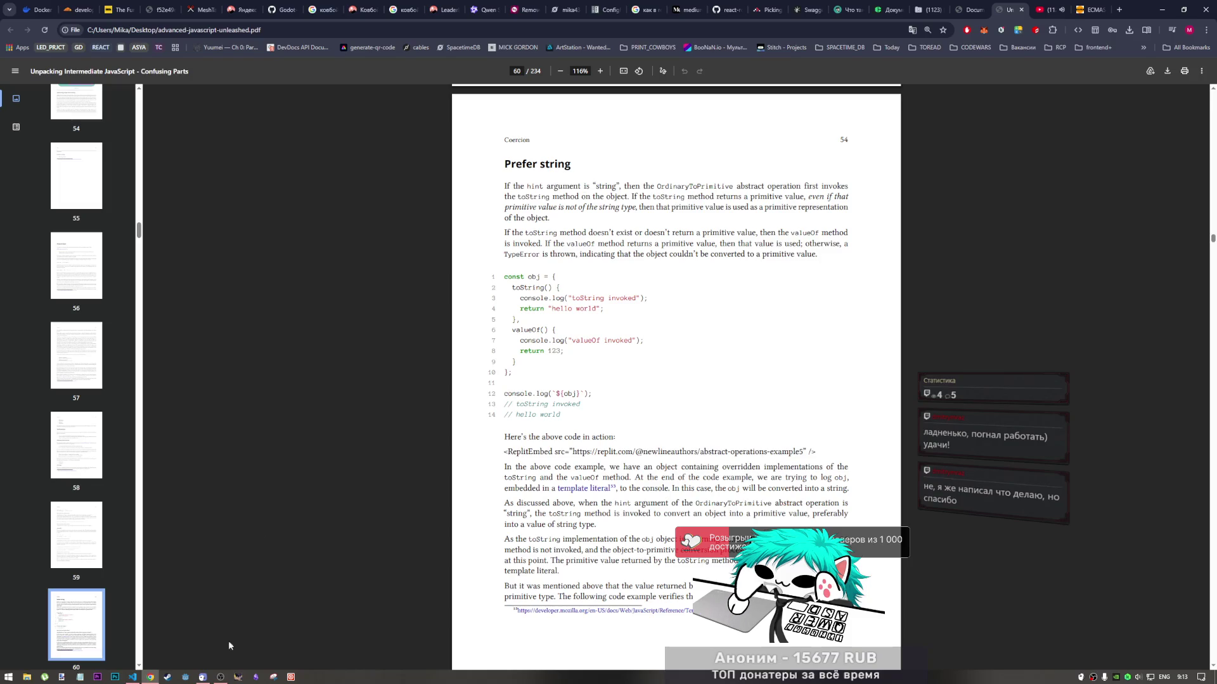
key(alt+Tab)
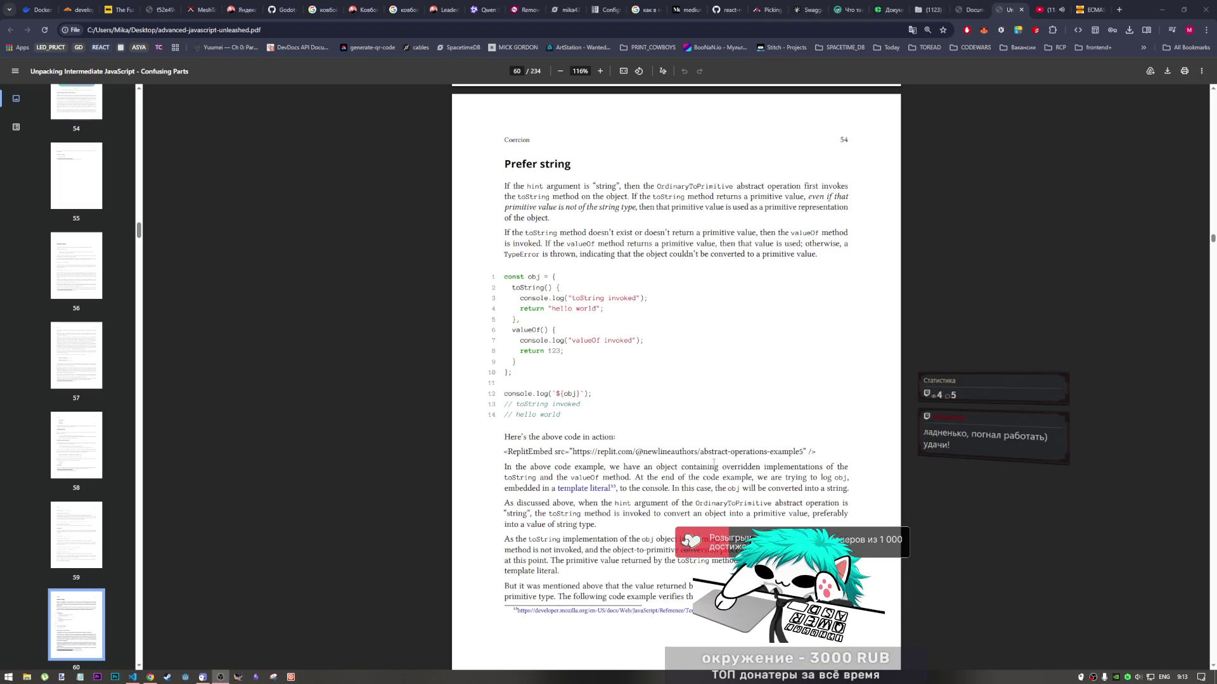
click(714, 463)
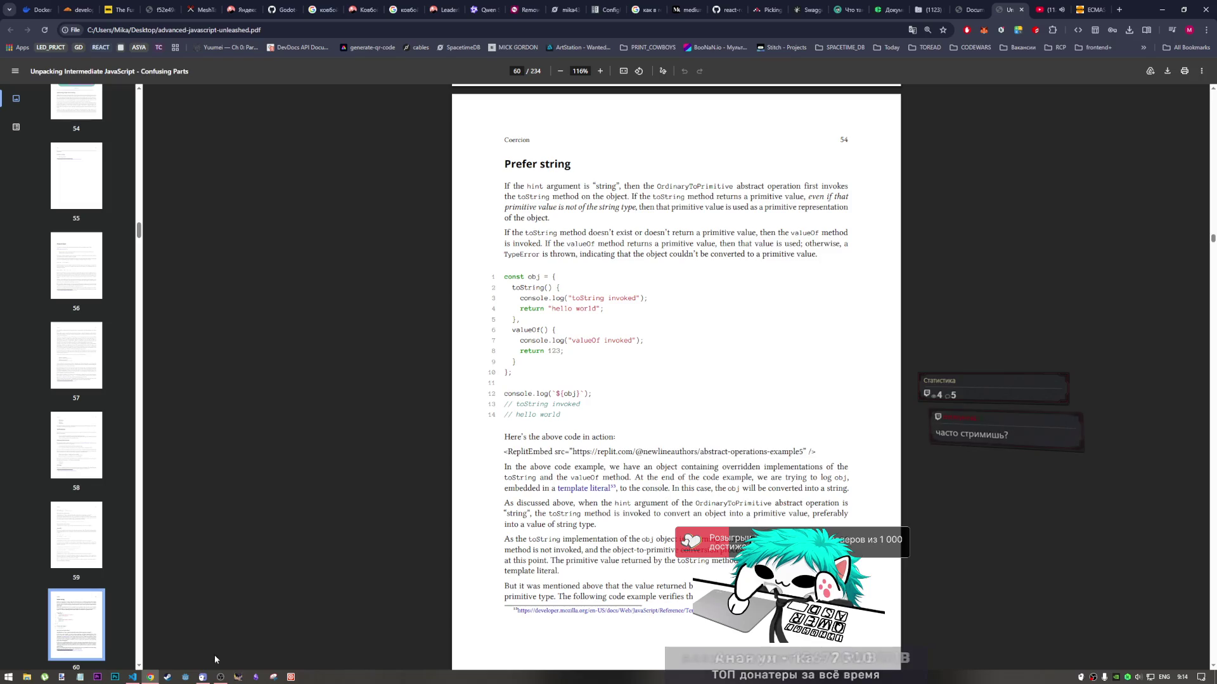
click(220, 677)
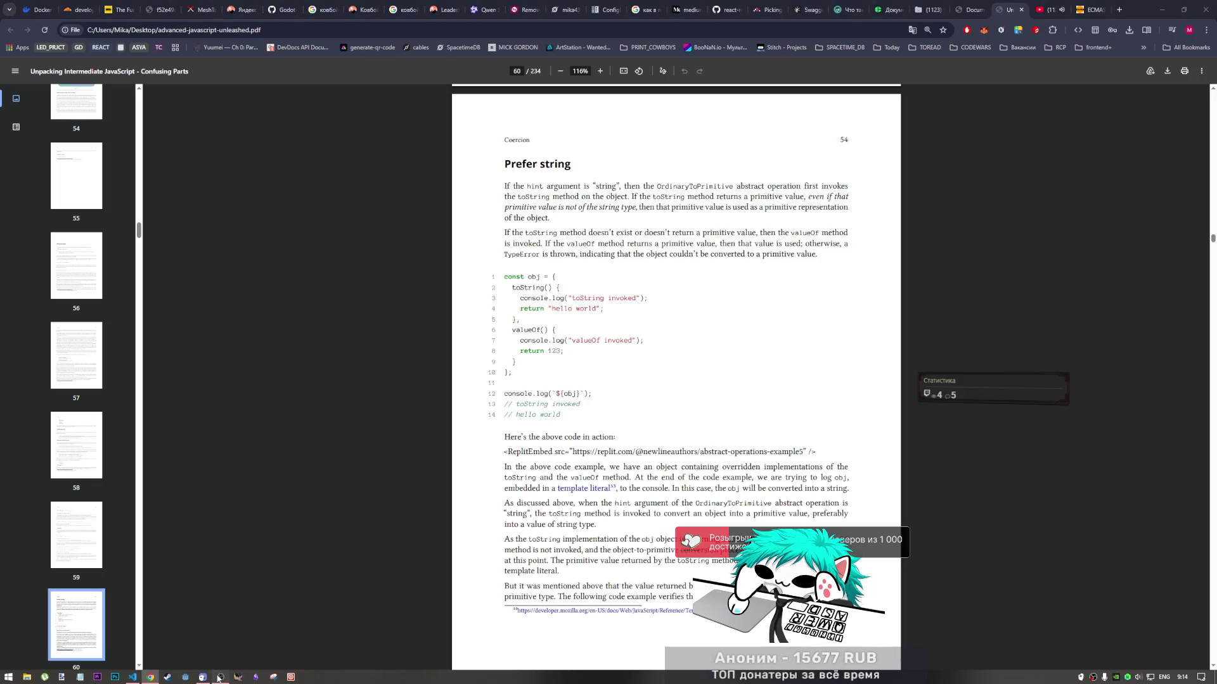
click(763, 351)
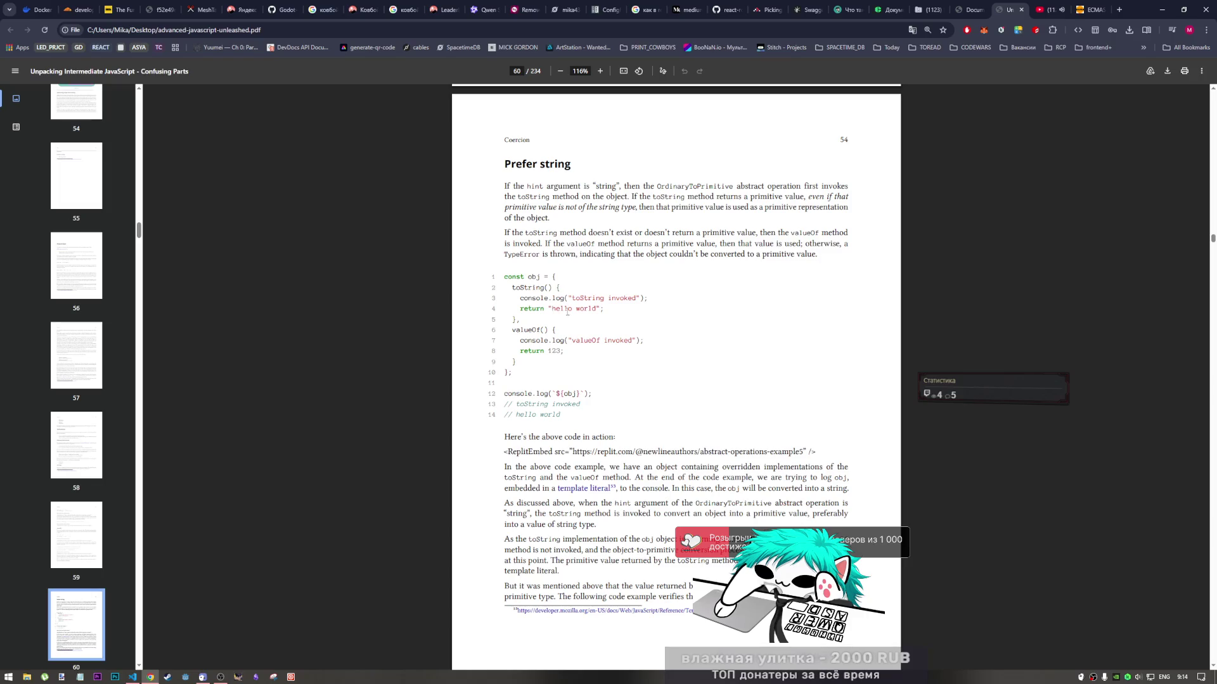
Copy the book's Prefer string code example and paste it into samples.js at line 163
mouse_move(593, 394)
mouse_down()
mouse_move(576, 394)
mouse_move(501, 280)
mouse_up()
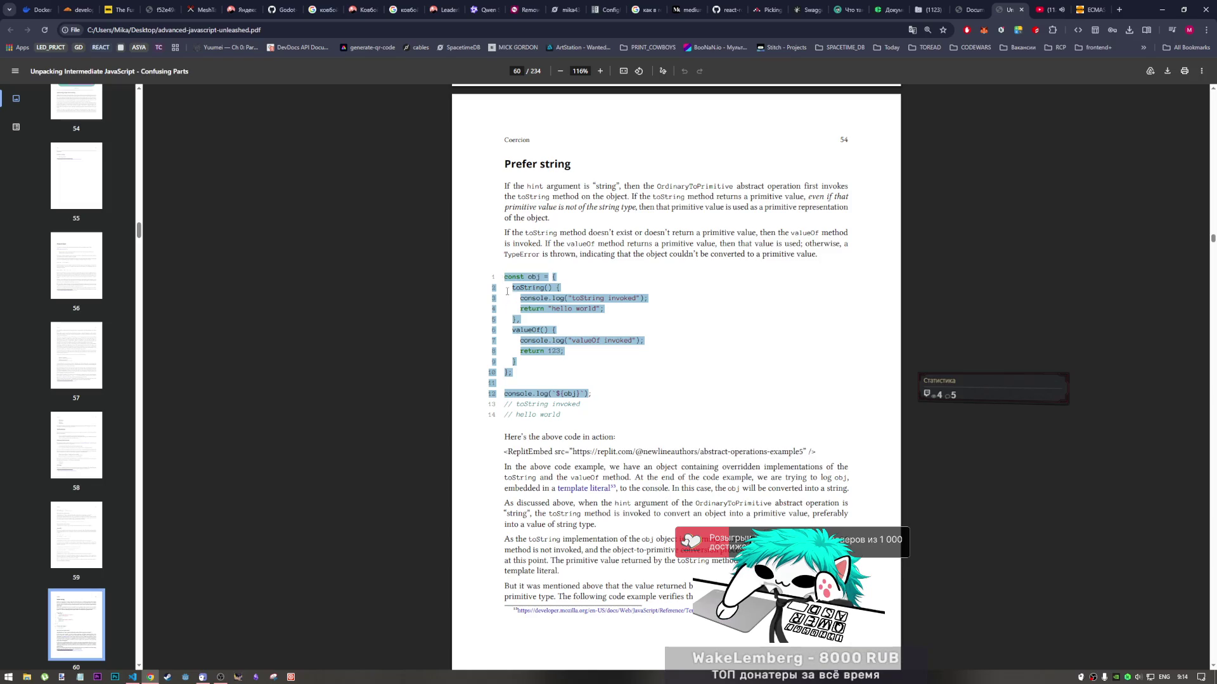
click(133, 676)
click(219, 430)
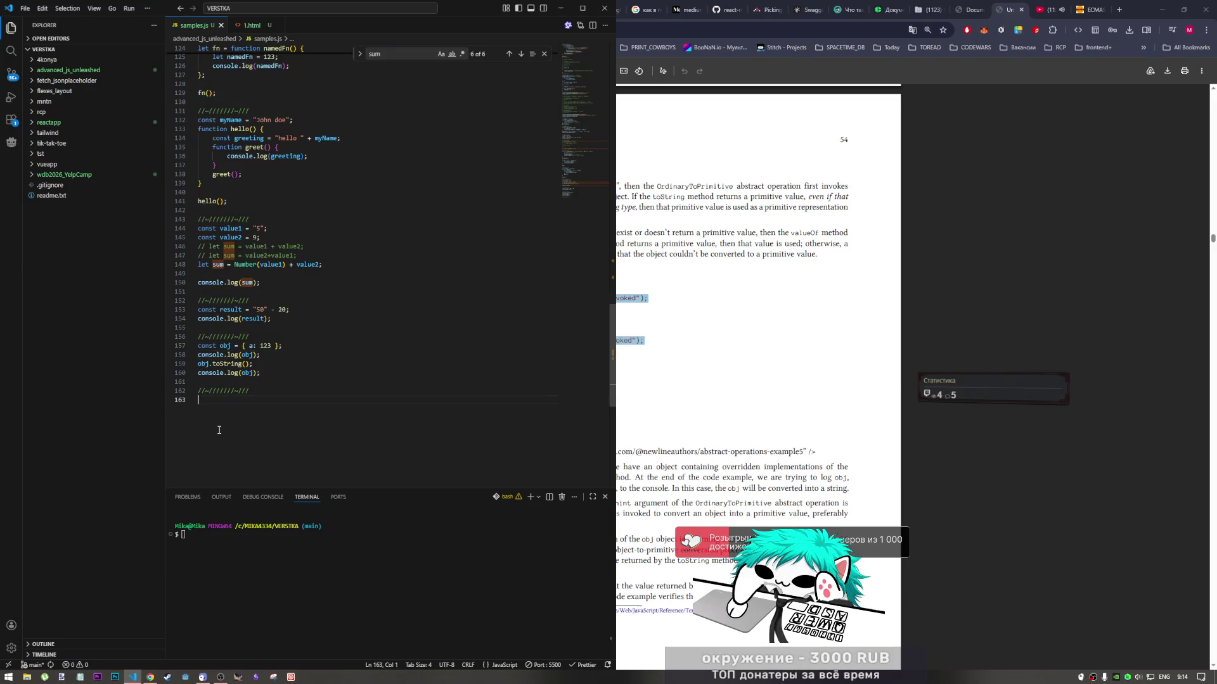
text(const obj = { 2 toString() { 3 console.log("toString invoked"); 4 return "hello world"; 5 }, 6 valueOf() { 7 console.log("valueOf invoked"); 8 return 123; 9 } 10 }; 11 12 console.log(`${obj}`))
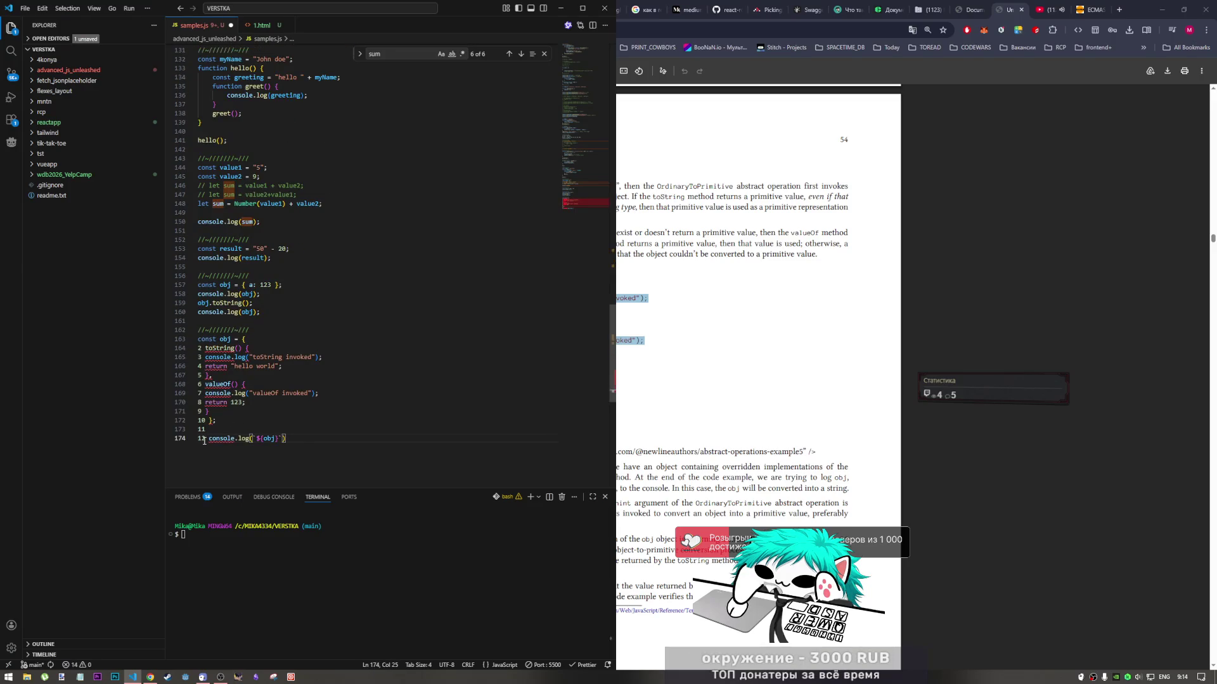
Delete the stray line-number digits on lines 164–174 and save to auto-format the block
click(201, 348)
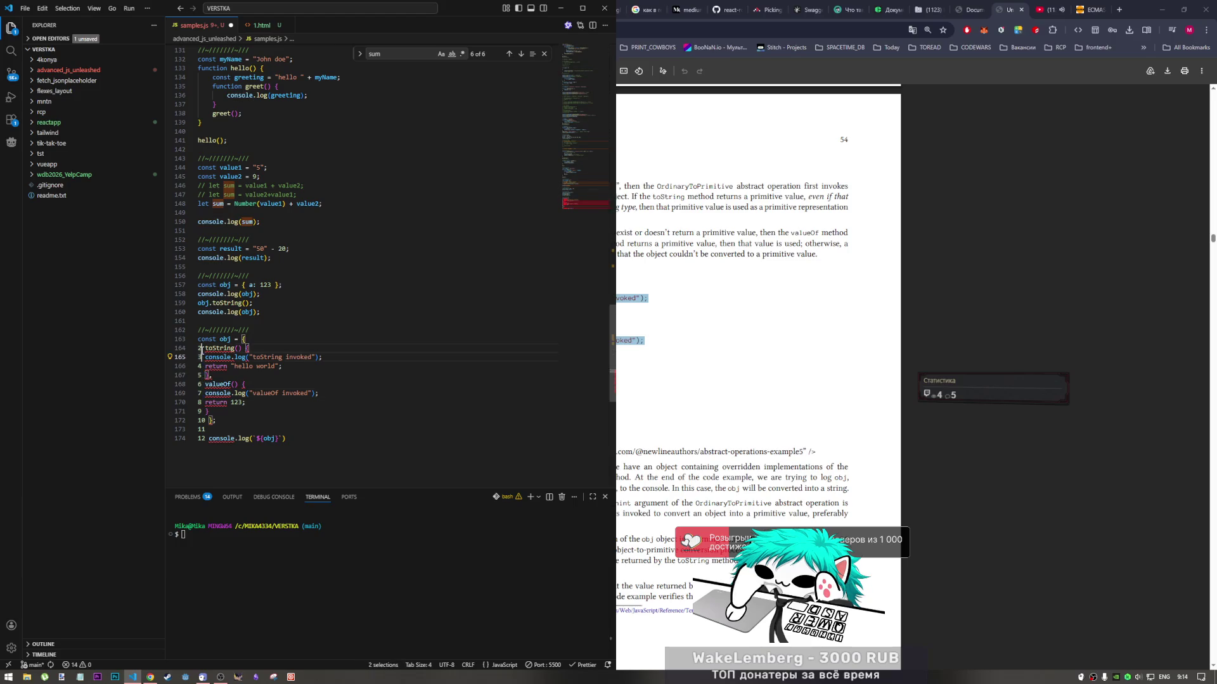
drag(200, 349, 194, 438)
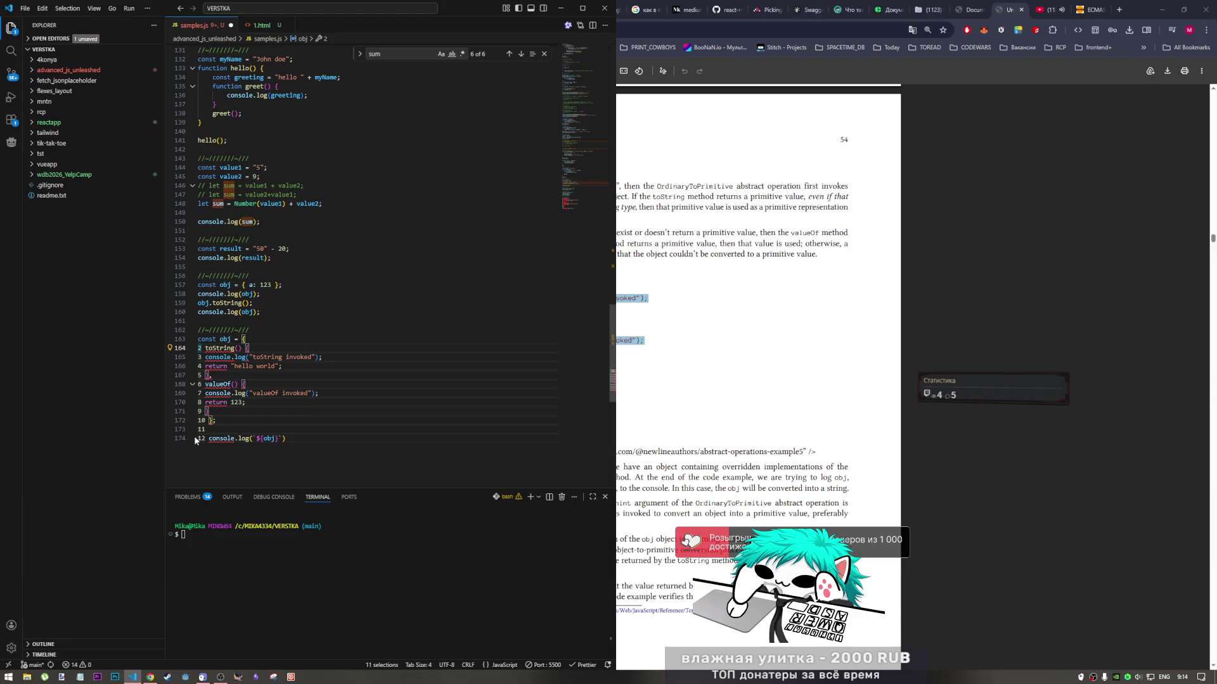
key(BackSpace)
key(ctrl+s)
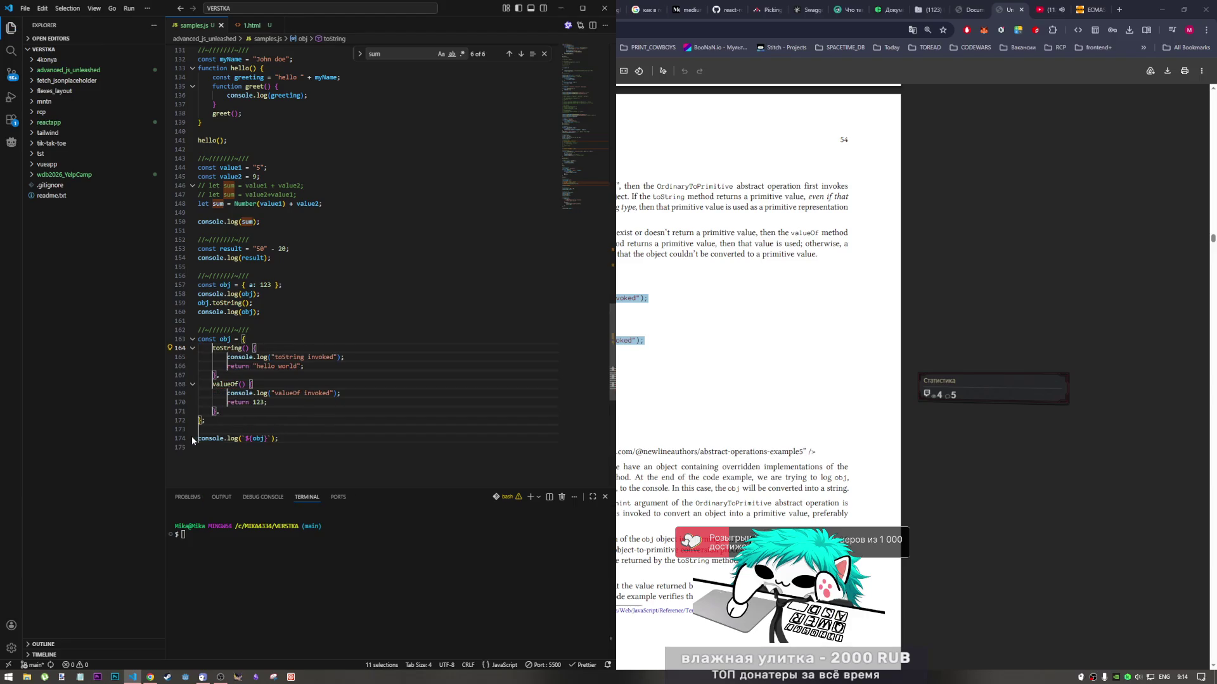
key(Escape)
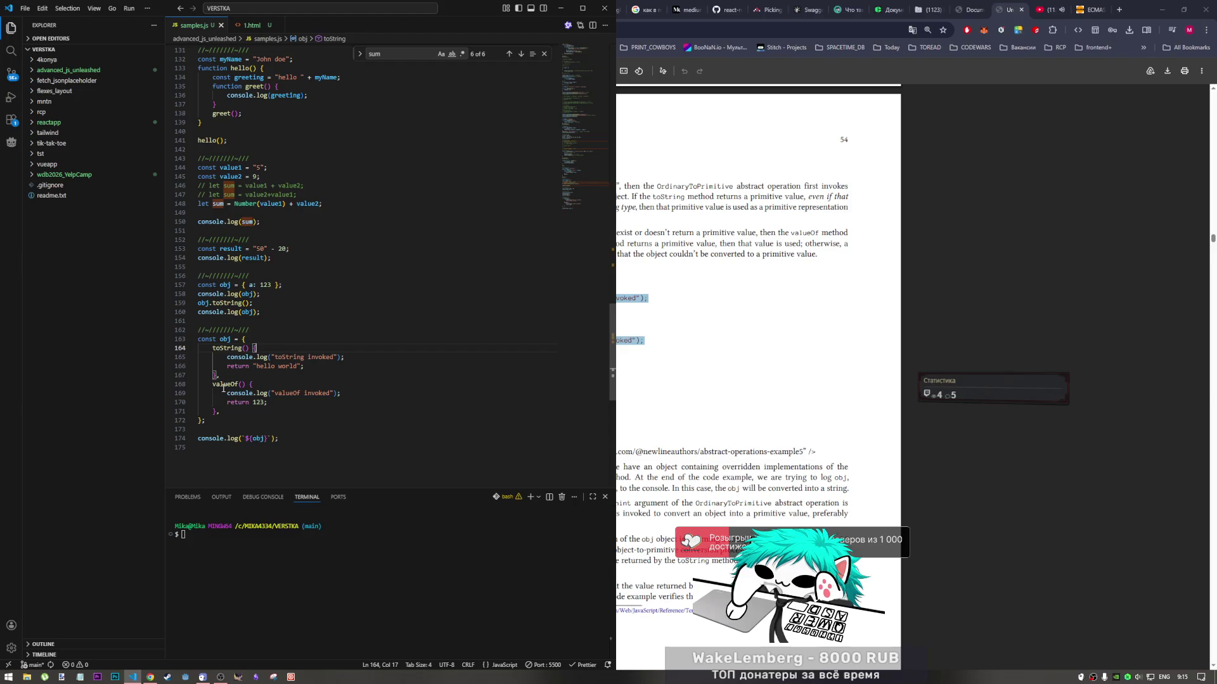
Comment out the earlier obj example on lines 157–160
drag(212, 349, 223, 350)
click(234, 357)
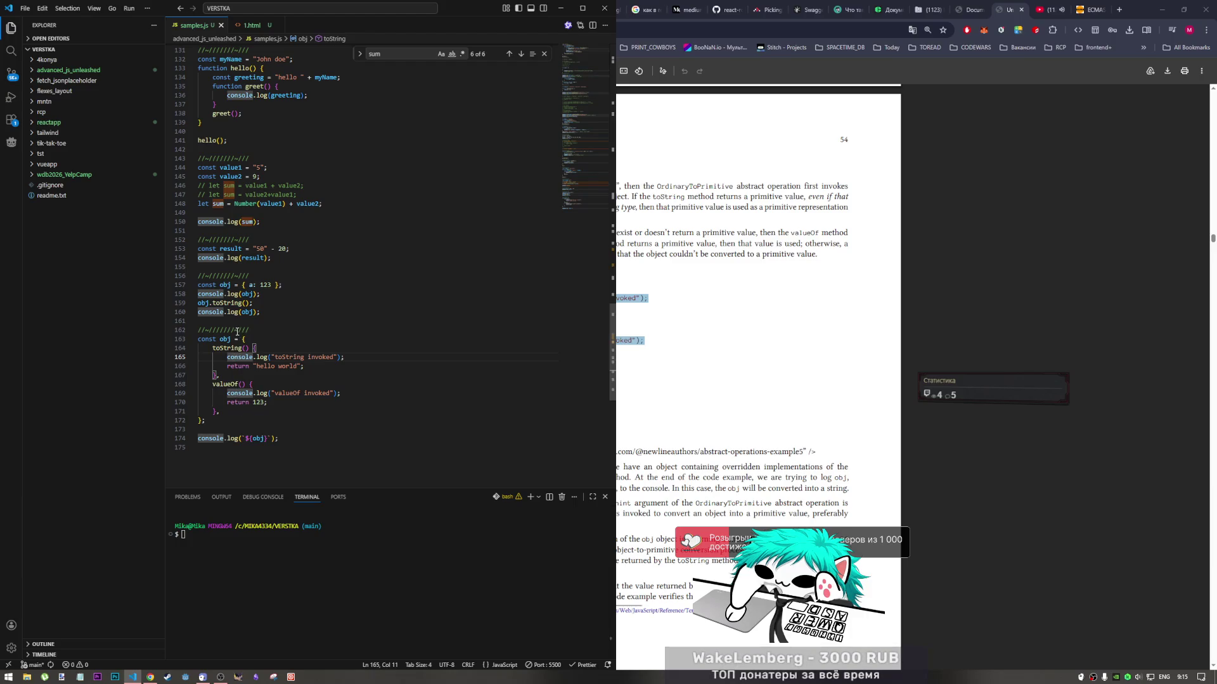
drag(260, 312, 217, 285)
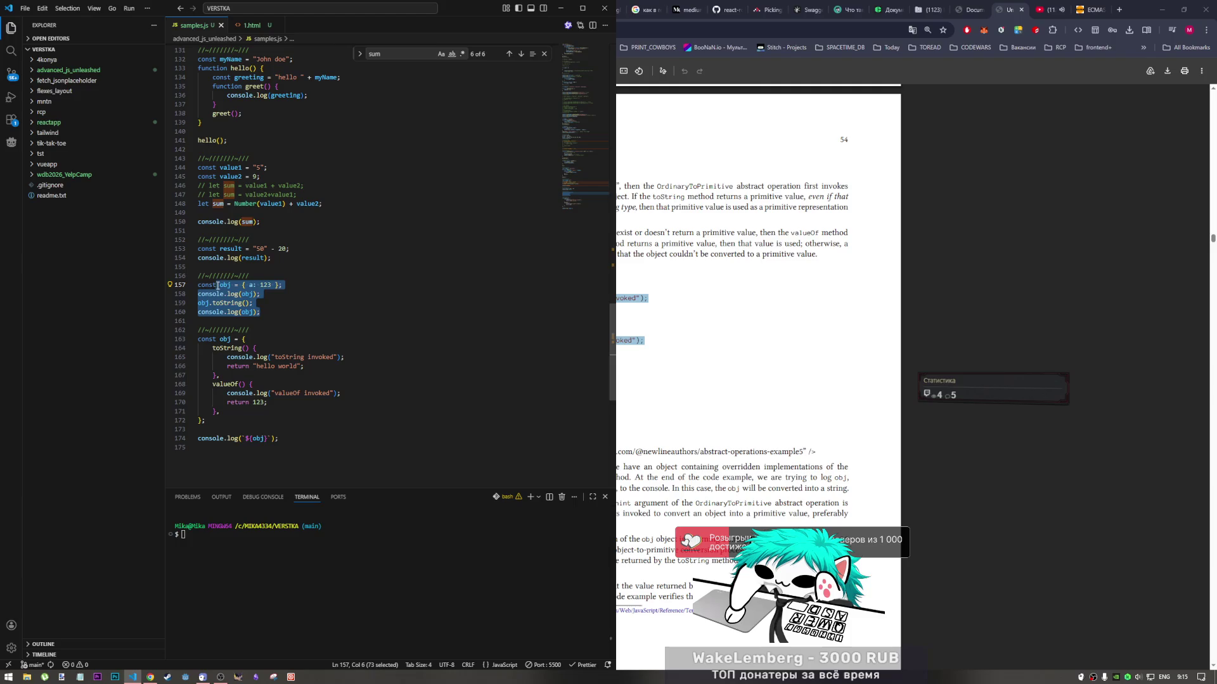
key(ctrl+slash)
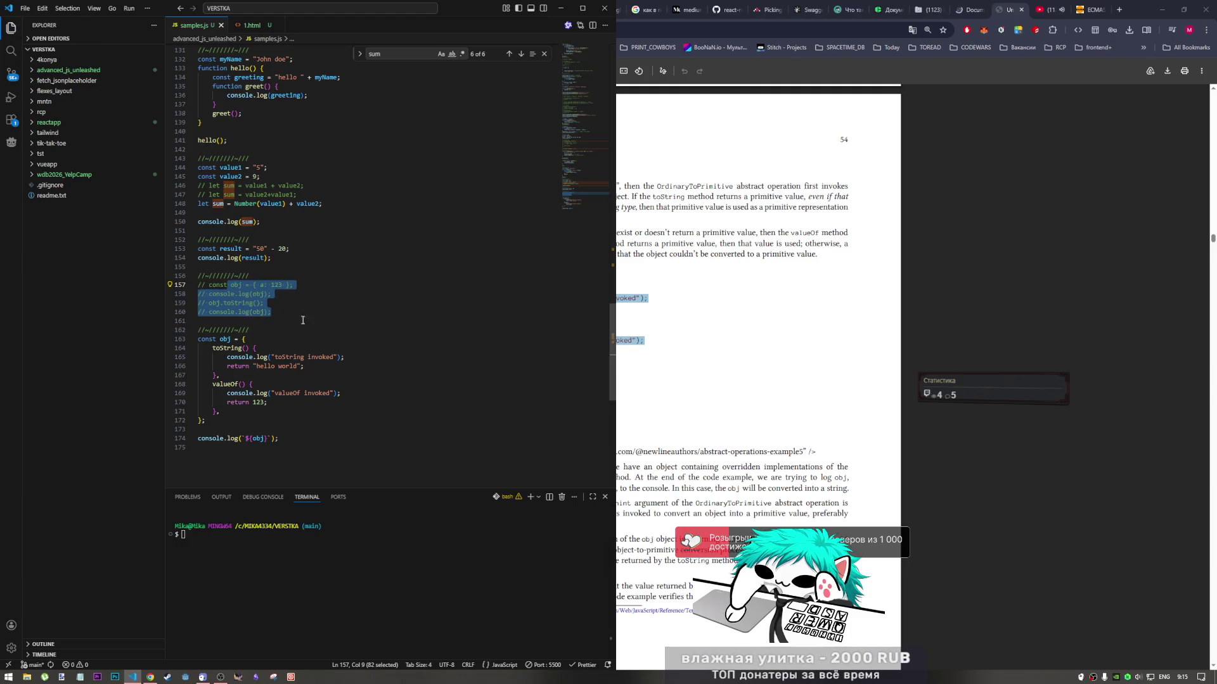
Compare the browser's console output against the new code in the editor
click(968, 9)
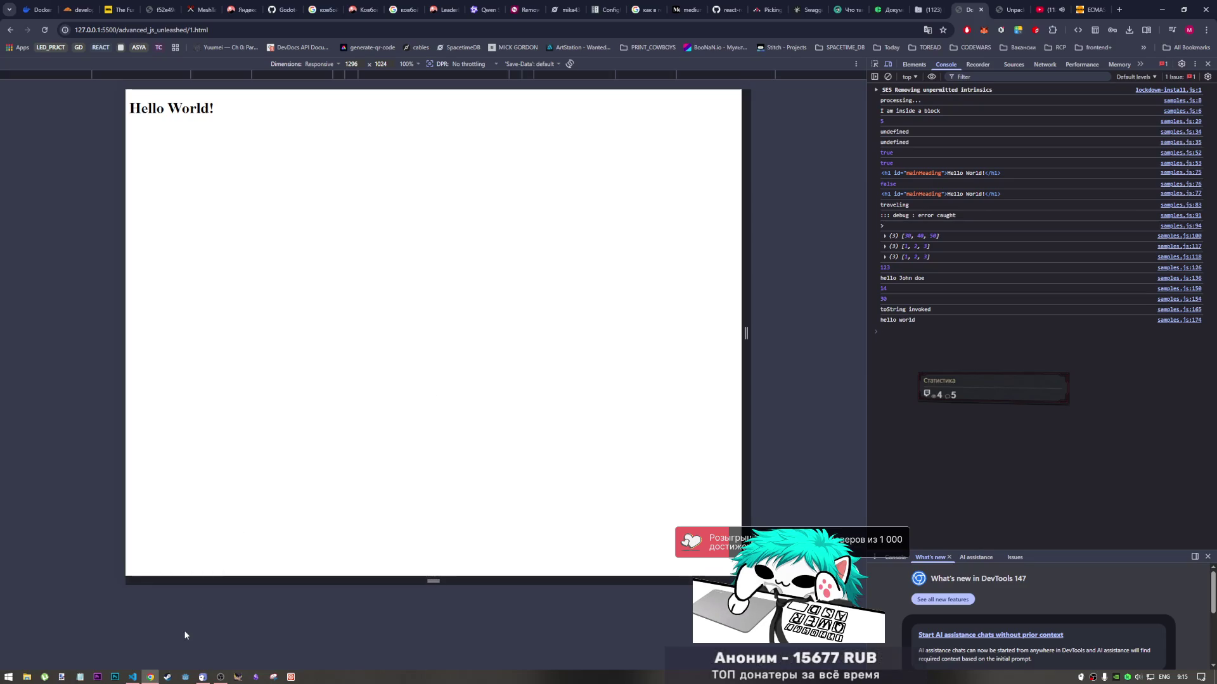
click(135, 677)
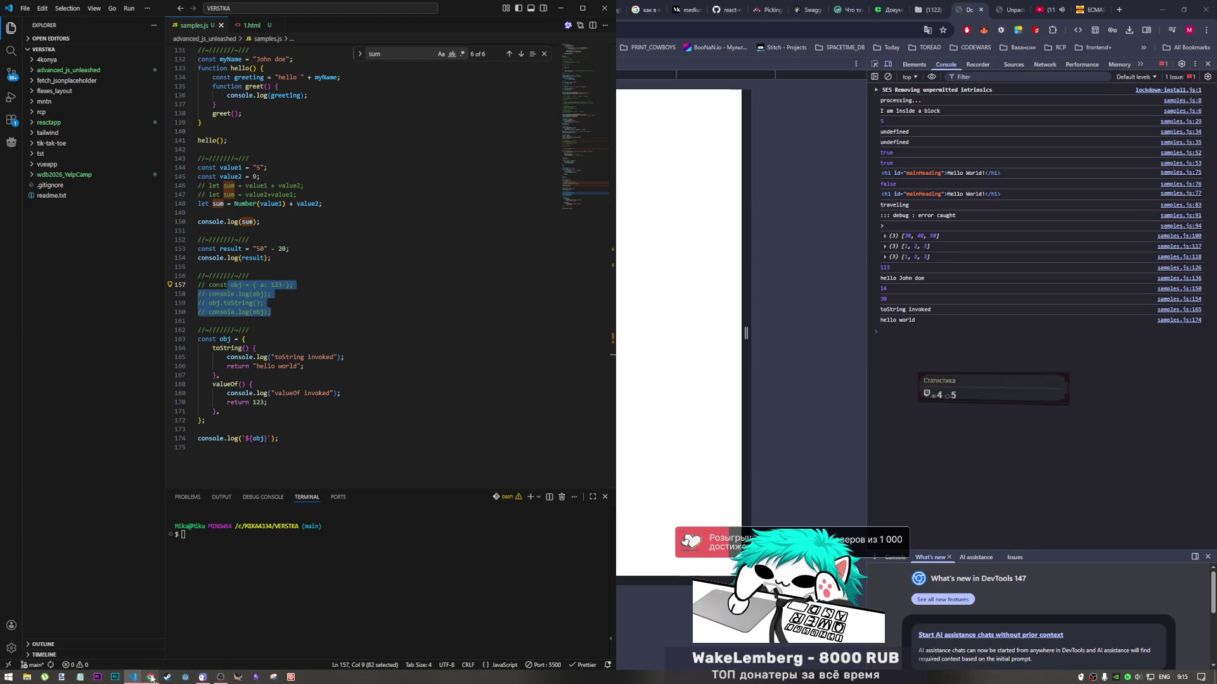
mouse_move(150, 677)
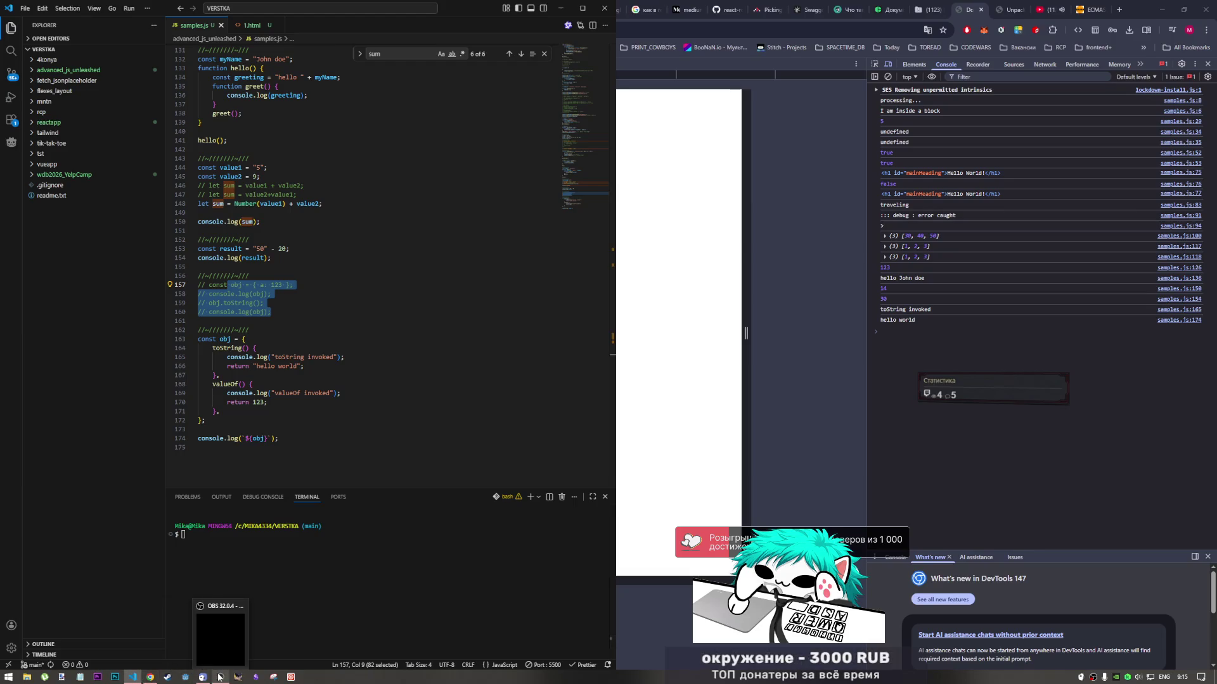
click(152, 645)
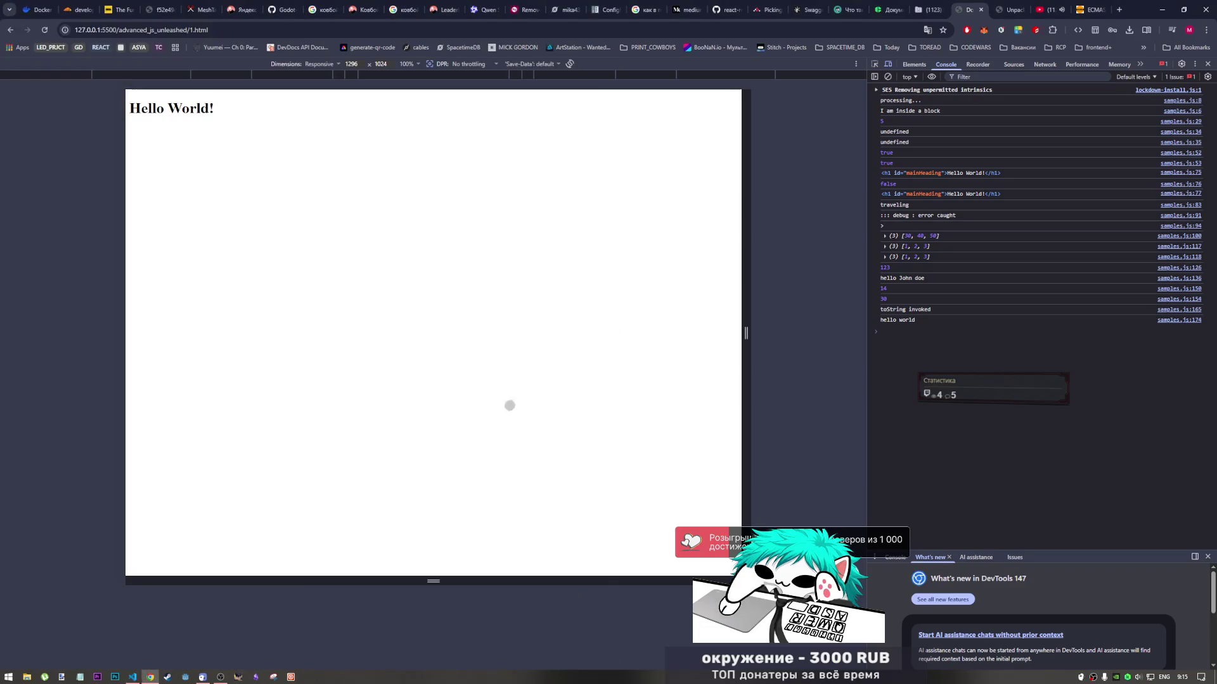
click(133, 677)
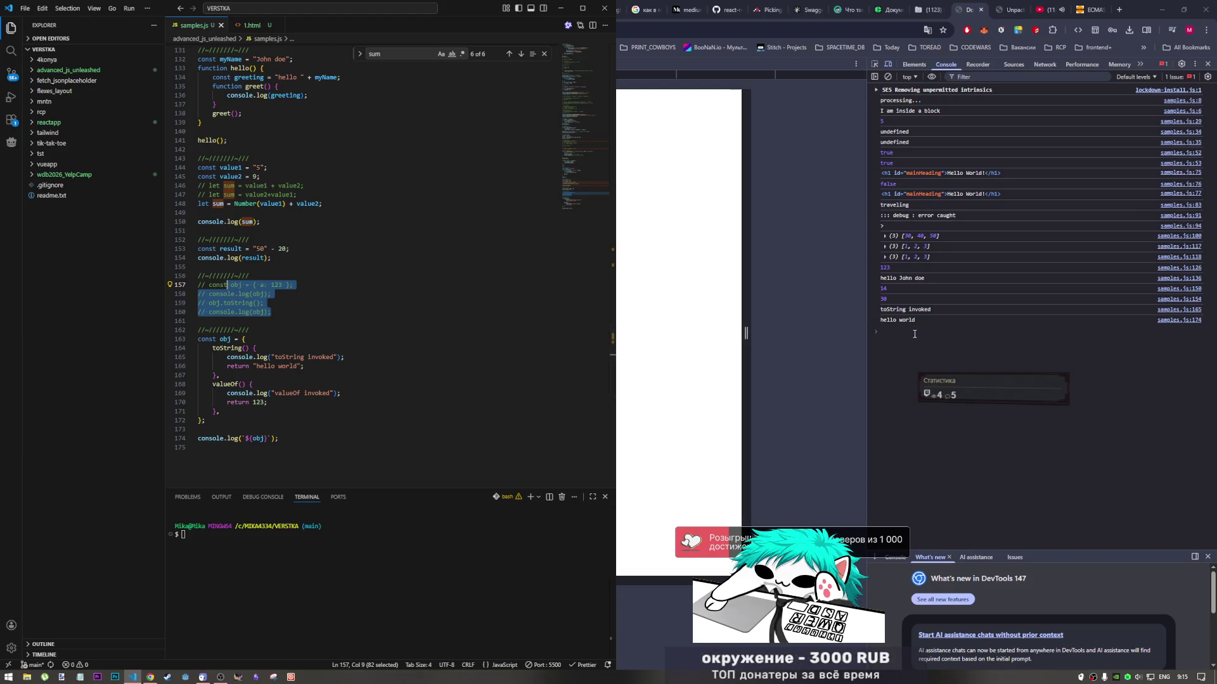
click(1020, 10)
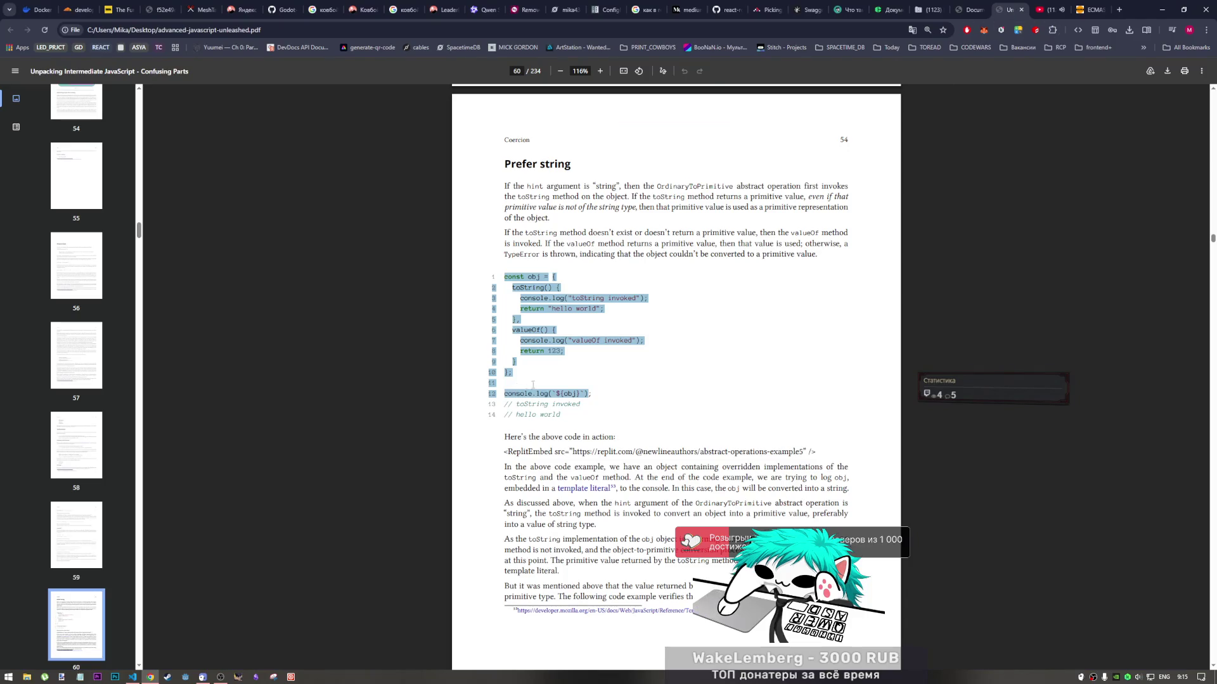
Check toString on line 164 in the editor, then bring page 54 of the PDF back to front
click(555, 411)
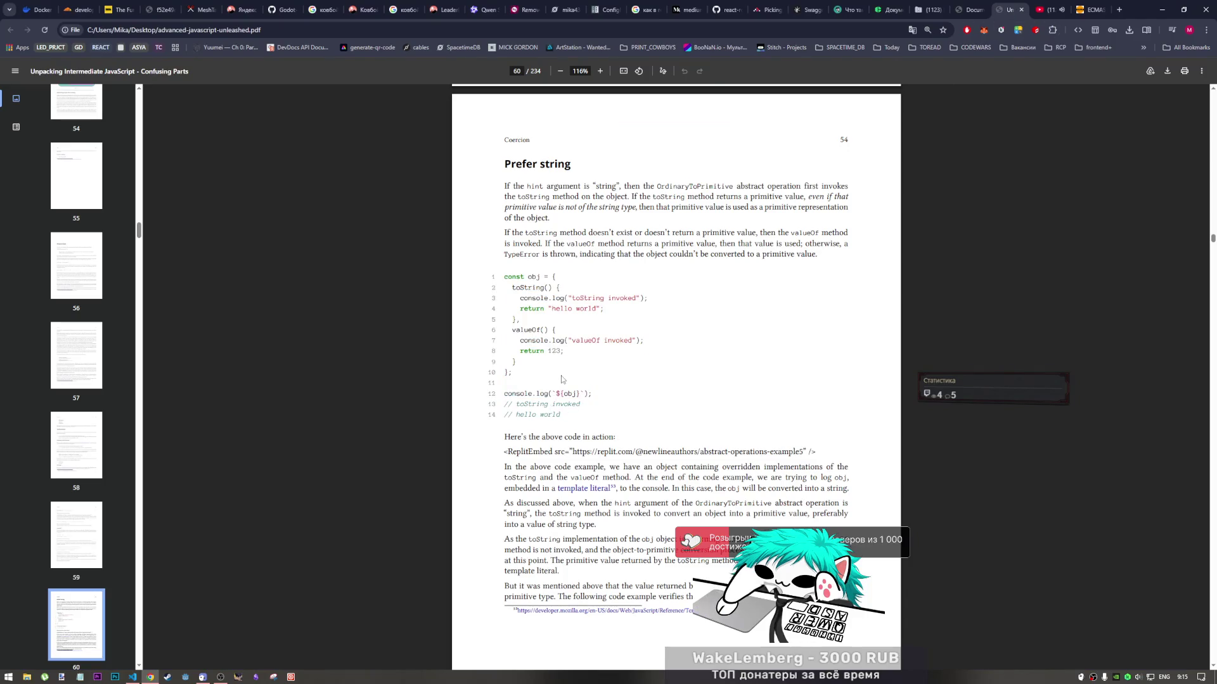
click(137, 677)
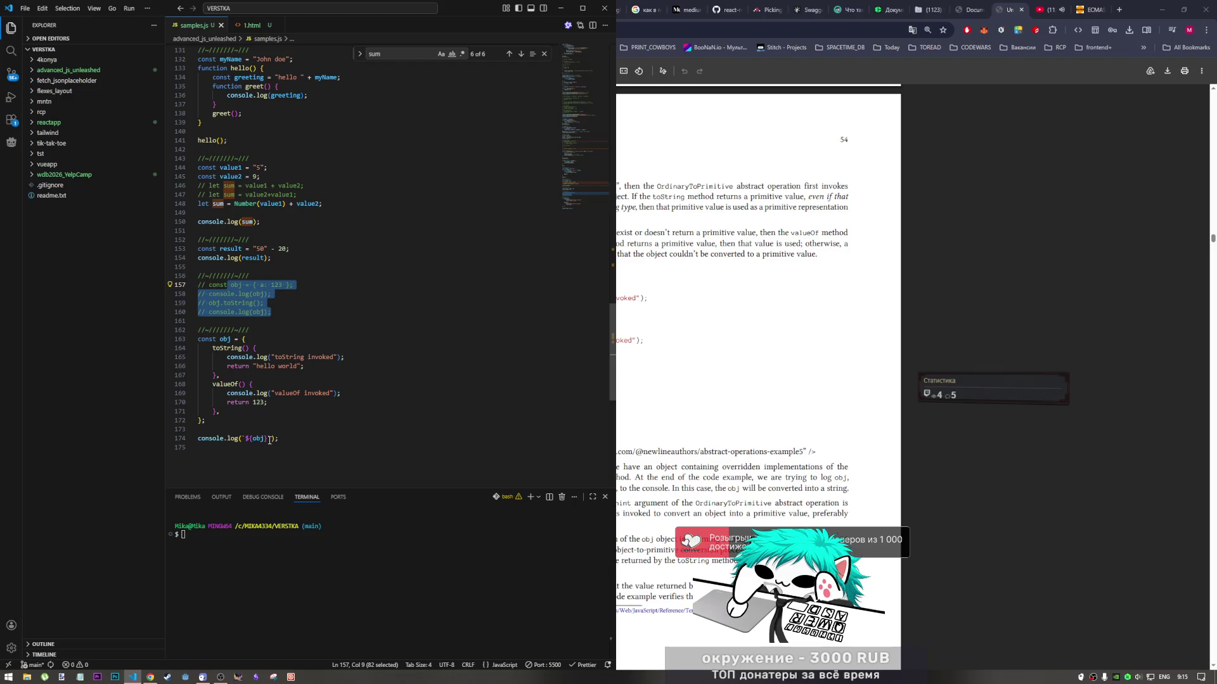
click(228, 349)
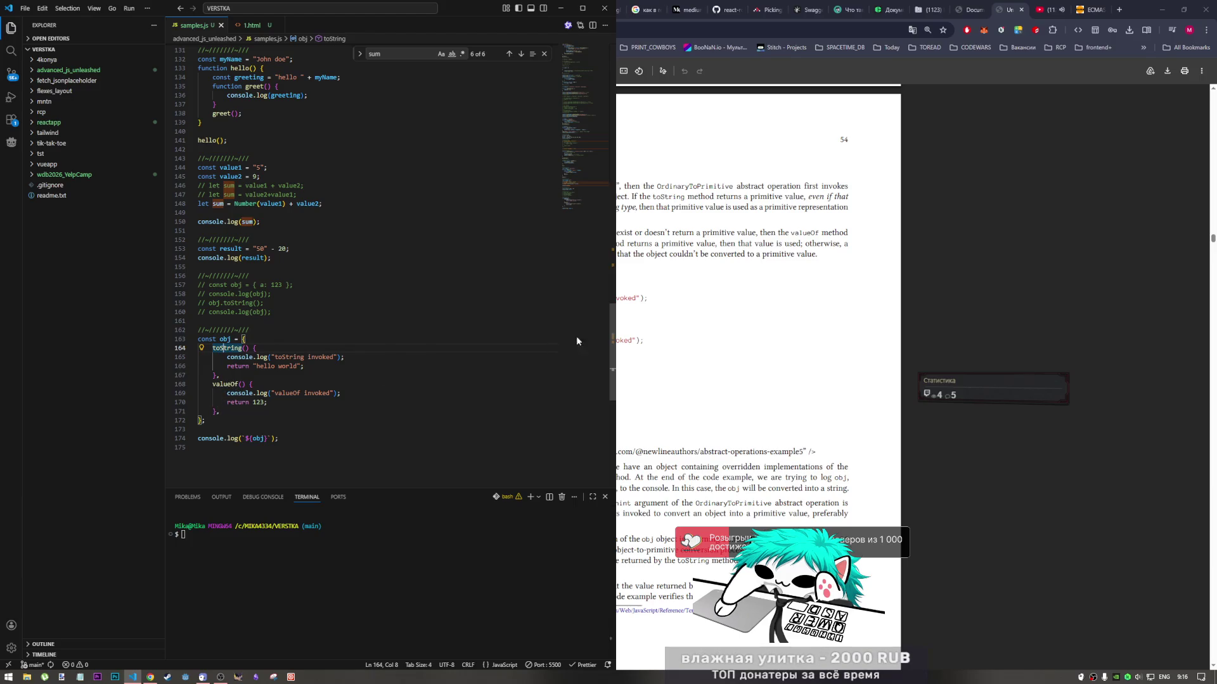
click(702, 339)
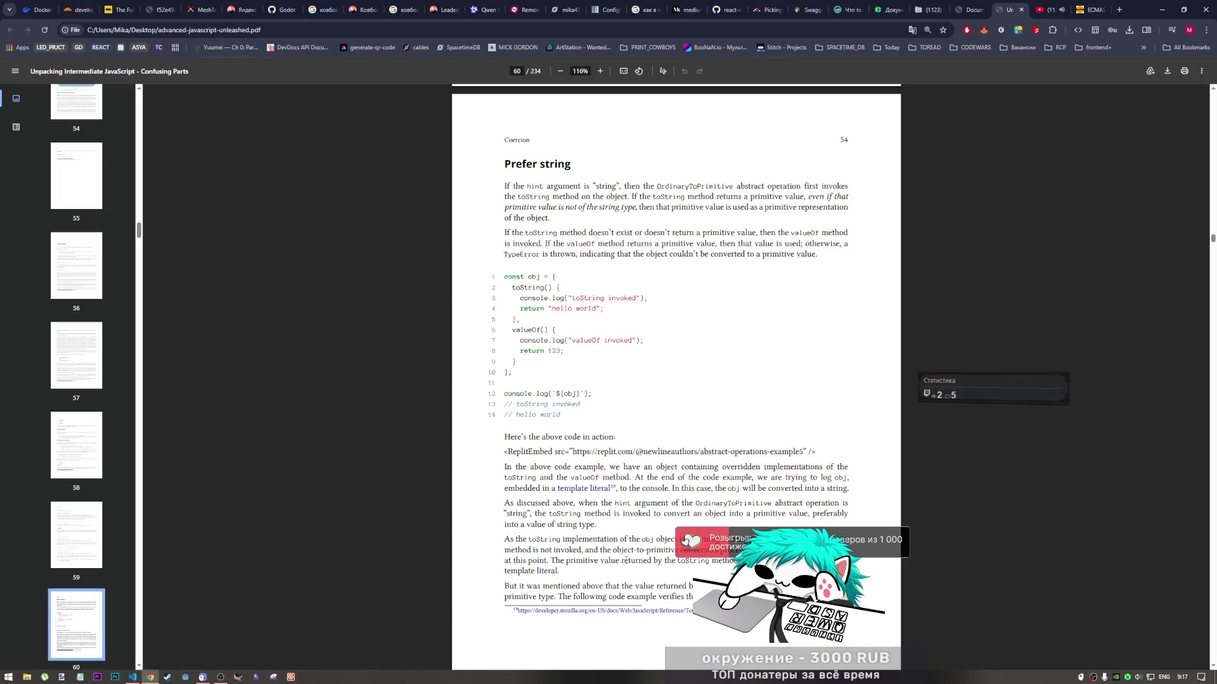
Scroll the PDF to page 55's example where toString returns true, then switch to YouTube
click(219, 677)
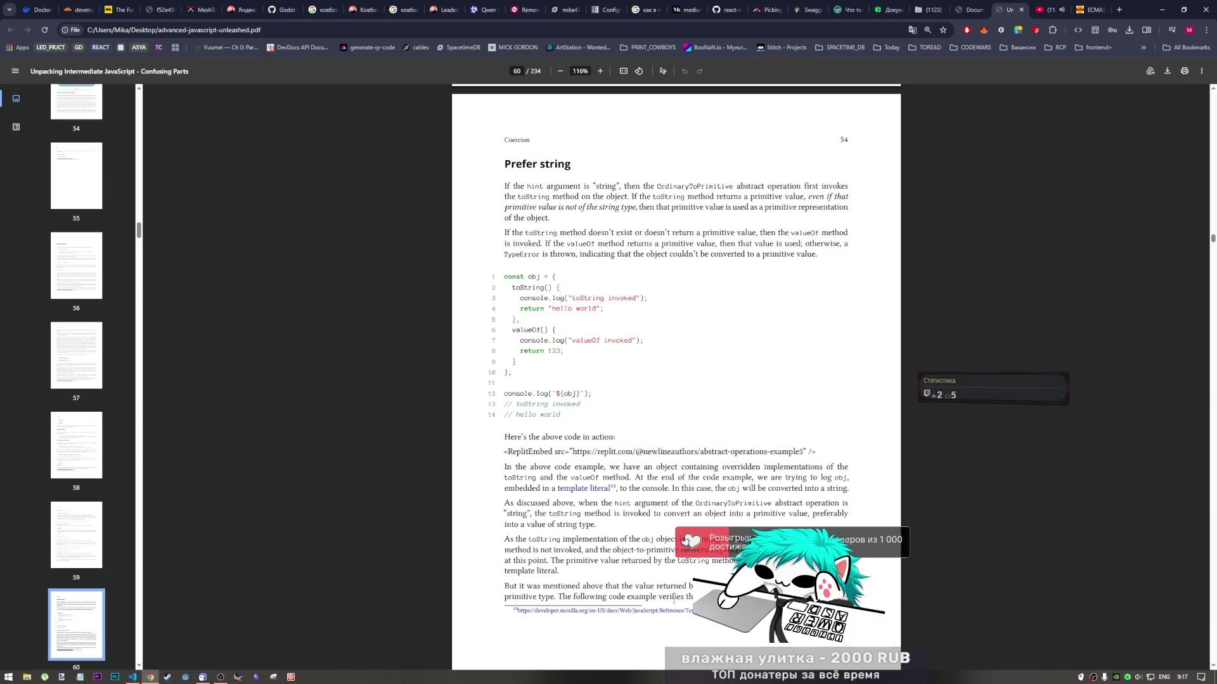
scroll(674, 601, down, 5)
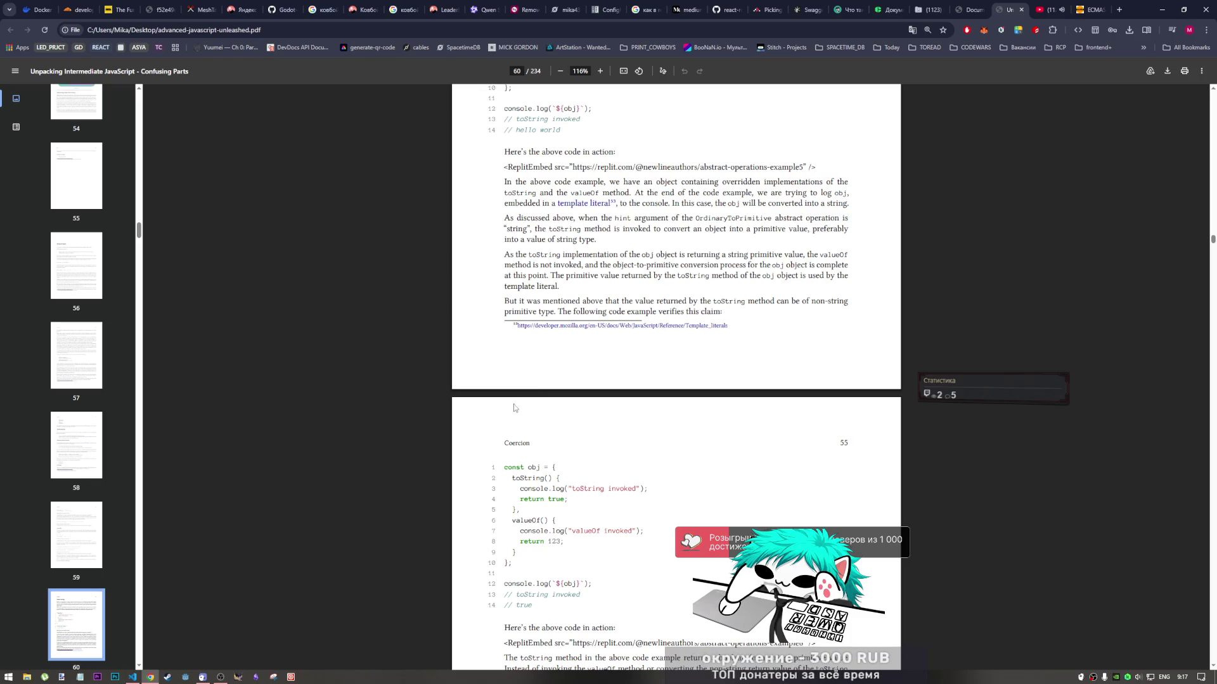
scroll(516, 406, down, 1)
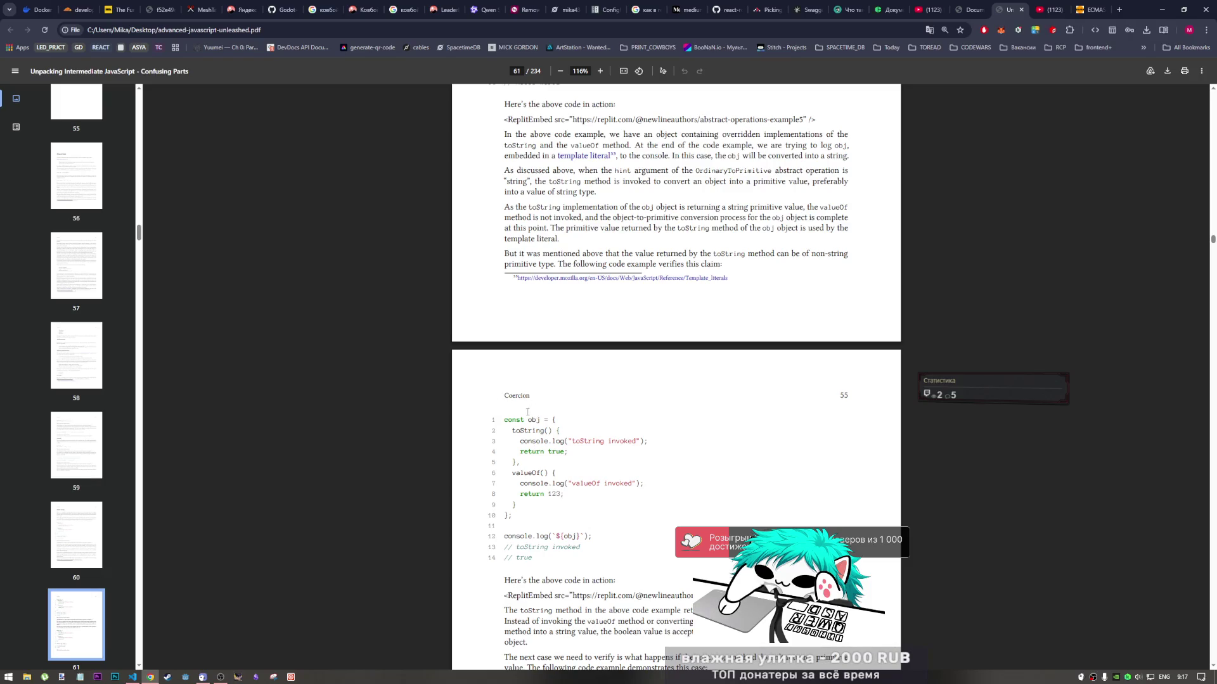
scroll(511, 422, down, 2)
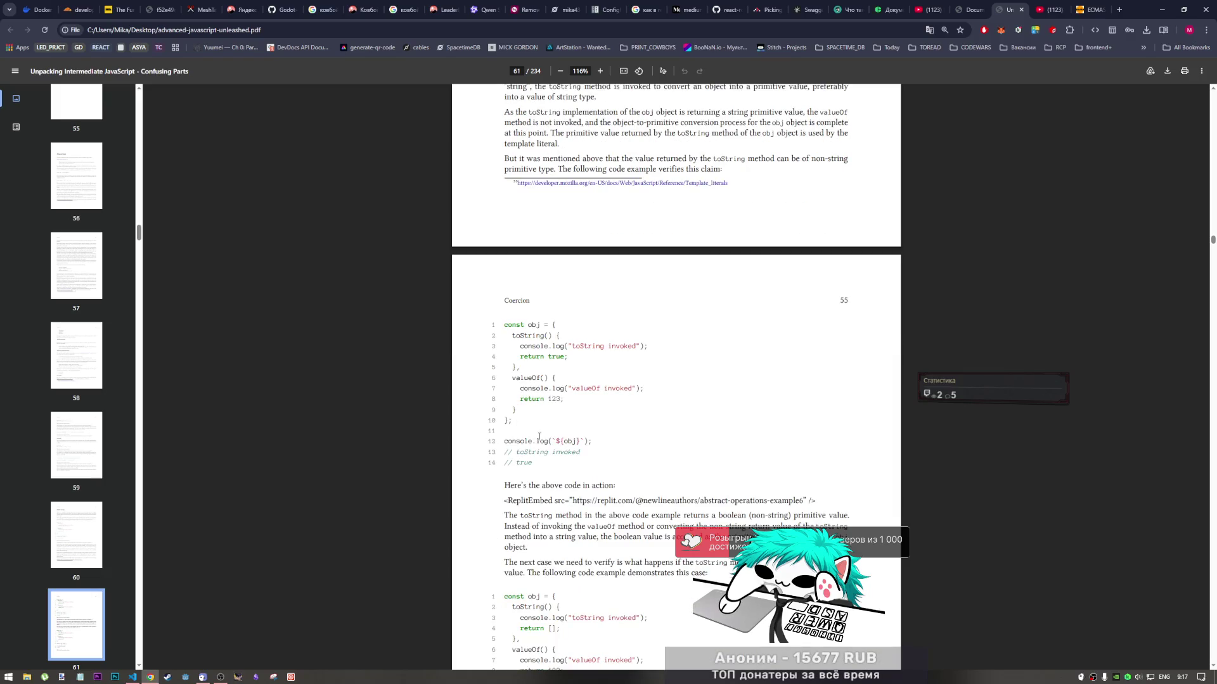
scroll(545, 438, up, 4)
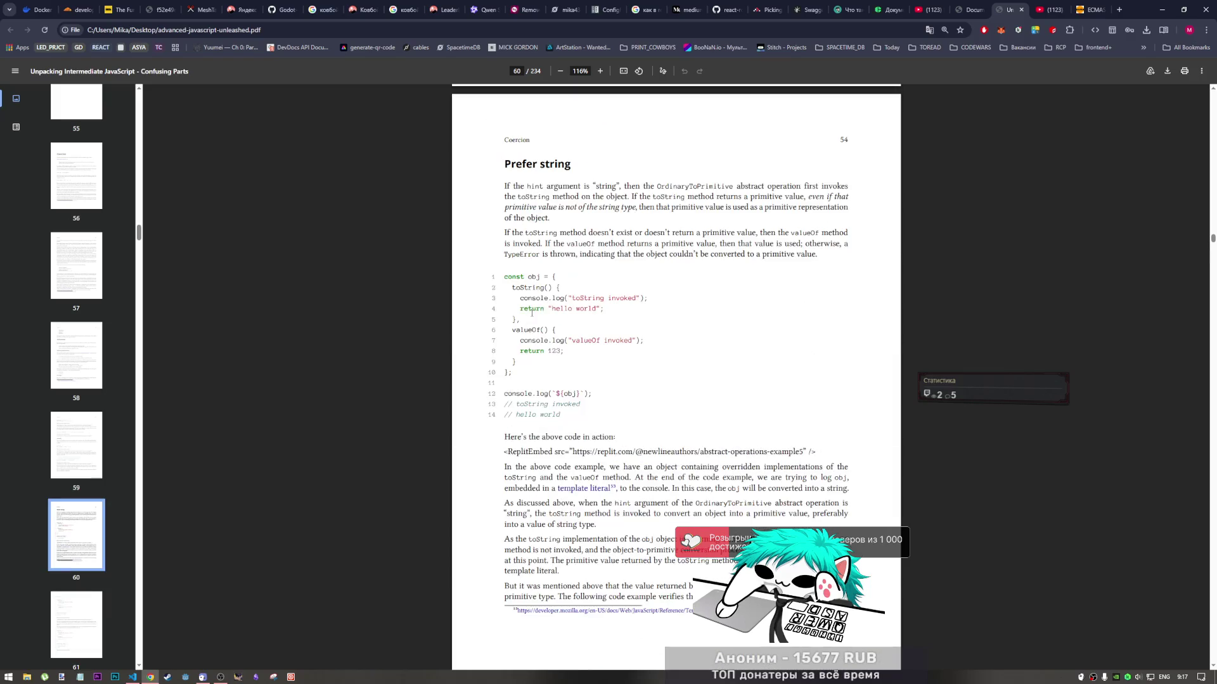
scroll(594, 392, down, 3)
scroll(593, 393, down, 3)
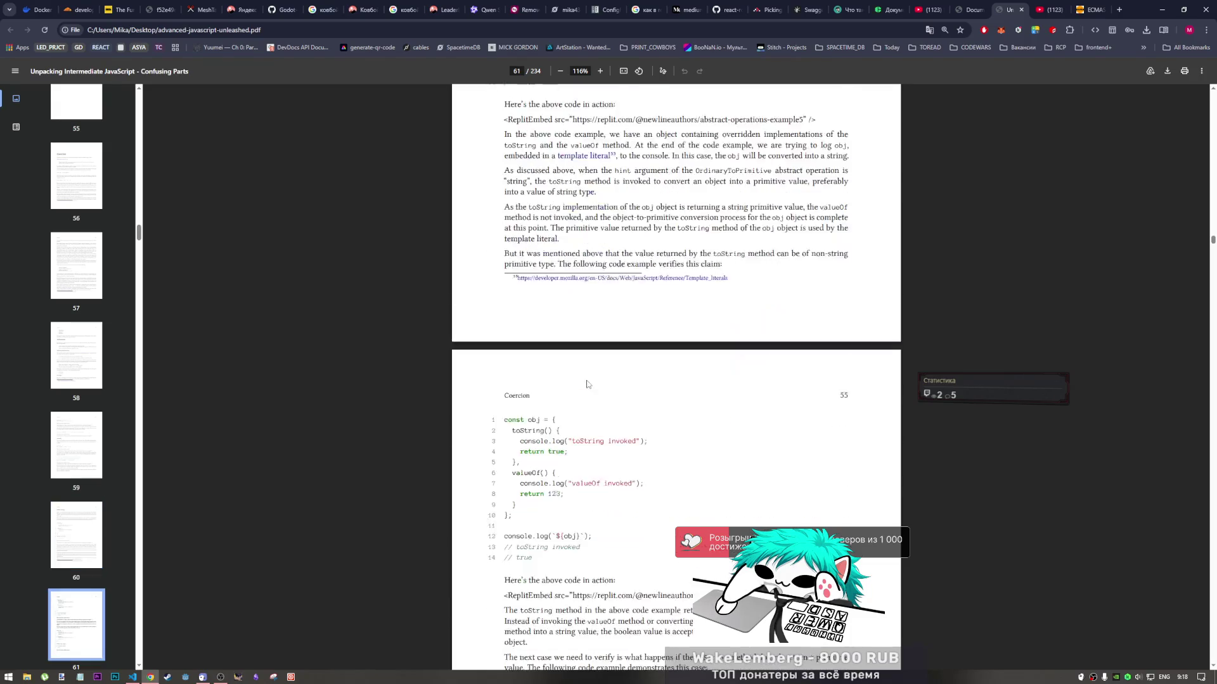
click(1055, 8)
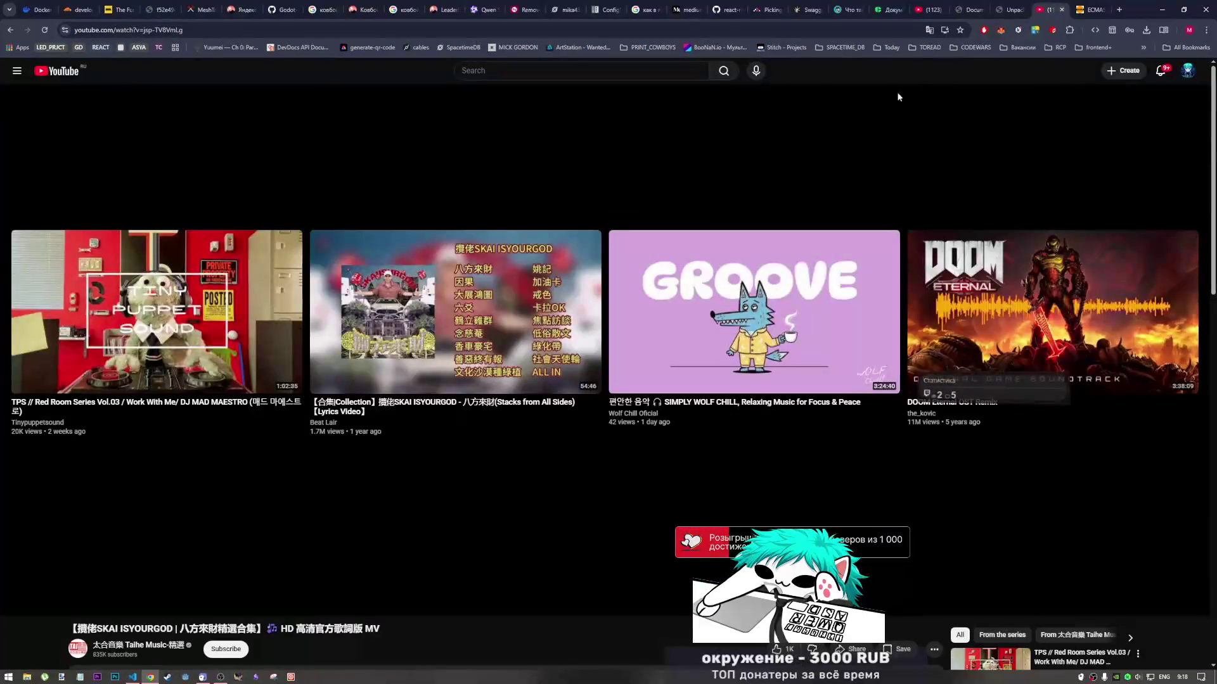
Play the Clear Spring Blue electronica mix from its start, then return to the JavaScript PDF
scroll(941, 541, down, 8)
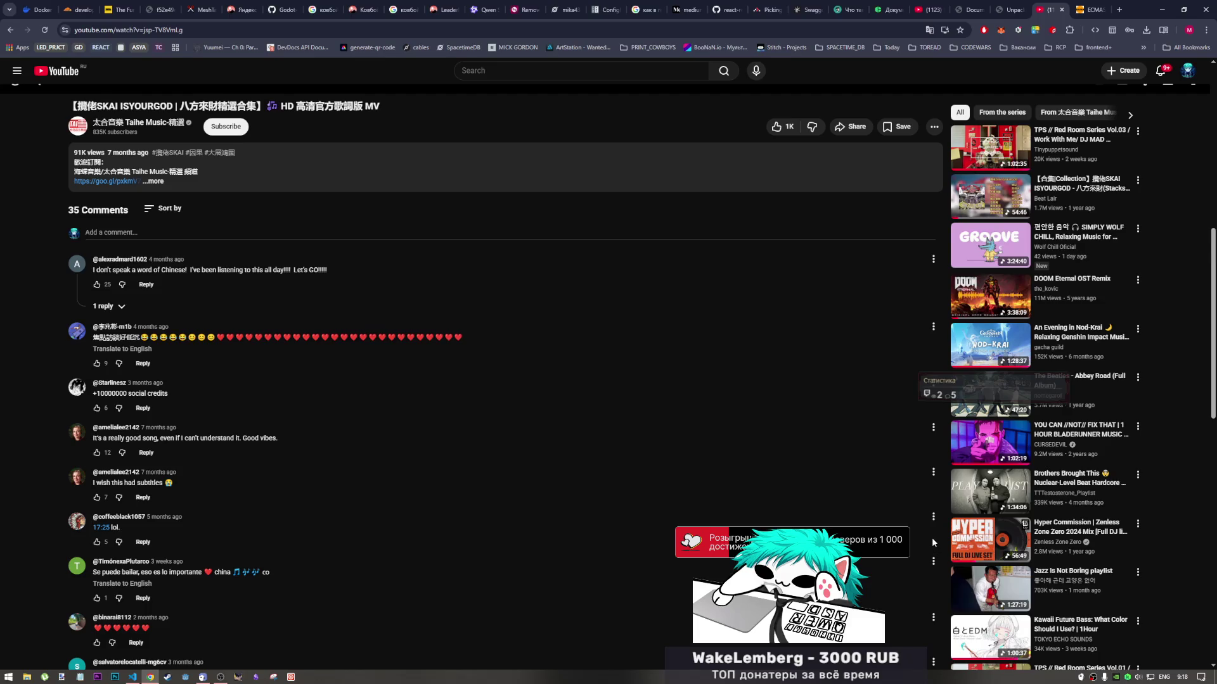
scroll(932, 538, down, 4)
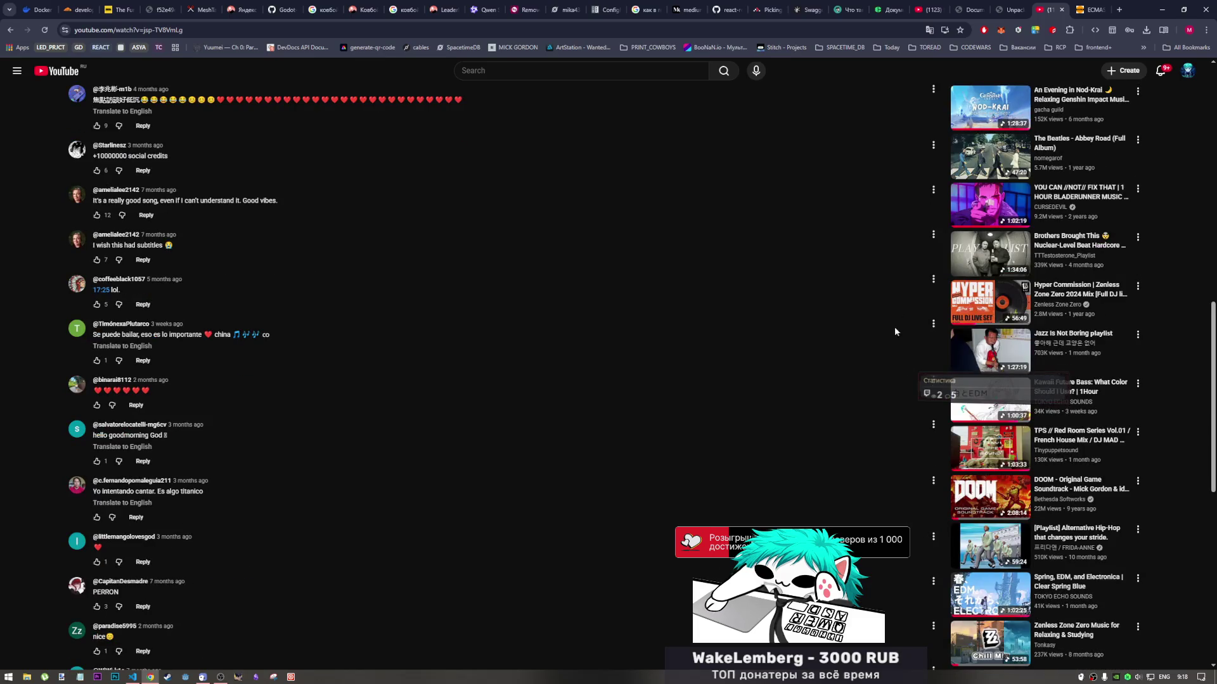
scroll(891, 393, down, 4)
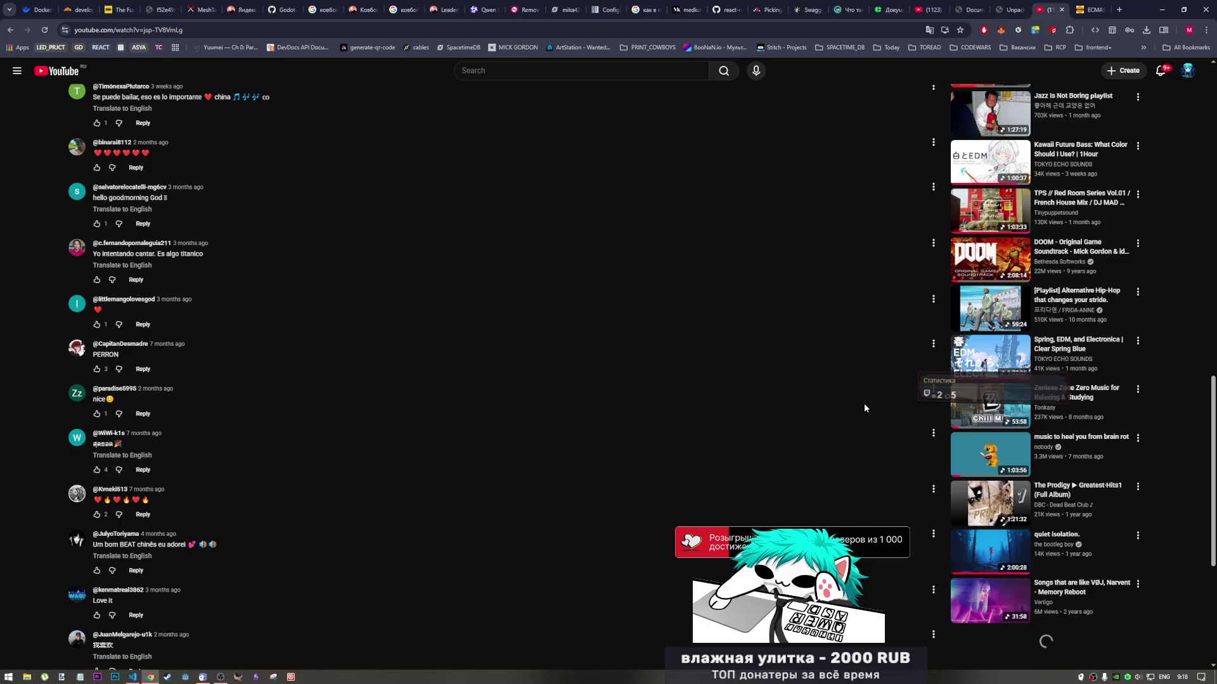
scroll(855, 408, down, 2)
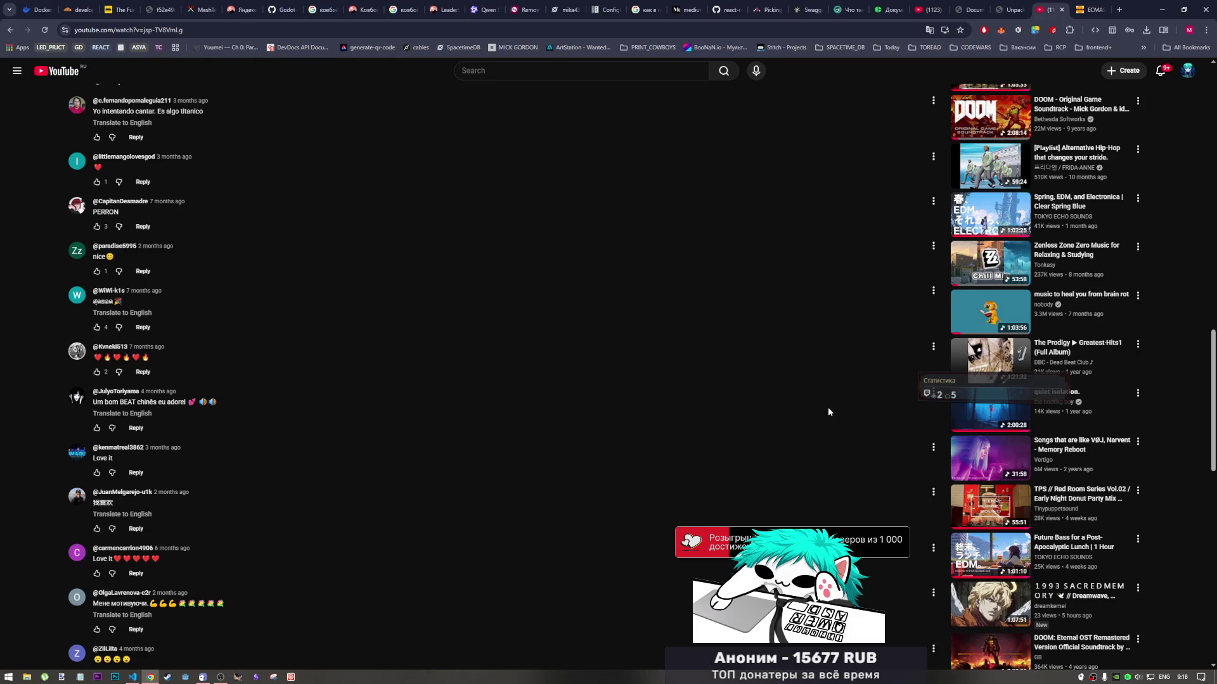
scroll(827, 409, down, 8)
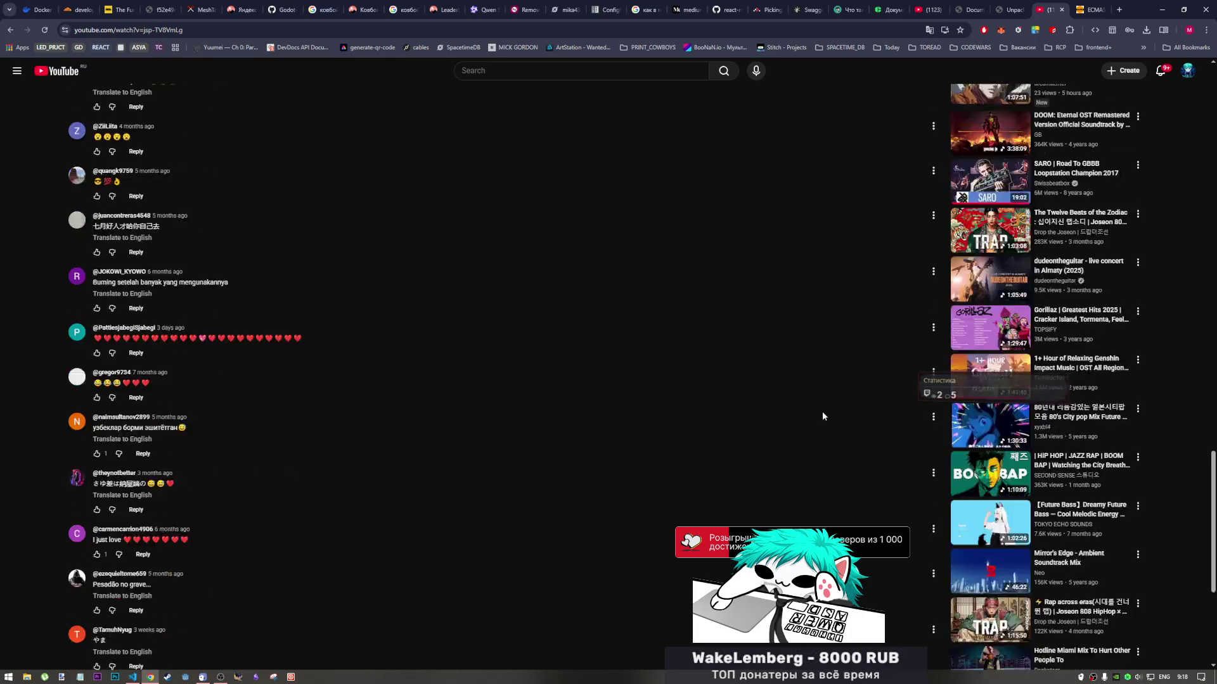
scroll(821, 413, up, 10)
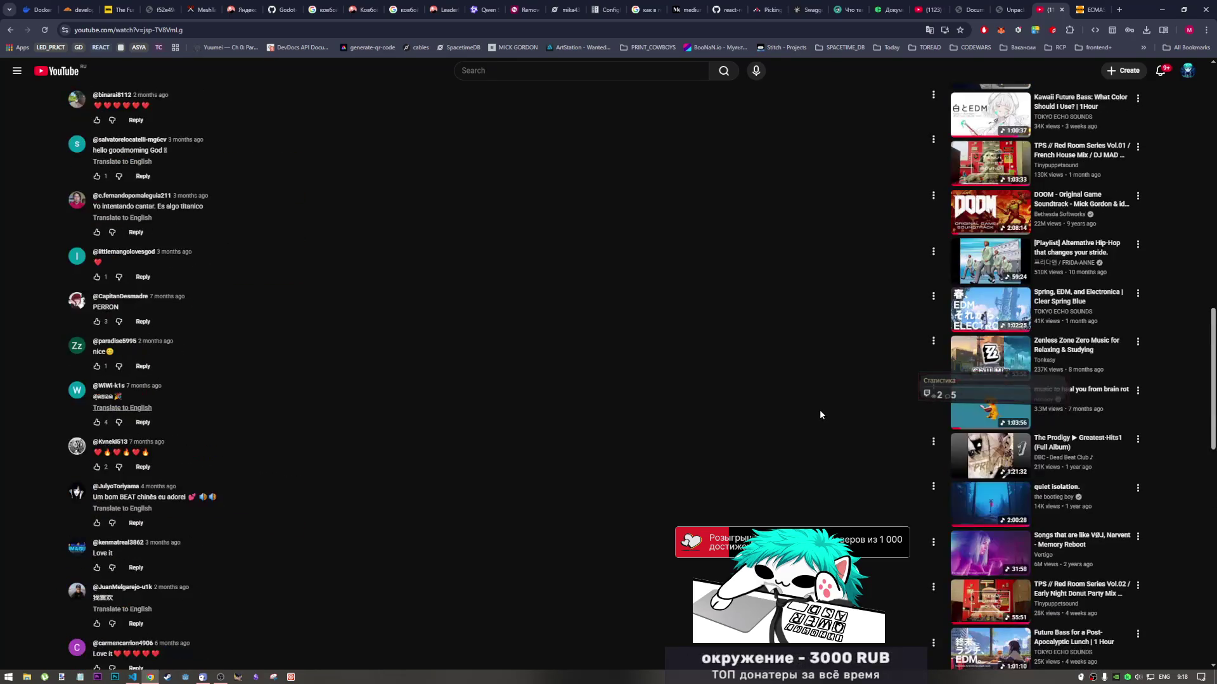
scroll(820, 412, up, 3)
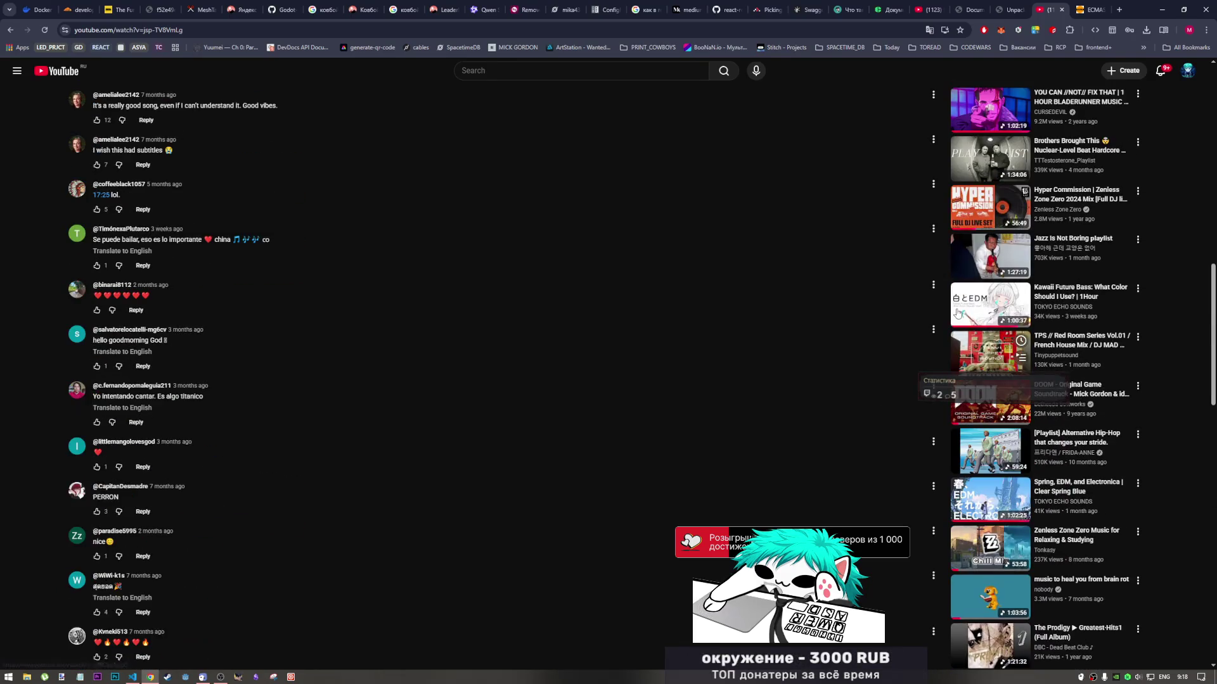
click(958, 312)
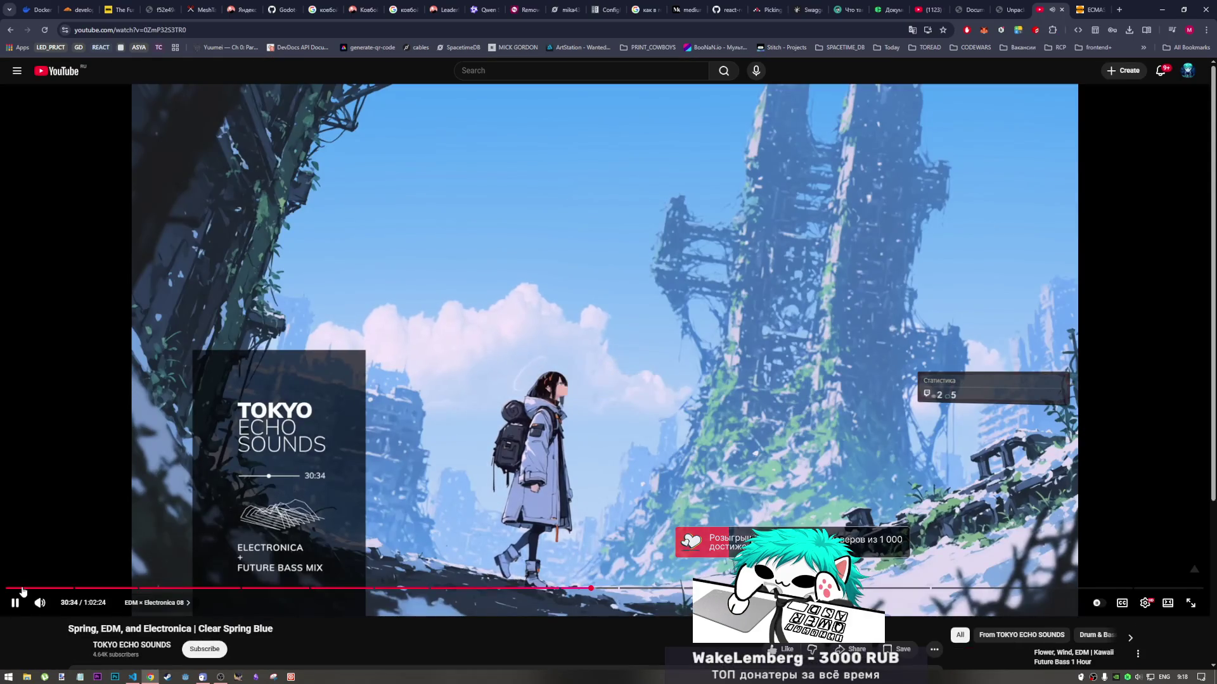
click(7, 589)
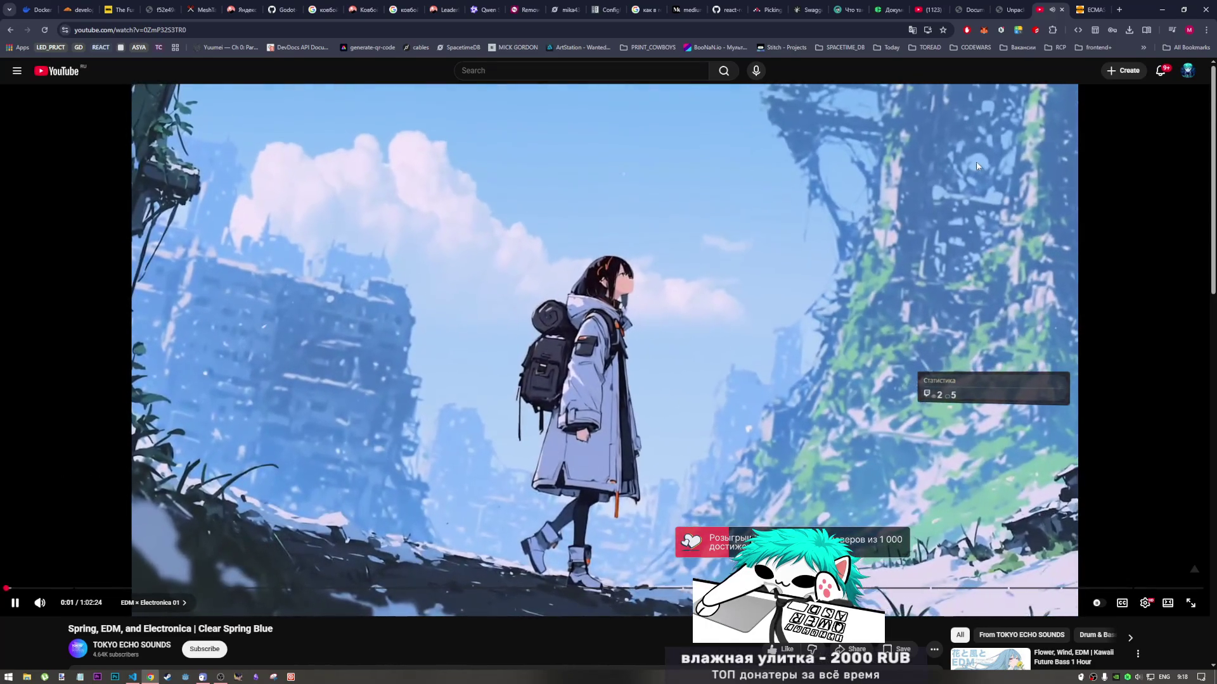
key(ctrl+shift+Tab)
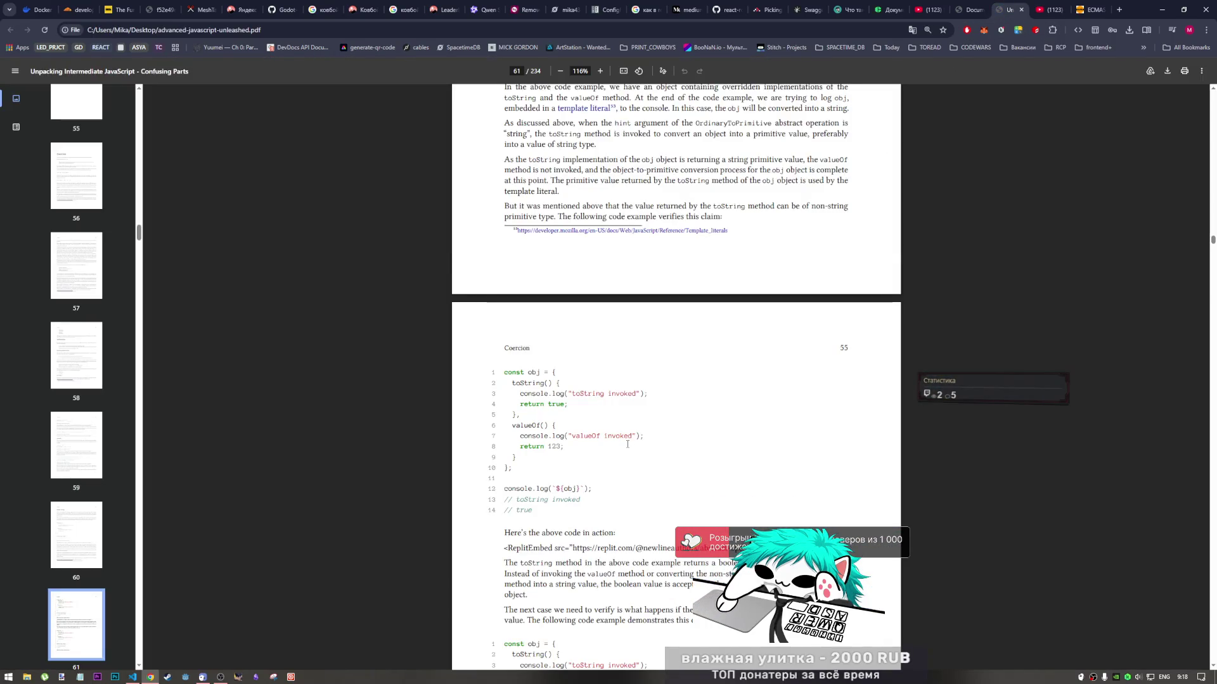
Highlight parts of page 55's first example: return true, the log line, obj, and valueOf
scroll(628, 444, down, 1)
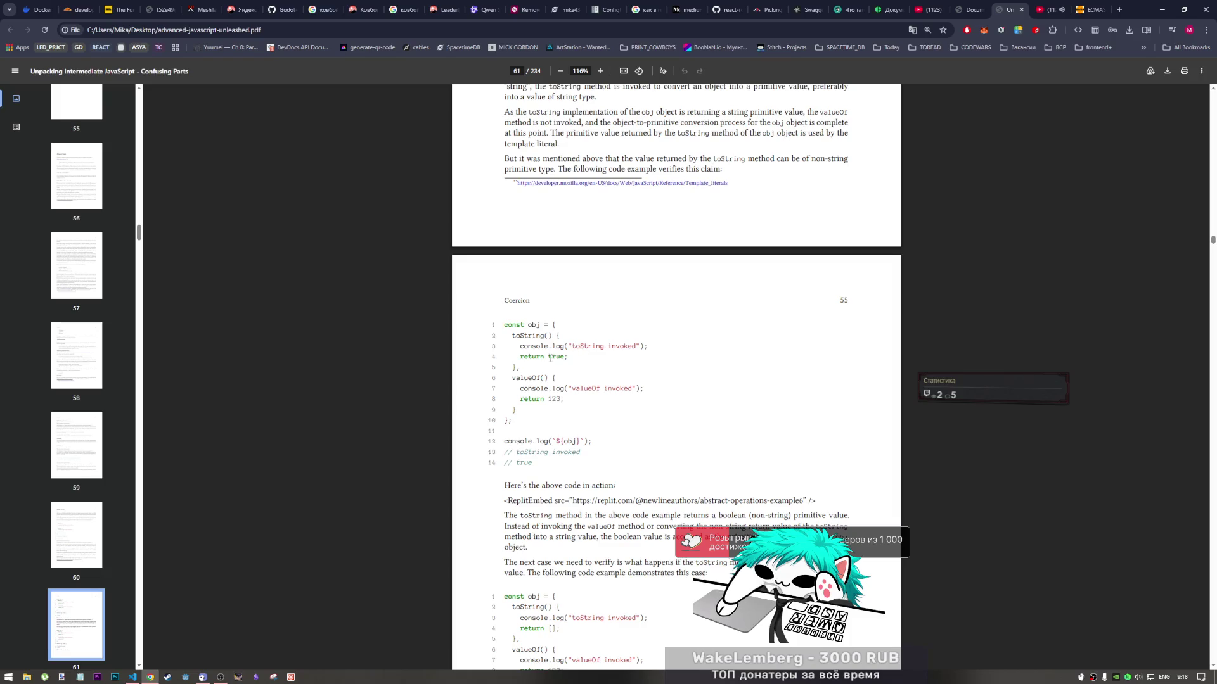
mouse_move(561, 357)
mouse_down()
mouse_move(533, 356)
mouse_move(543, 337)
mouse_move(558, 356)
mouse_move(549, 324)
mouse_up()
drag(553, 441, 578, 441)
drag(515, 324, 534, 324)
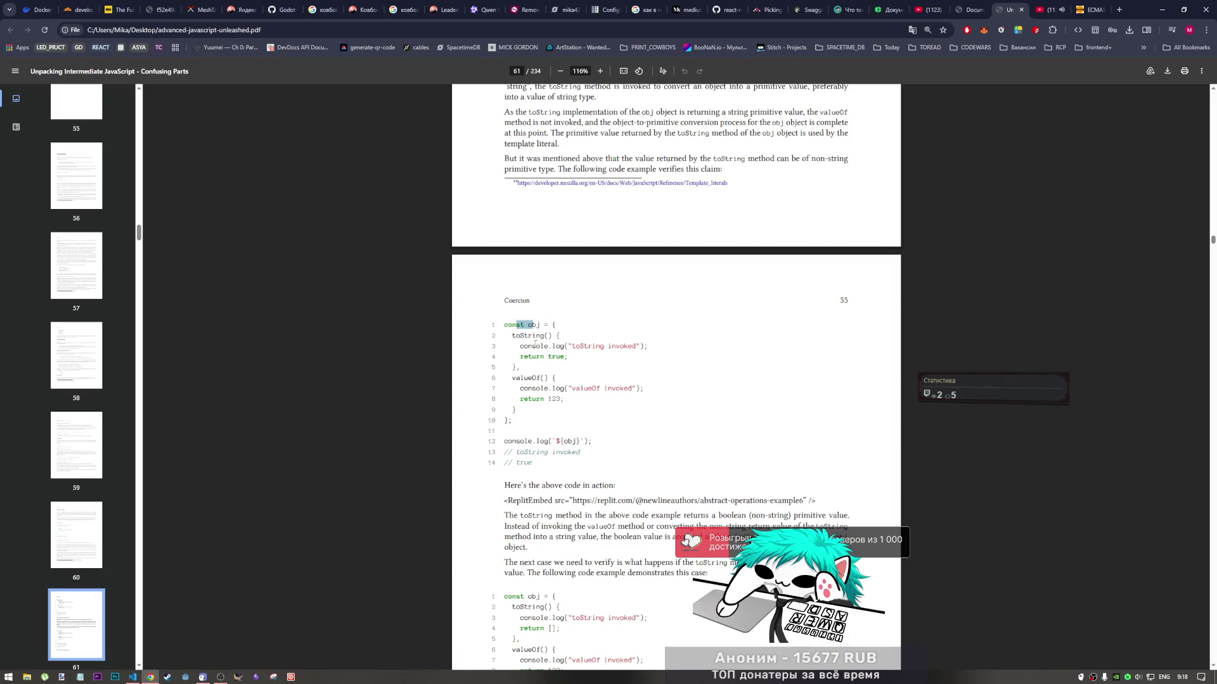
mouse_move(512, 379)
mouse_down()
mouse_move(549, 379)
mouse_move(557, 404)
mouse_move(577, 404)
mouse_move(538, 415)
mouse_up()
Read further down the page and briefly check the test page's console output
scroll(604, 398, down, 1)
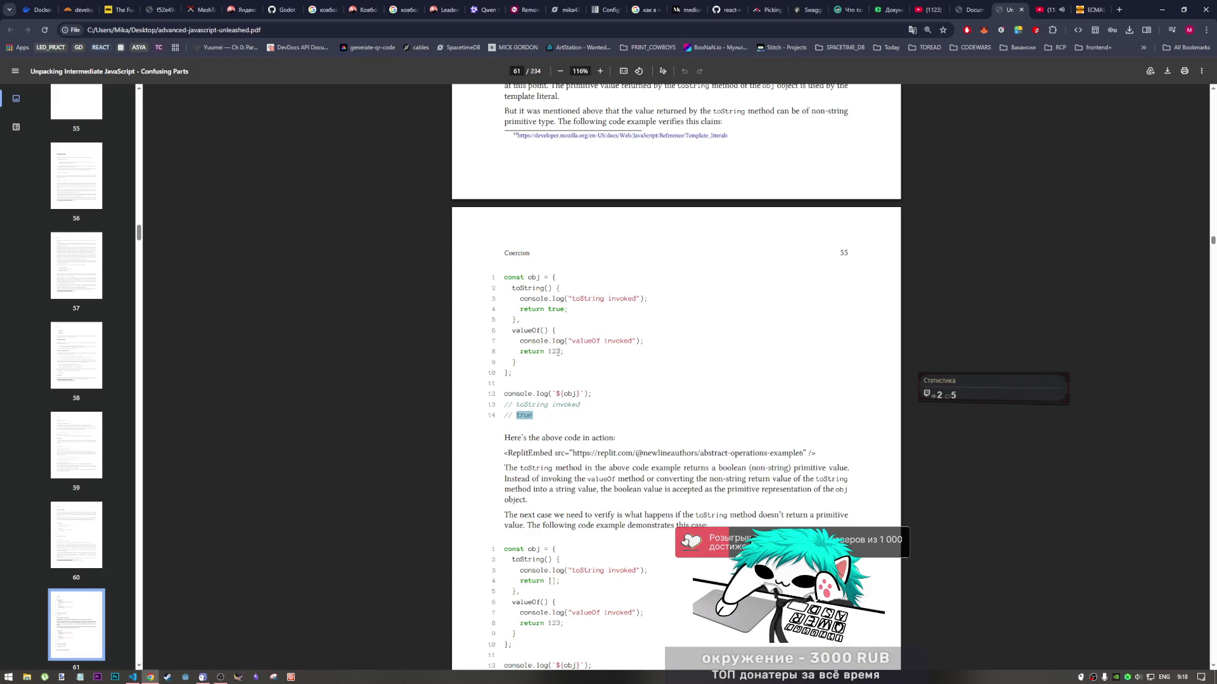
scroll(562, 370, down, 1)
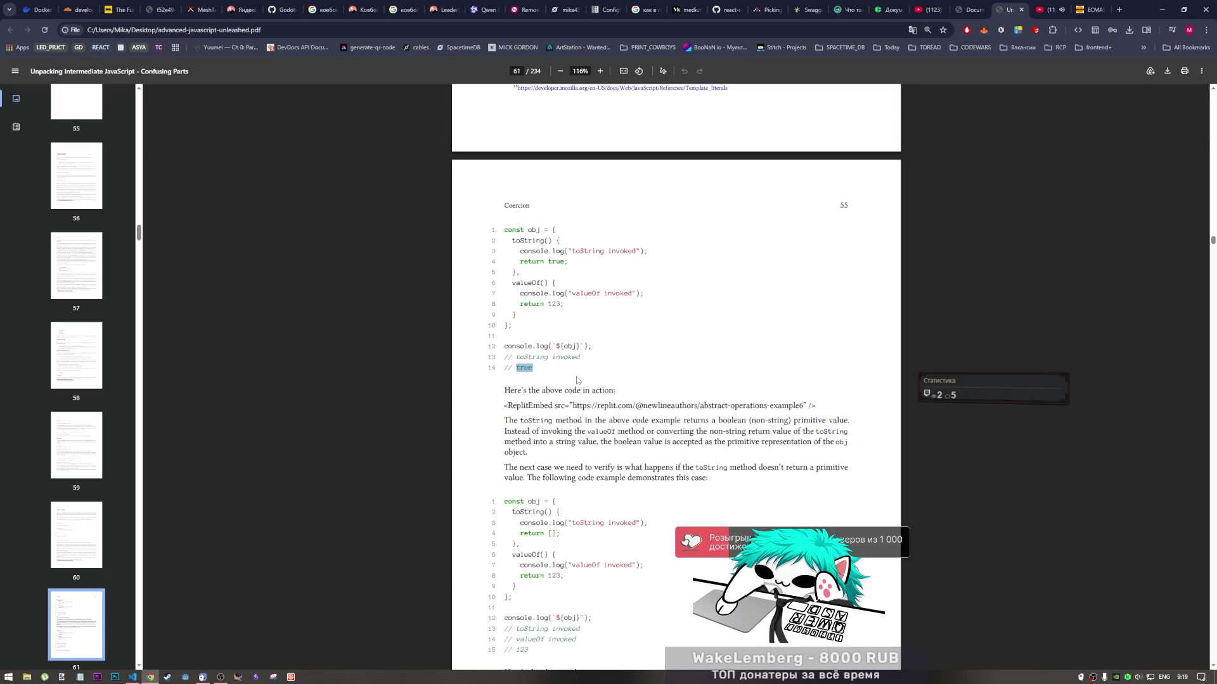
scroll(562, 308, down, 2)
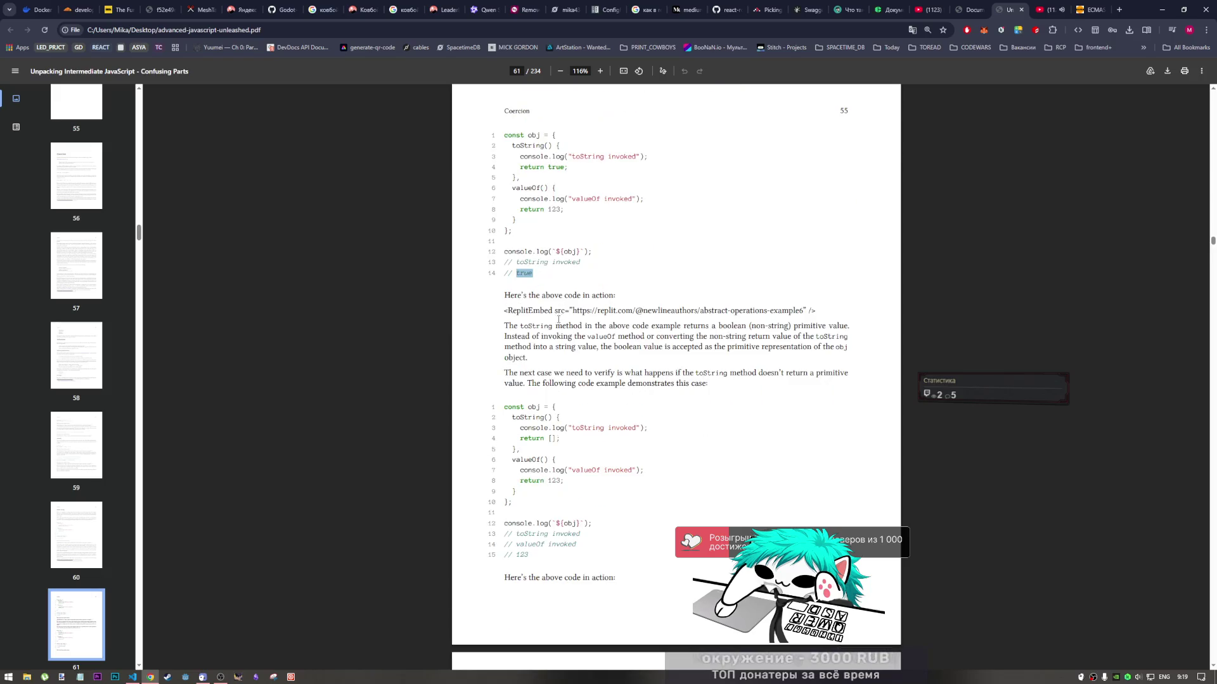
scroll(625, 384, up, 1)
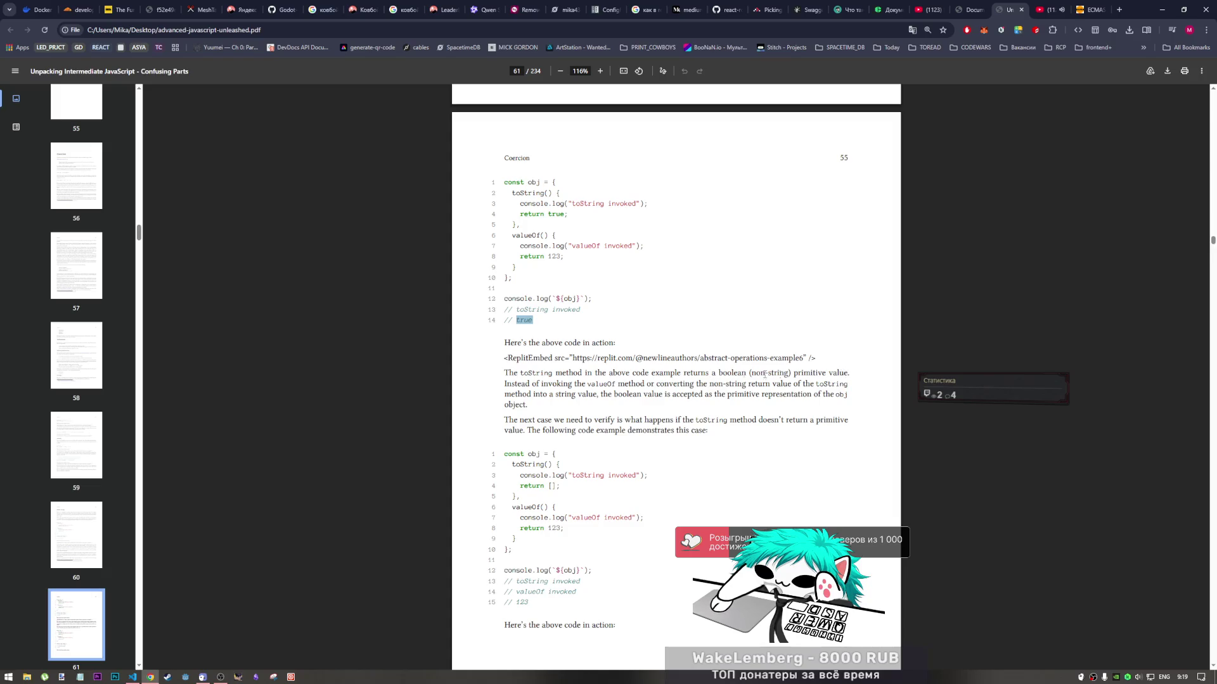
click(965, 14)
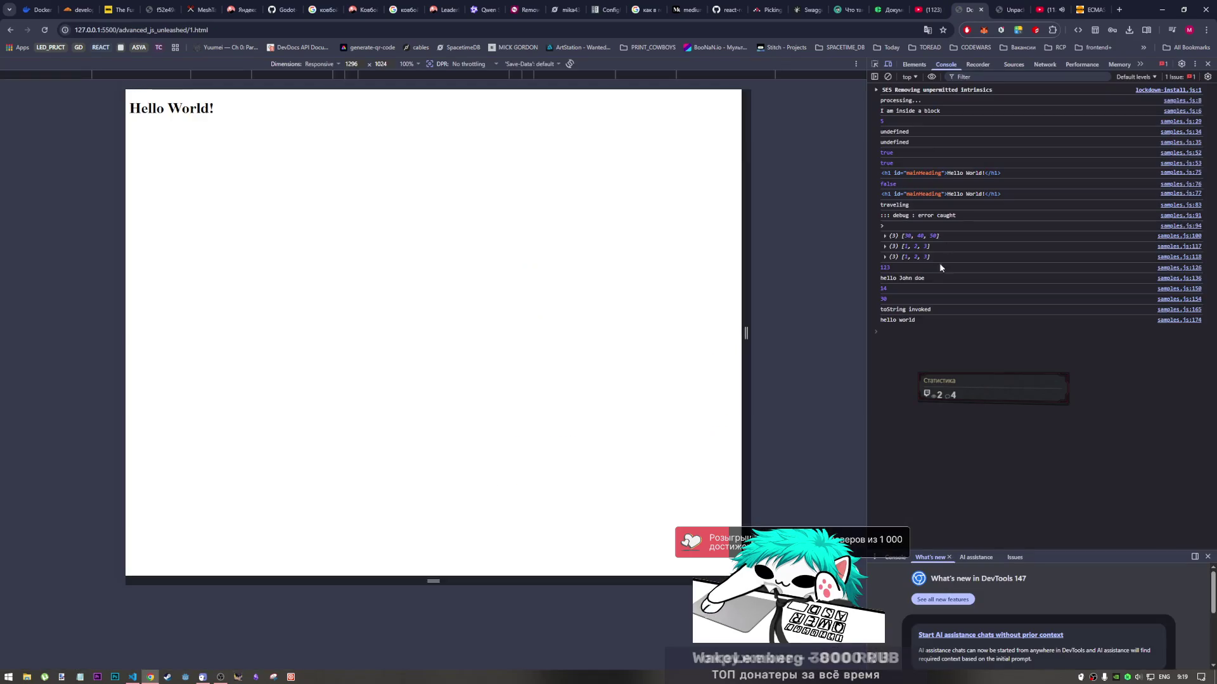
click(1007, 9)
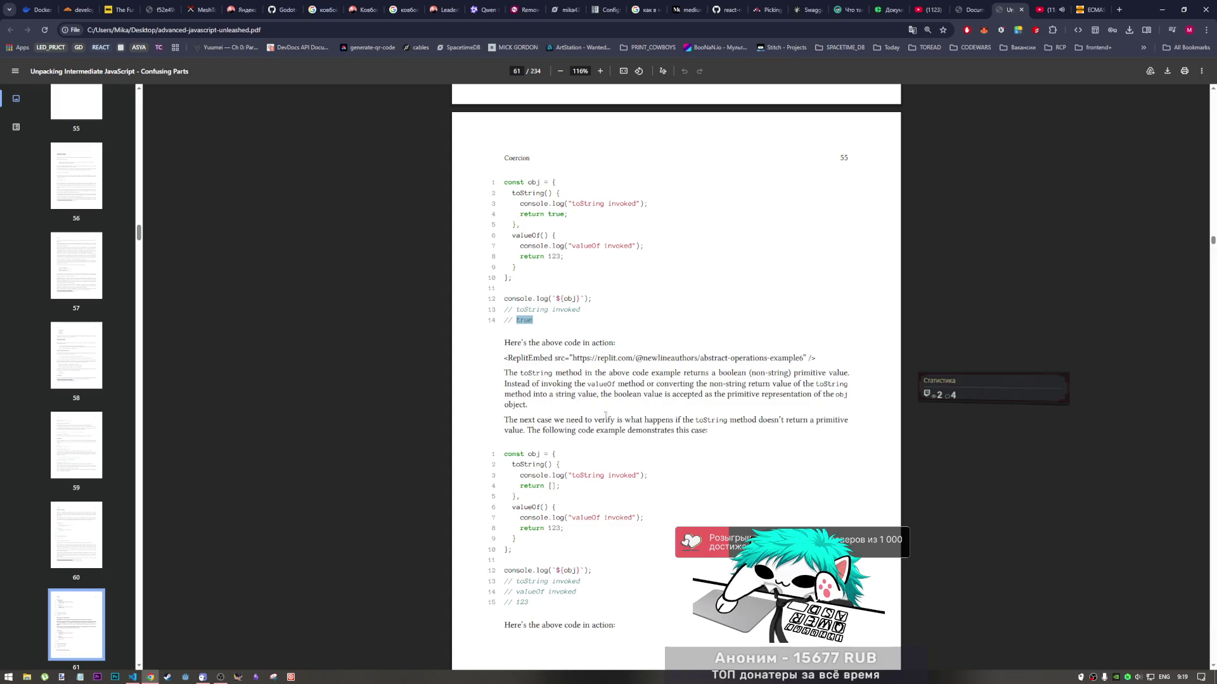
Highlight the second example, where toString returns an empty array and valueOf returns 123
scroll(605, 416, down, 3)
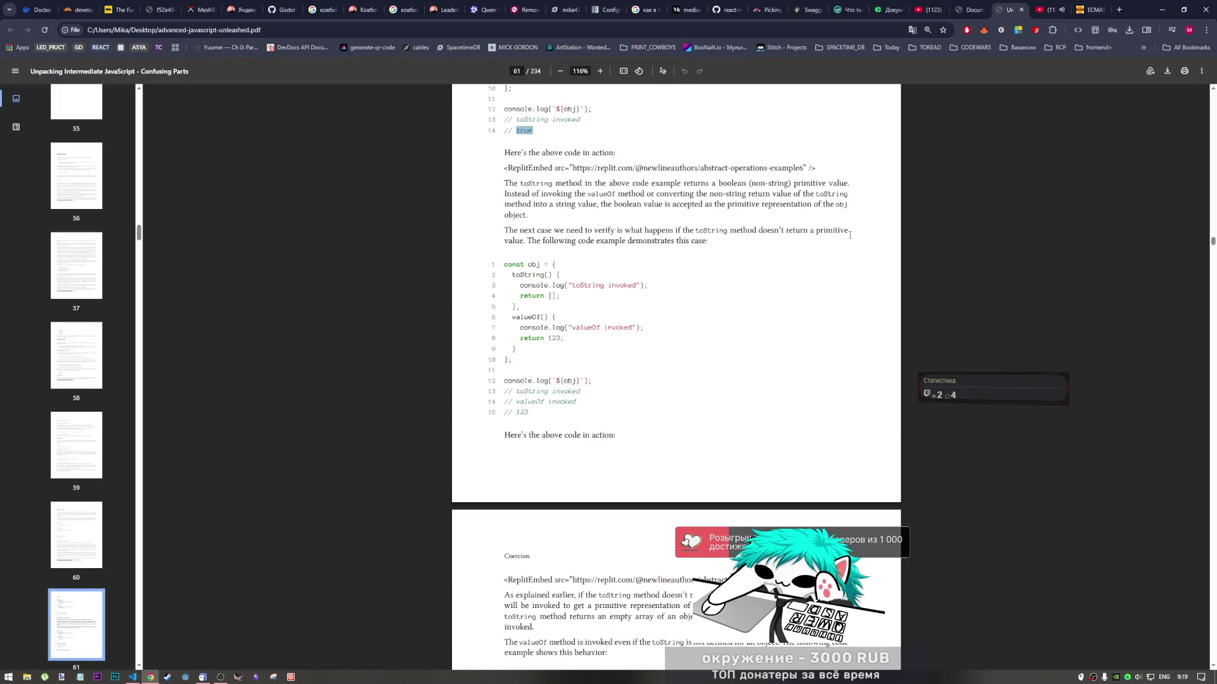
scroll(853, 230, up, 3)
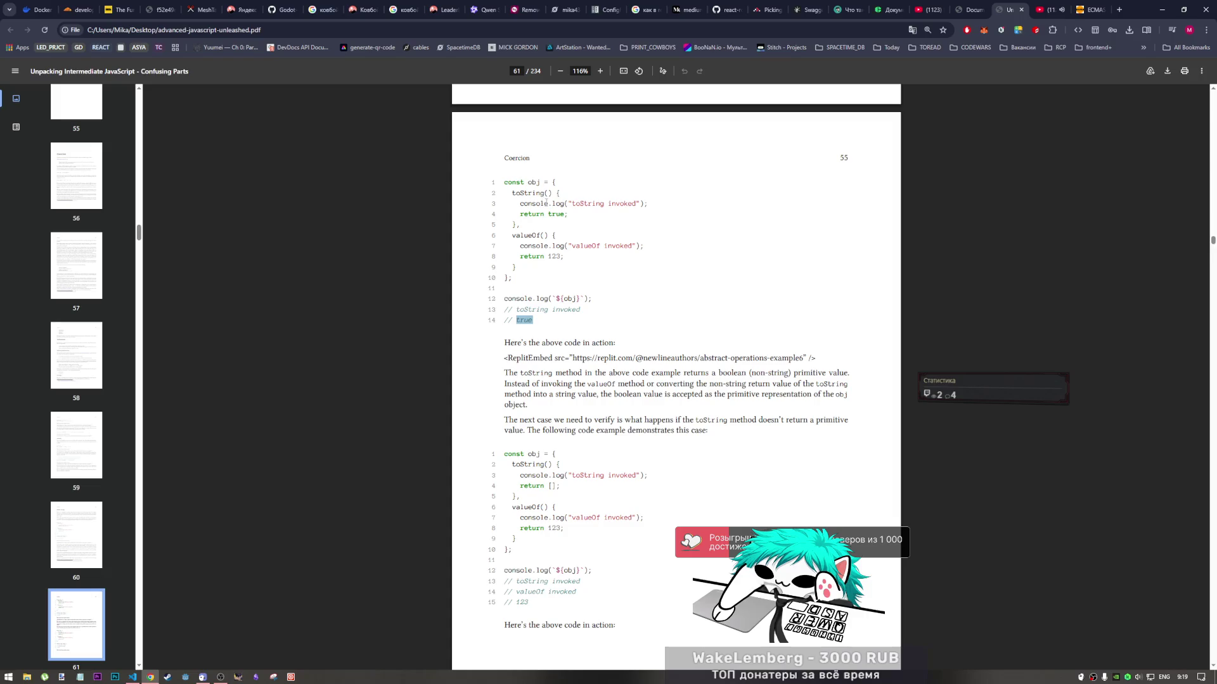
scroll(540, 223, down, 2)
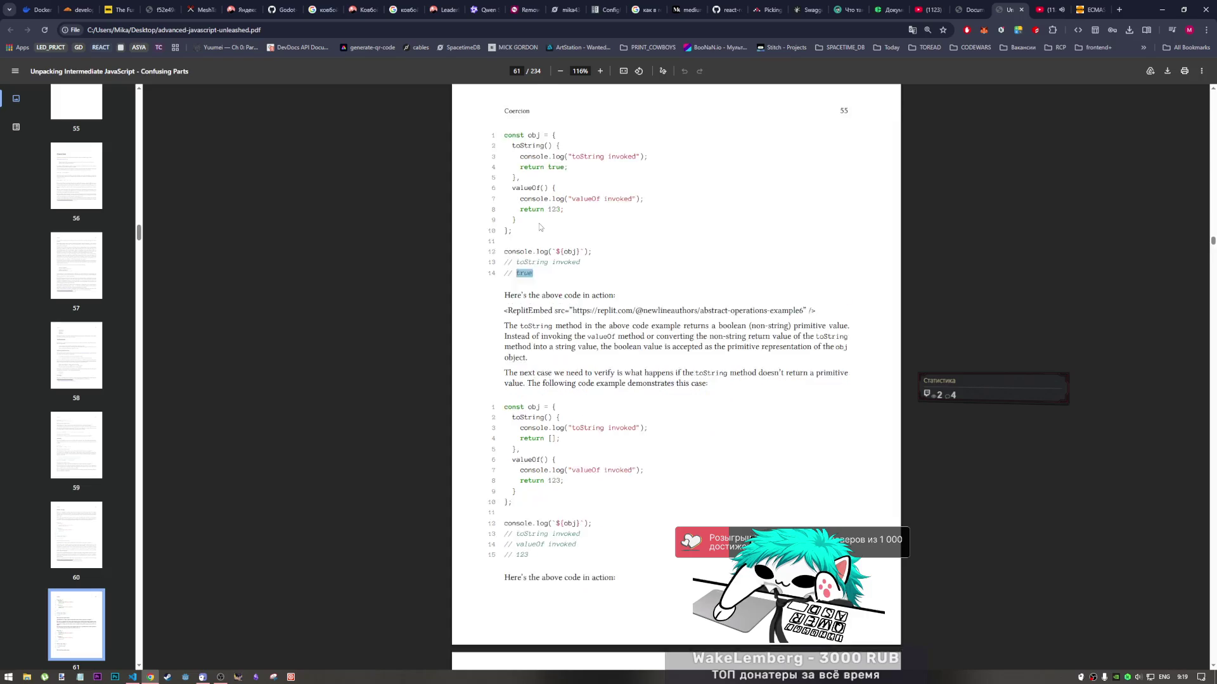
scroll(539, 226, down, 1)
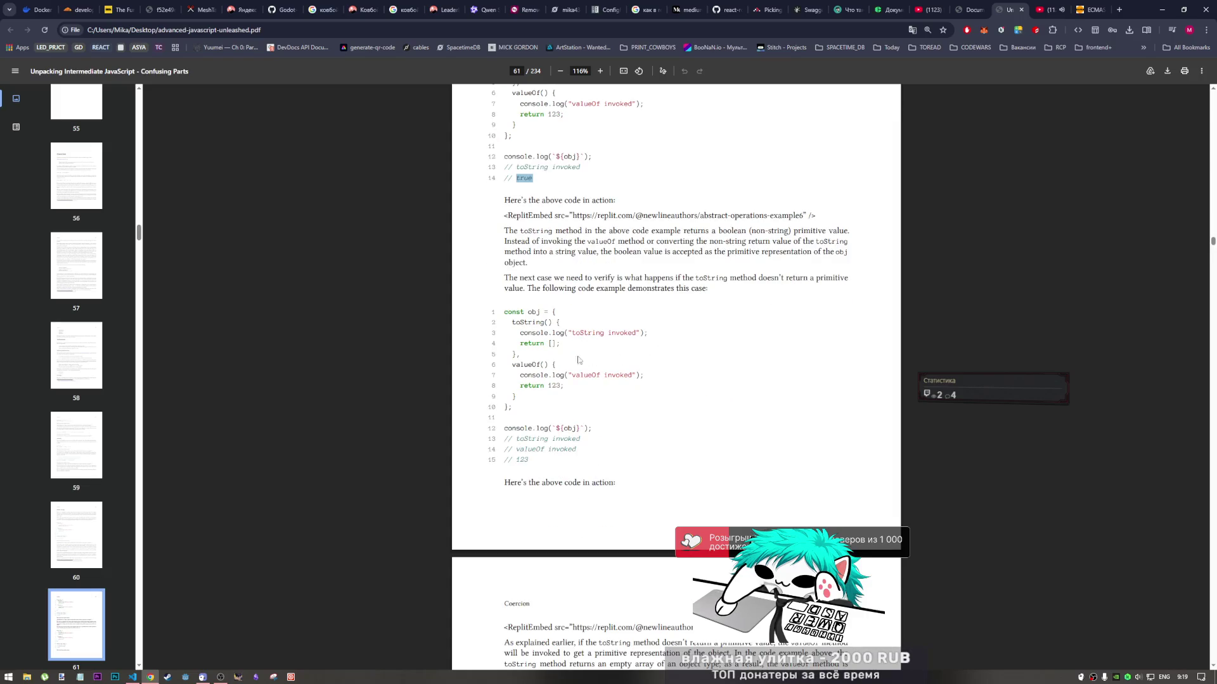
drag(559, 345, 536, 344)
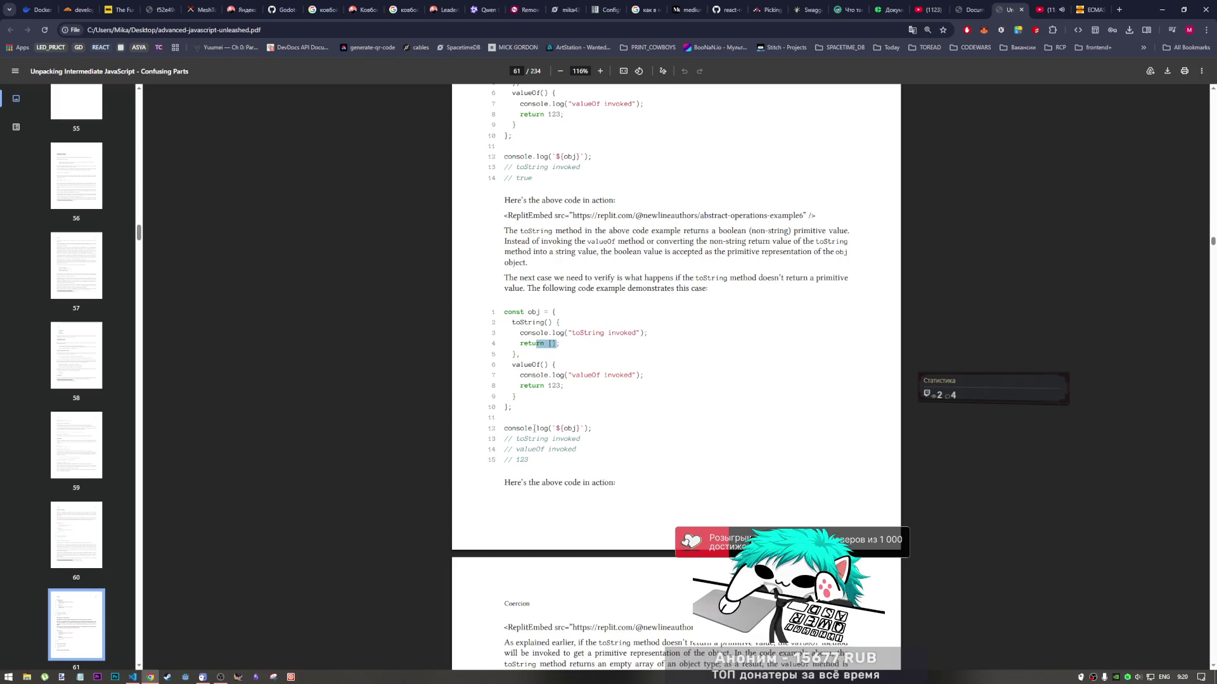
mouse_move(602, 436)
mouse_down()
mouse_move(512, 366)
mouse_move(502, 315)
mouse_up()
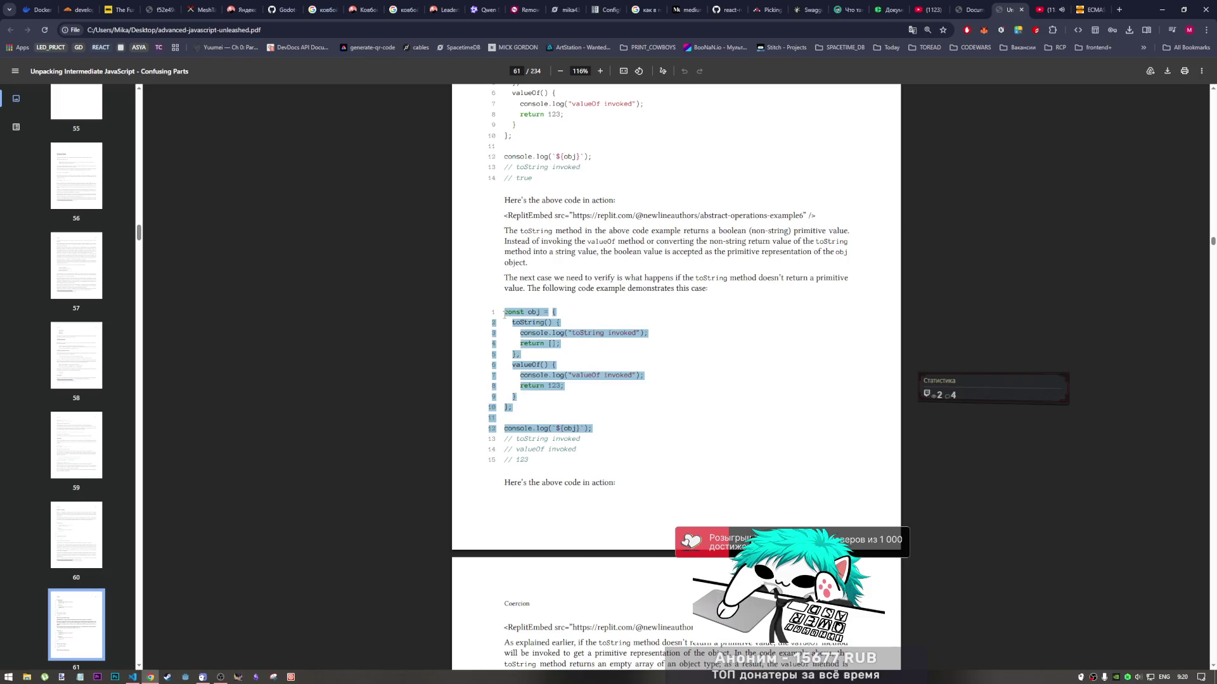
Select the first example's toString method returning true and switch to VS Code
scroll(520, 323, up, 2)
scroll(527, 328, down, 1)
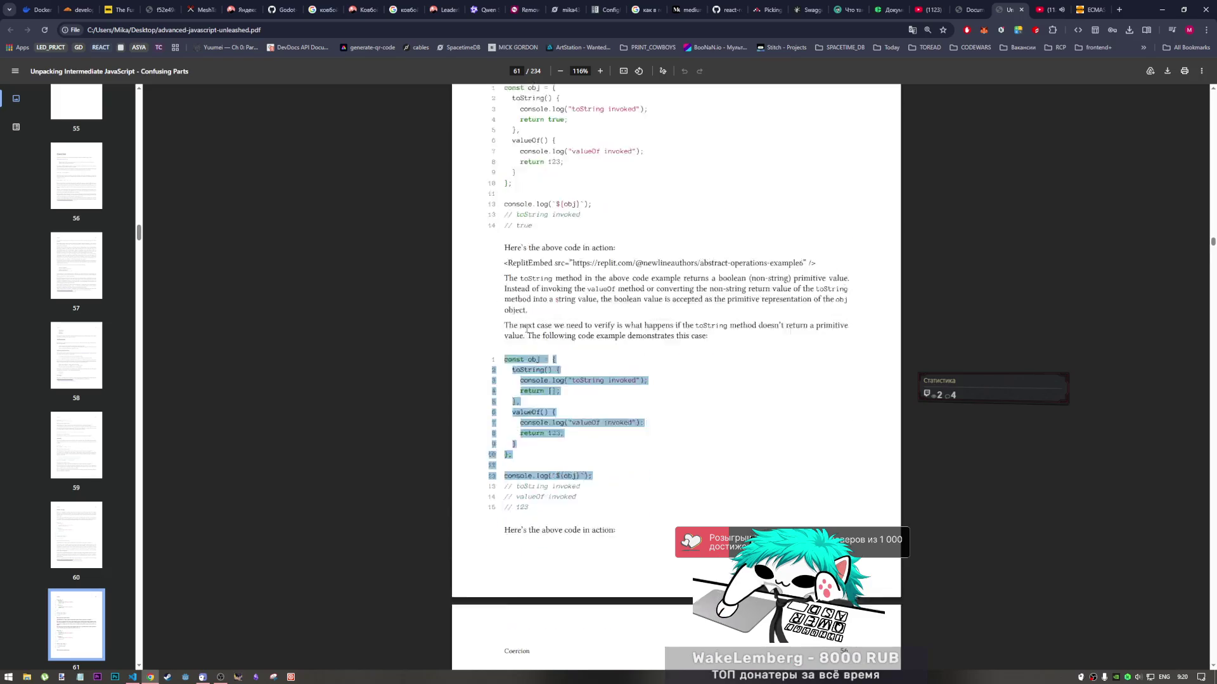
scroll(527, 329, down, 3)
scroll(515, 355, up, 6)
mouse_move(520, 379)
mouse_down()
mouse_move(505, 277)
mouse_move(519, 320)
mouse_move(512, 288)
mouse_up()
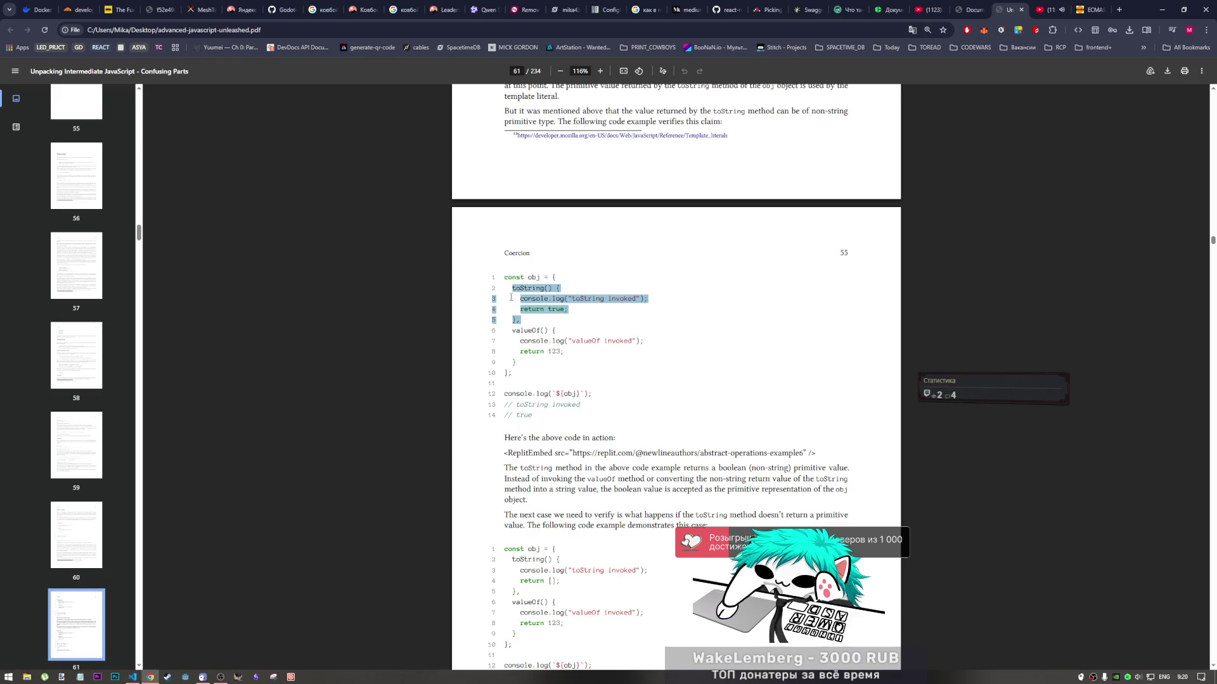
key(alt+Tab)
key(Tab)
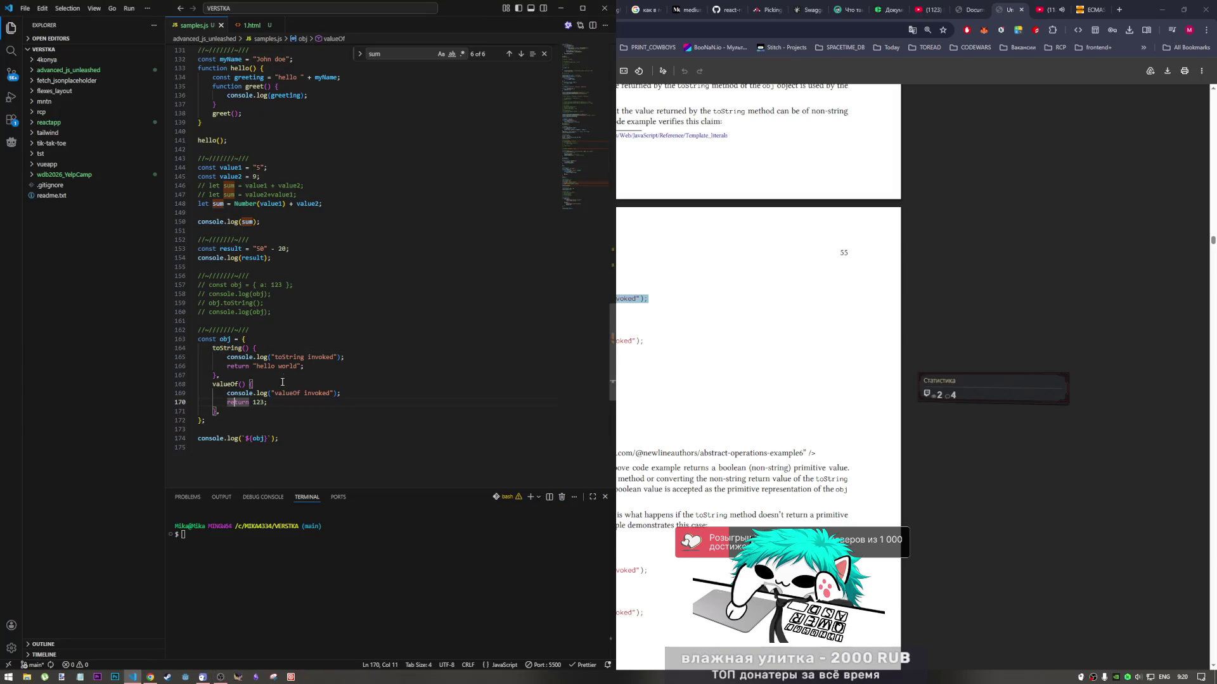
Paste the copied toString method on a new line inside obj, below the first toString
click(326, 367)
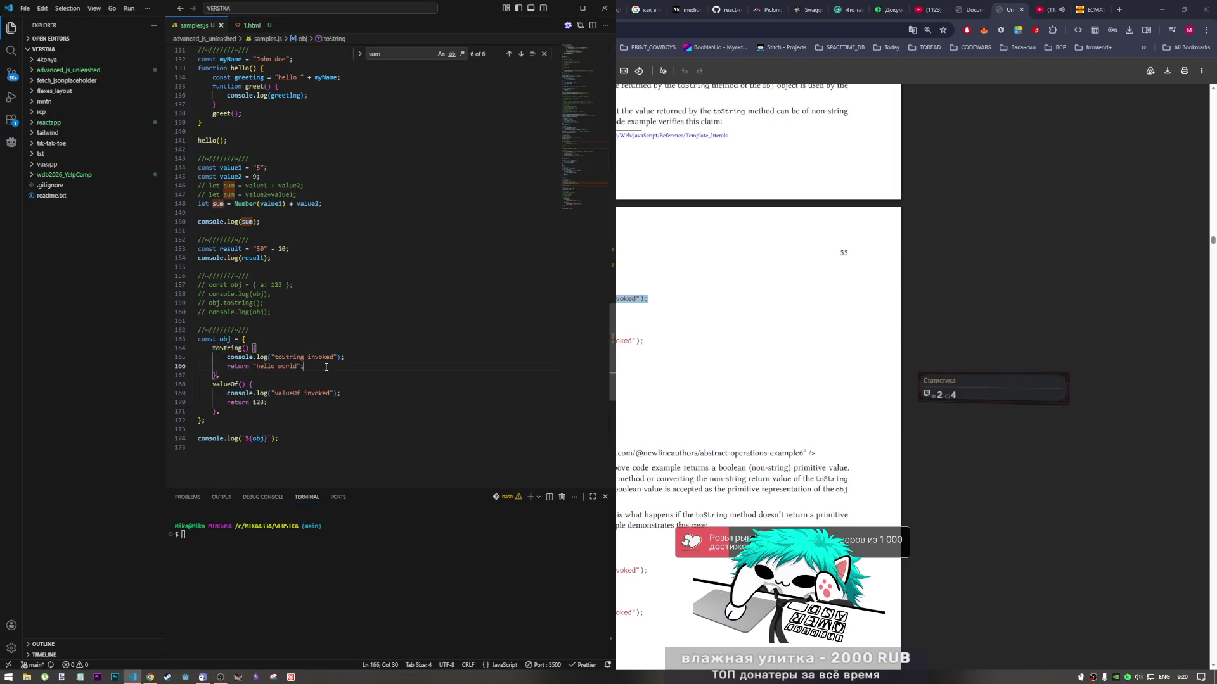
click(274, 375)
key(Return)
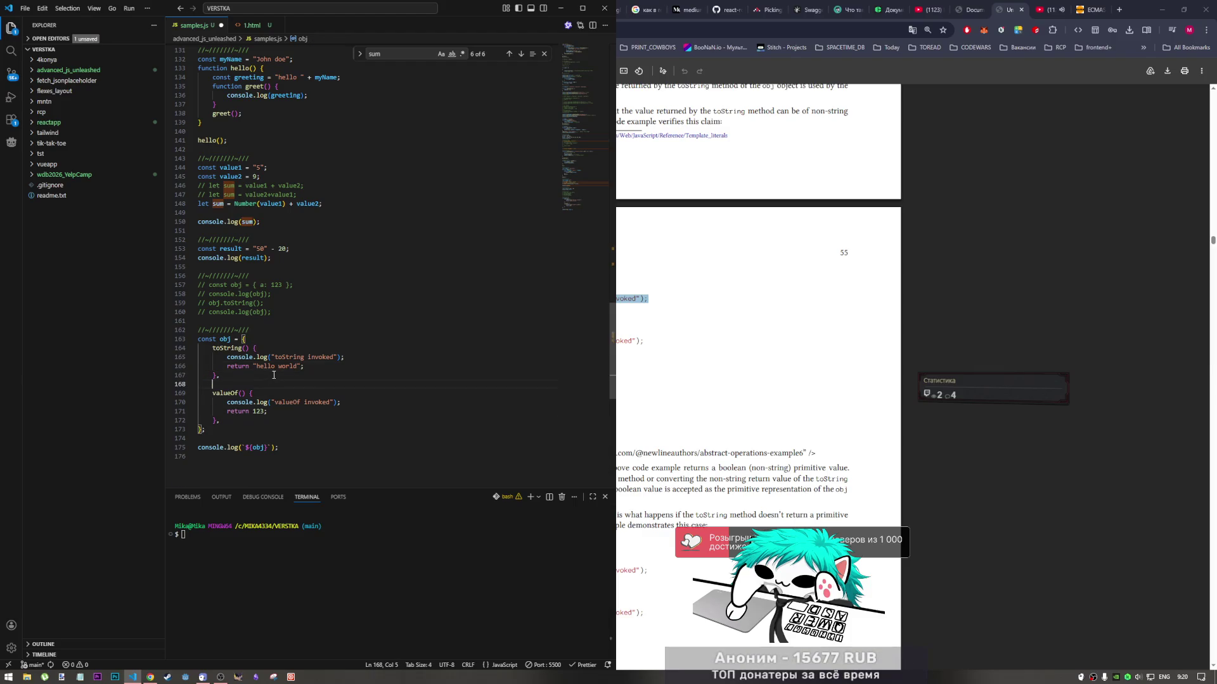
text(toString() { 3 console.log("toString invoked"); 4 return true; 5 },)
Strip the pasted line numbers, save to reformat, and comment out the second toString method
click(201, 393)
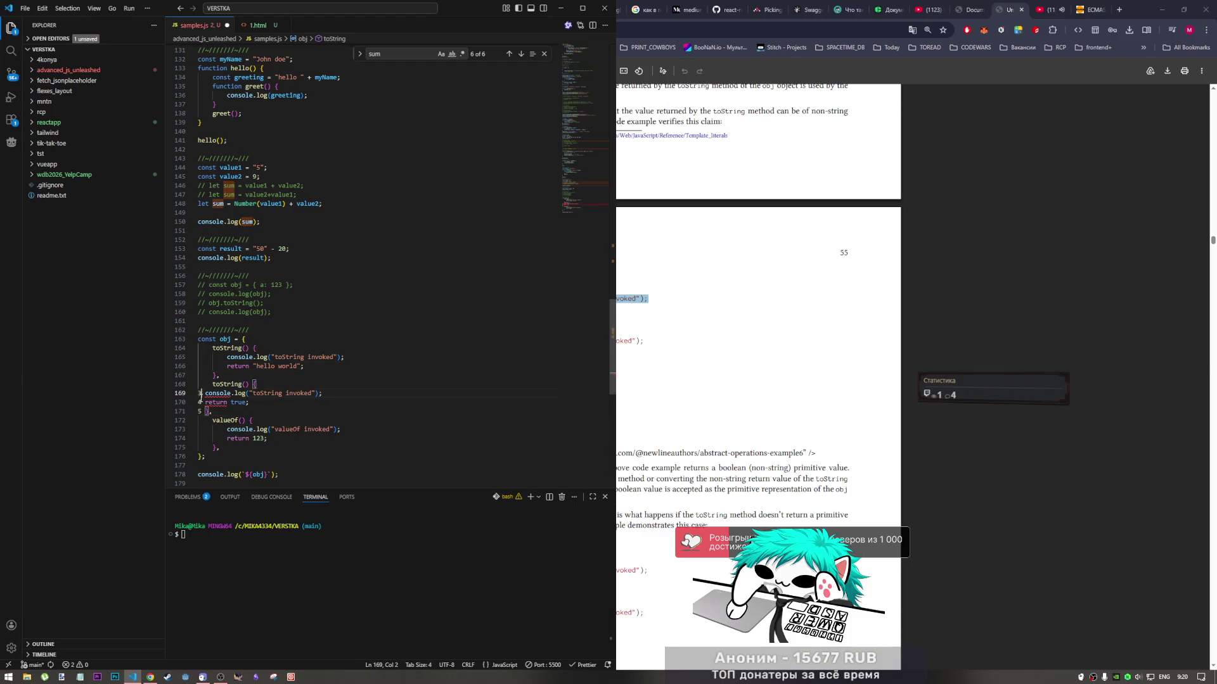
alt+shift+click(201, 412)
key(Delete)
key(BackSpace)
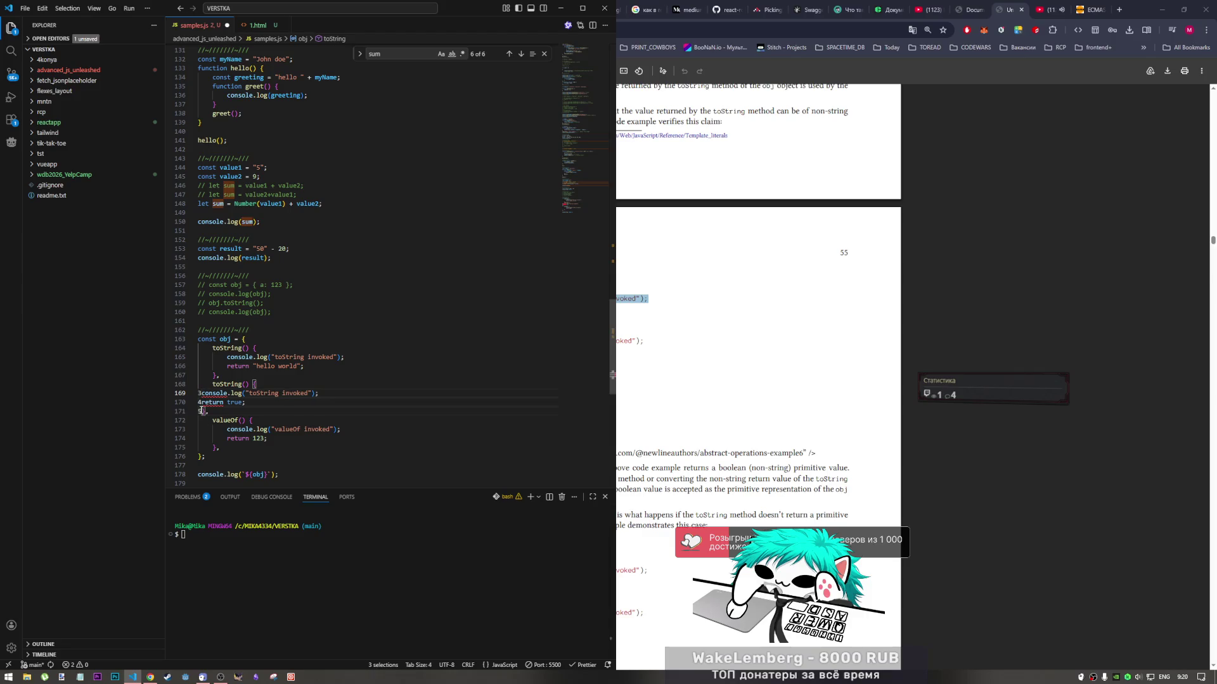
key(Tab)
key(ctrl+s)
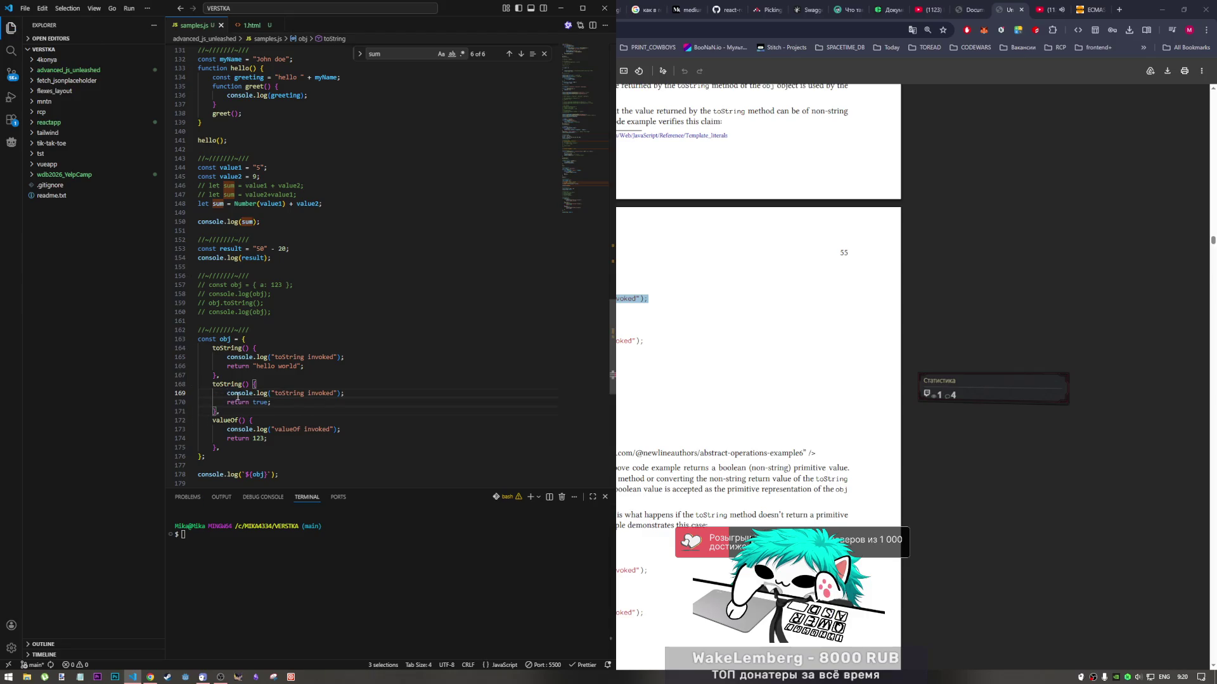
drag(220, 411, 214, 384)
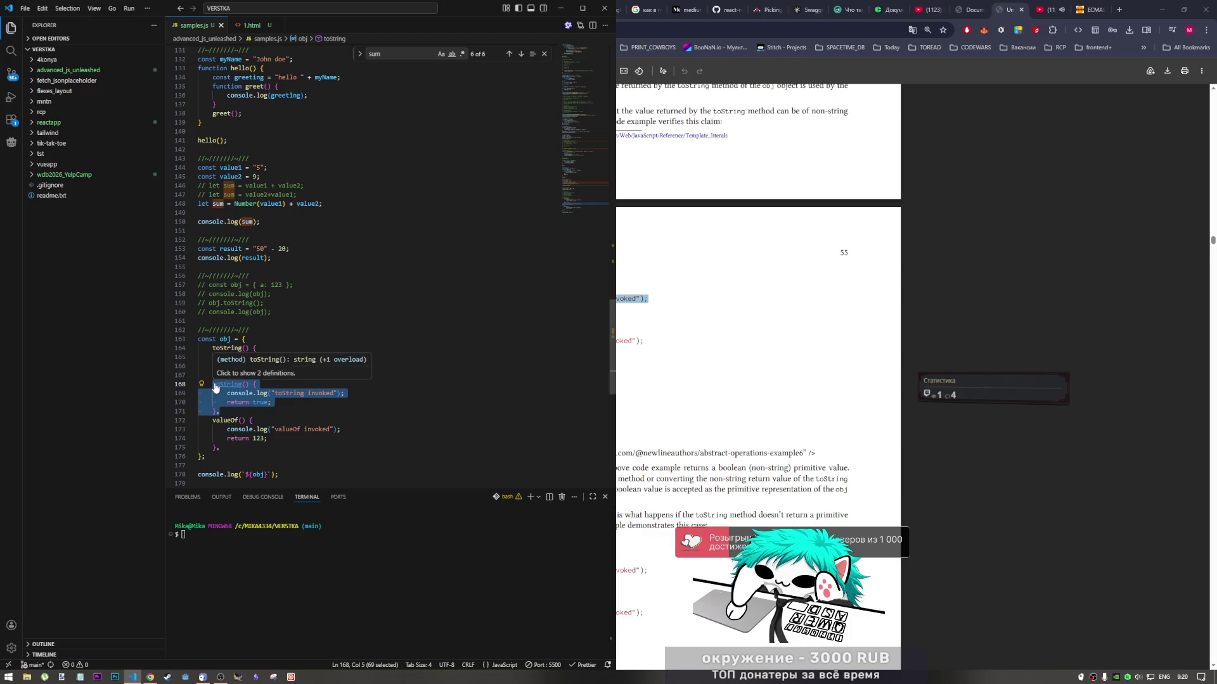
key(ctrl+slash)
Copy the divider comment above obj onto a new last line, then return to the PDF
scroll(319, 416, down, 3)
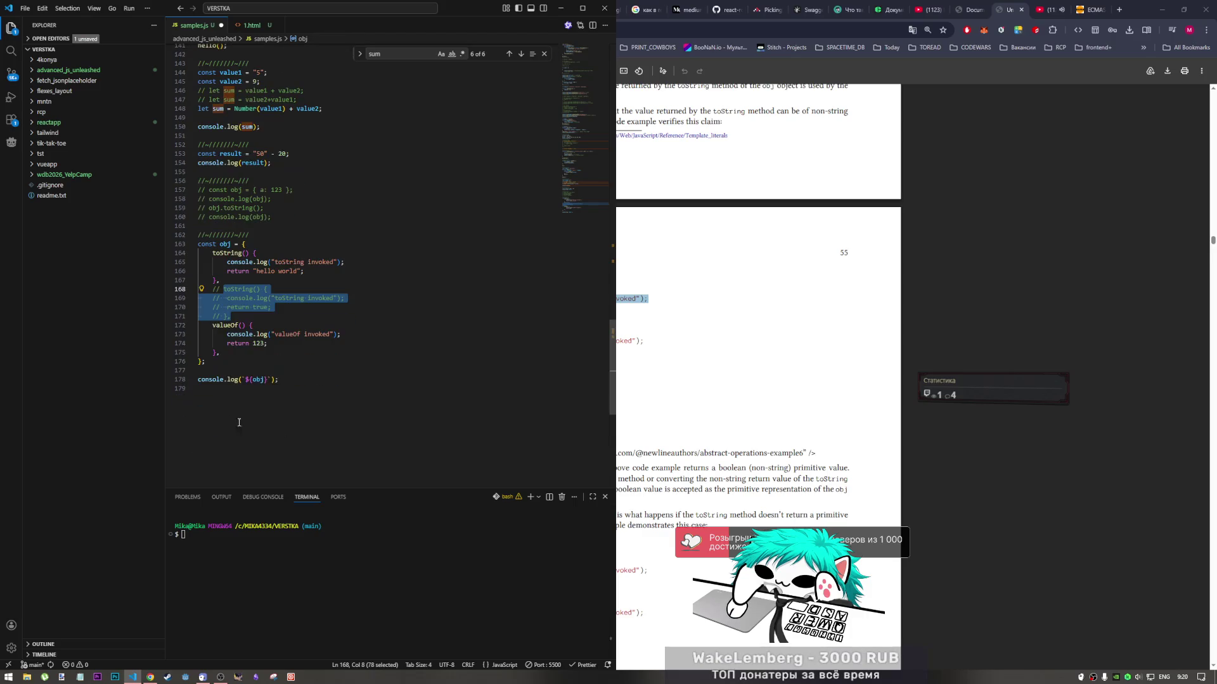
click(256, 412)
key(Return)
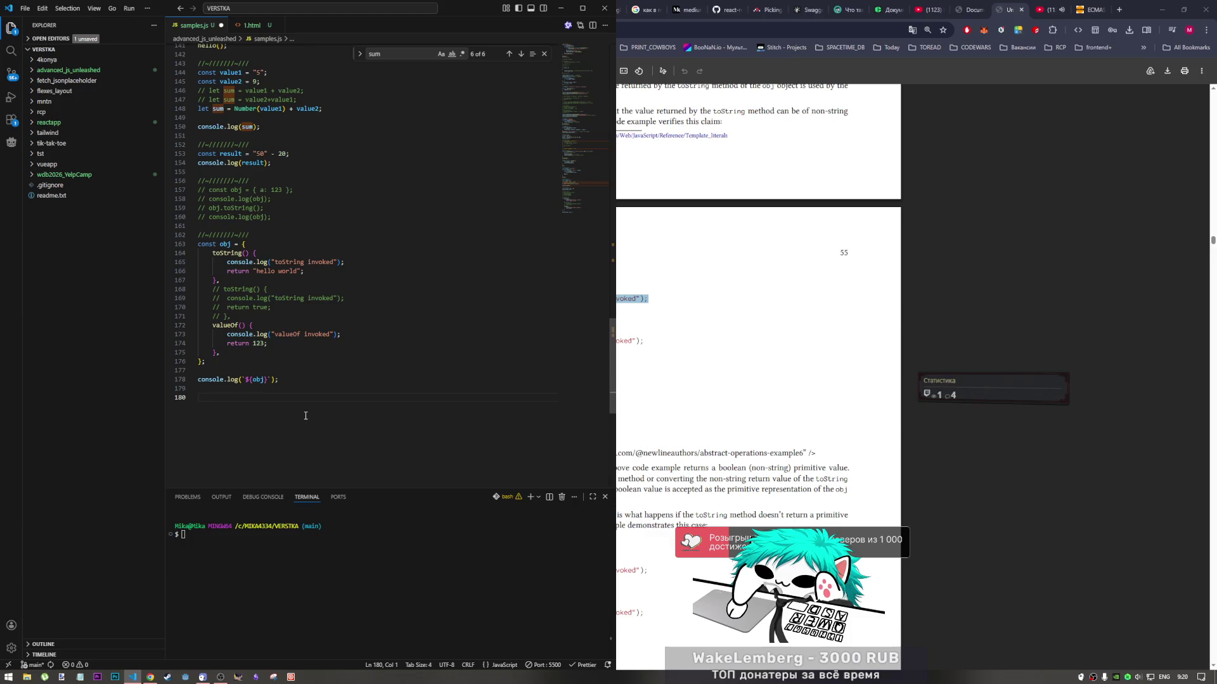
drag(197, 234, 249, 234)
key(ctrl+c)
click(586, 397)
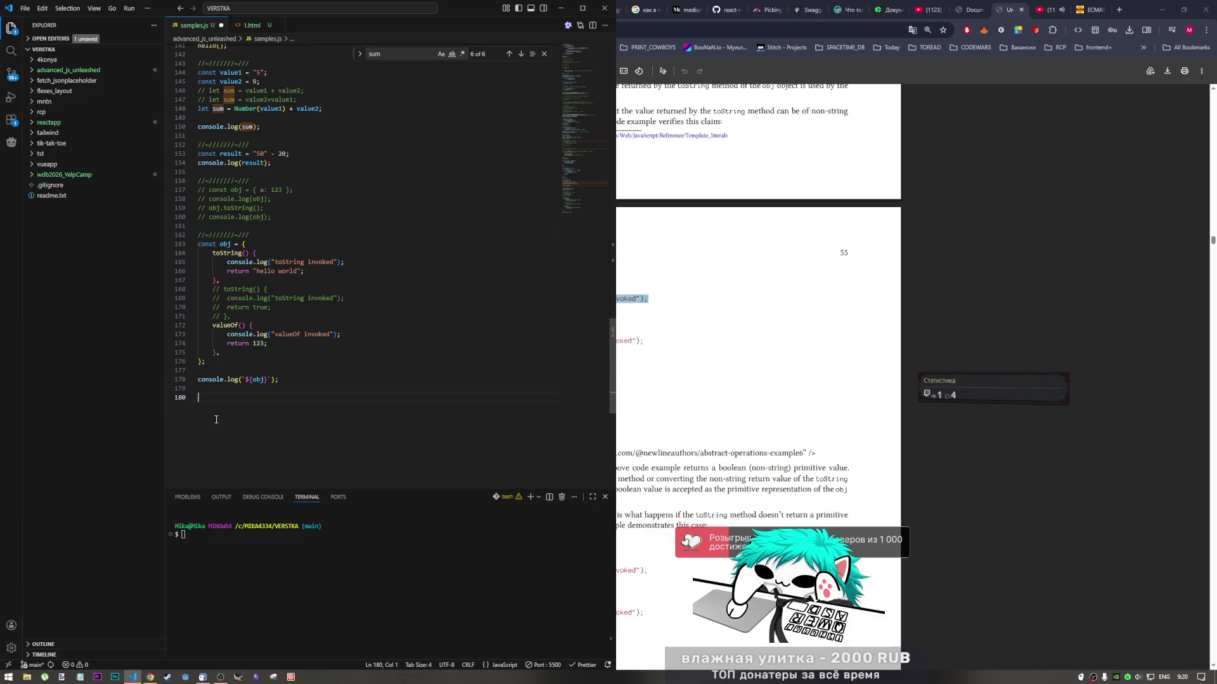
key(Return)
key(ctrl+v)
key(alt+Tab)
click(586, 393)
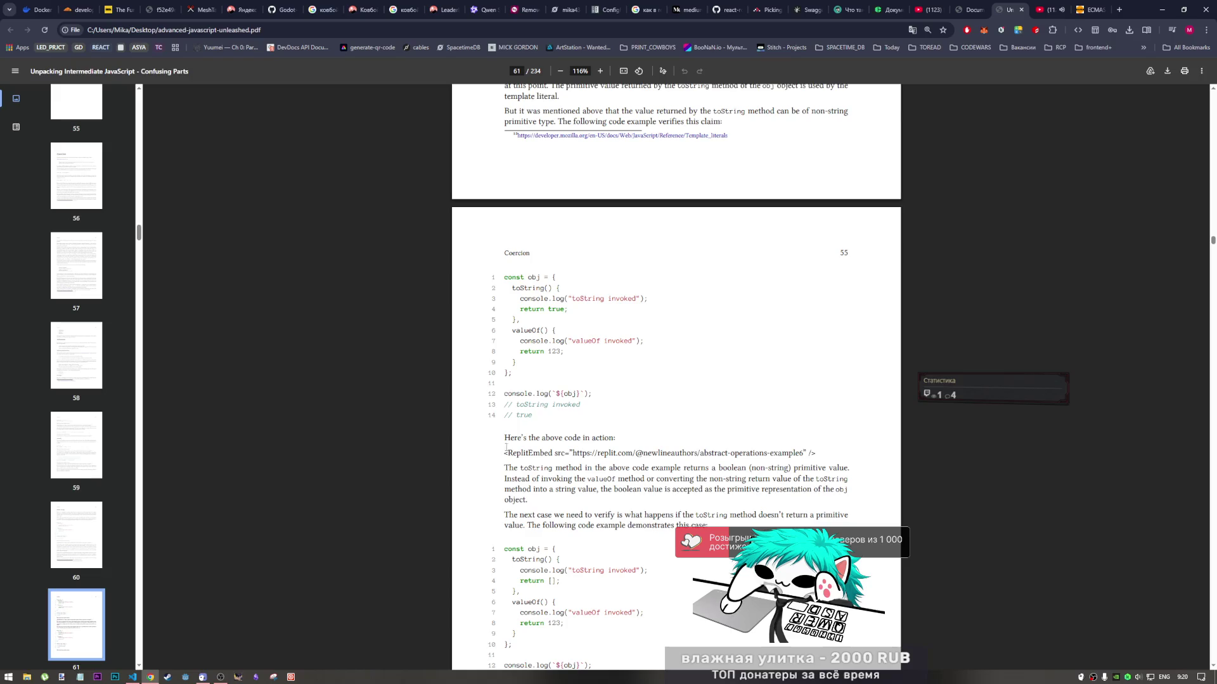
Copy the second obj example from the PDF and paste it below the divider comment in samples.js
scroll(506, 453, down, 3)
scroll(505, 454, down, 1)
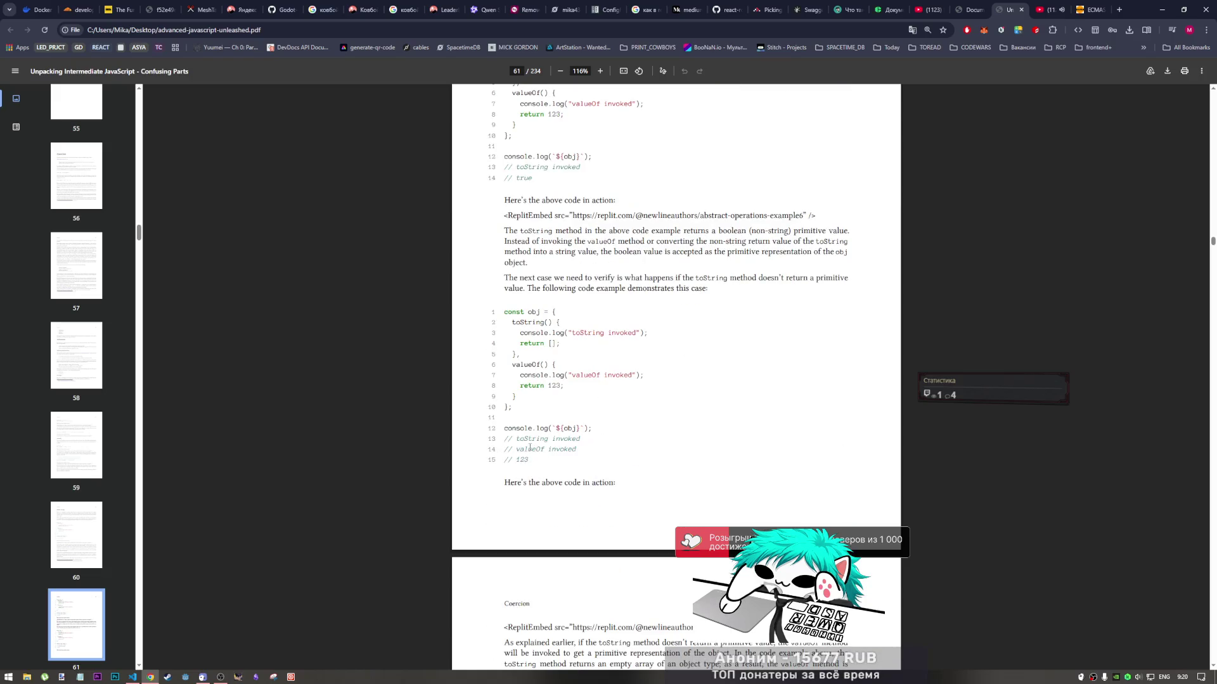
mouse_move(592, 422)
mouse_down()
mouse_move(507, 423)
mouse_move(503, 308)
mouse_up()
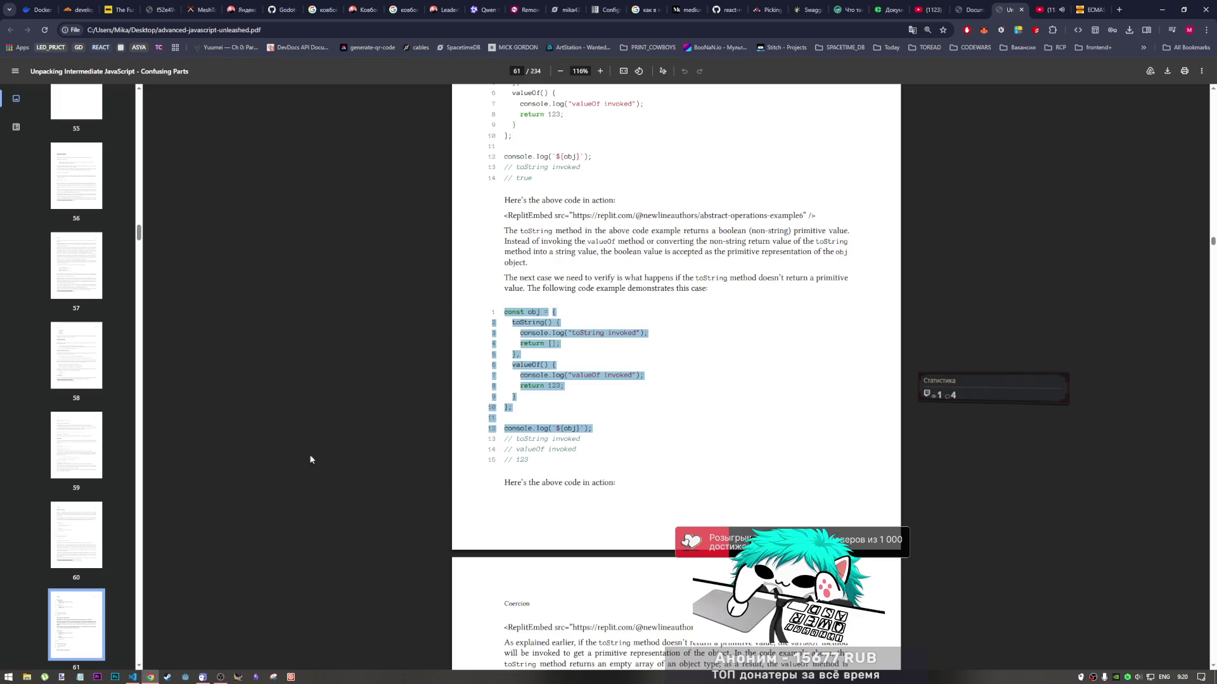
key(ctrl+c)
click(132, 677)
key(ctrl+v)
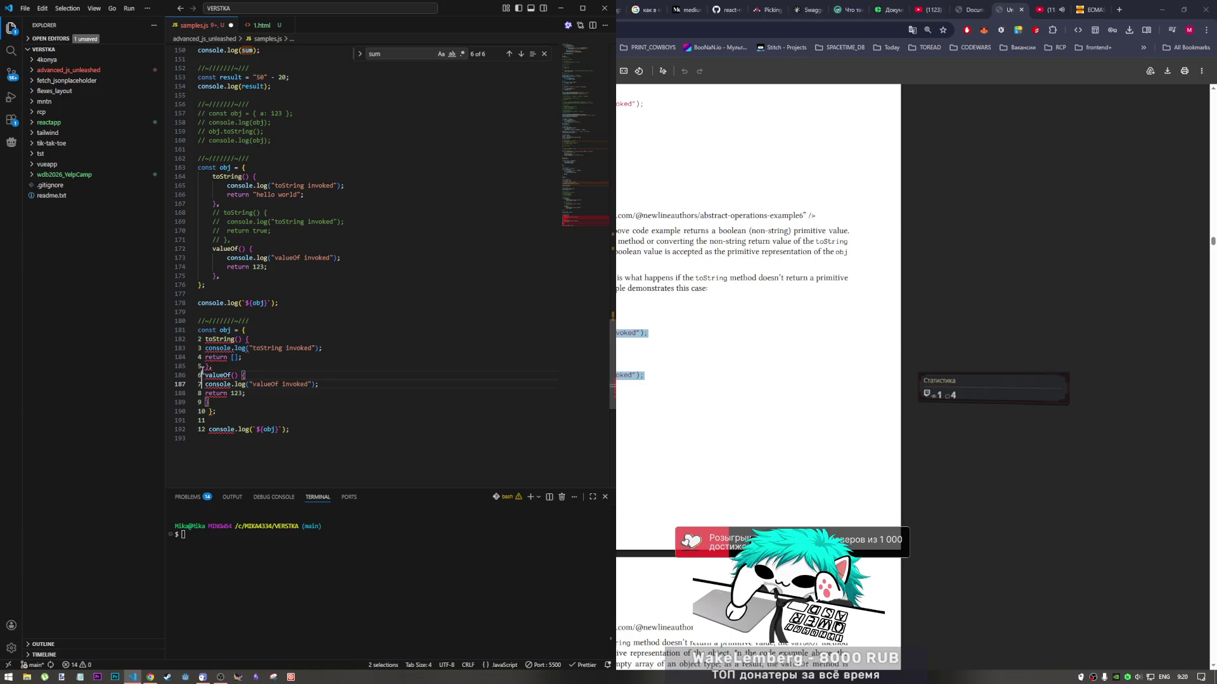
Strip the pasted line numbers from the example and save samples.js
mouse_move(203, 385)
alt+shift+mouse_down()
mouse_move(203, 340)
mouse_move(201, 429)
alt+shift+mouse_up()
key(Escape)
key(BackSpace)
key(Delete)
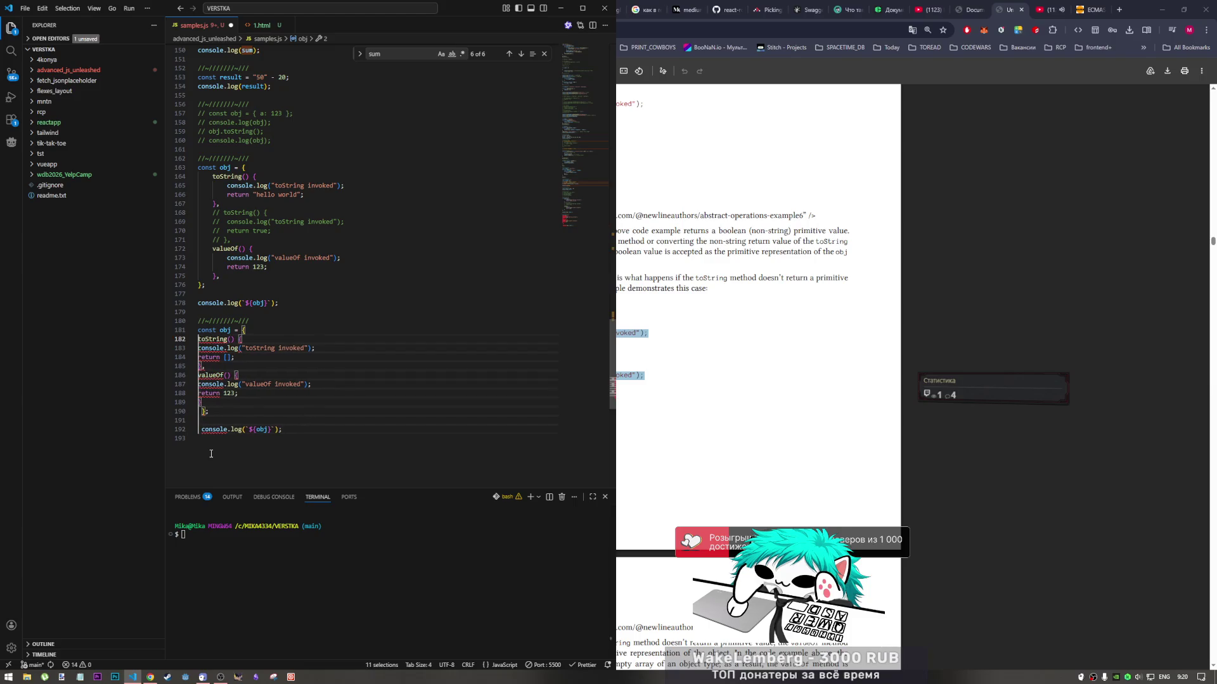
click(266, 376)
key(ctrl+s)
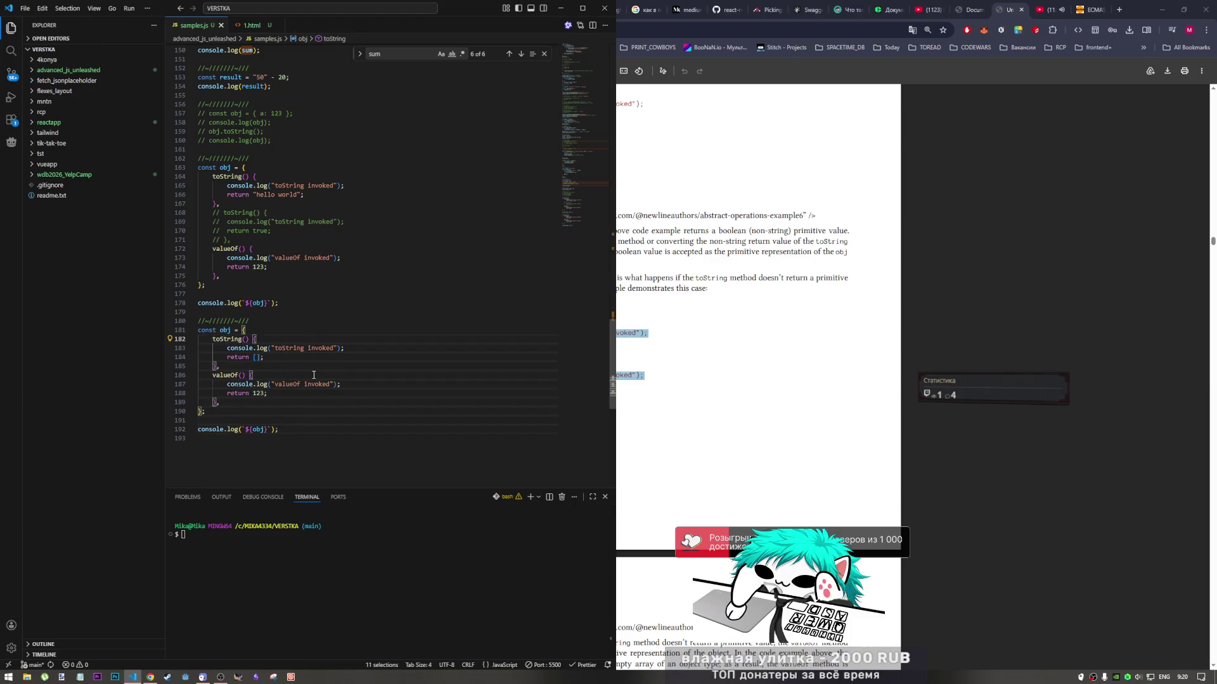
Add the PDF's expected-output comments below console.log, without line numbers, and save
click(681, 375)
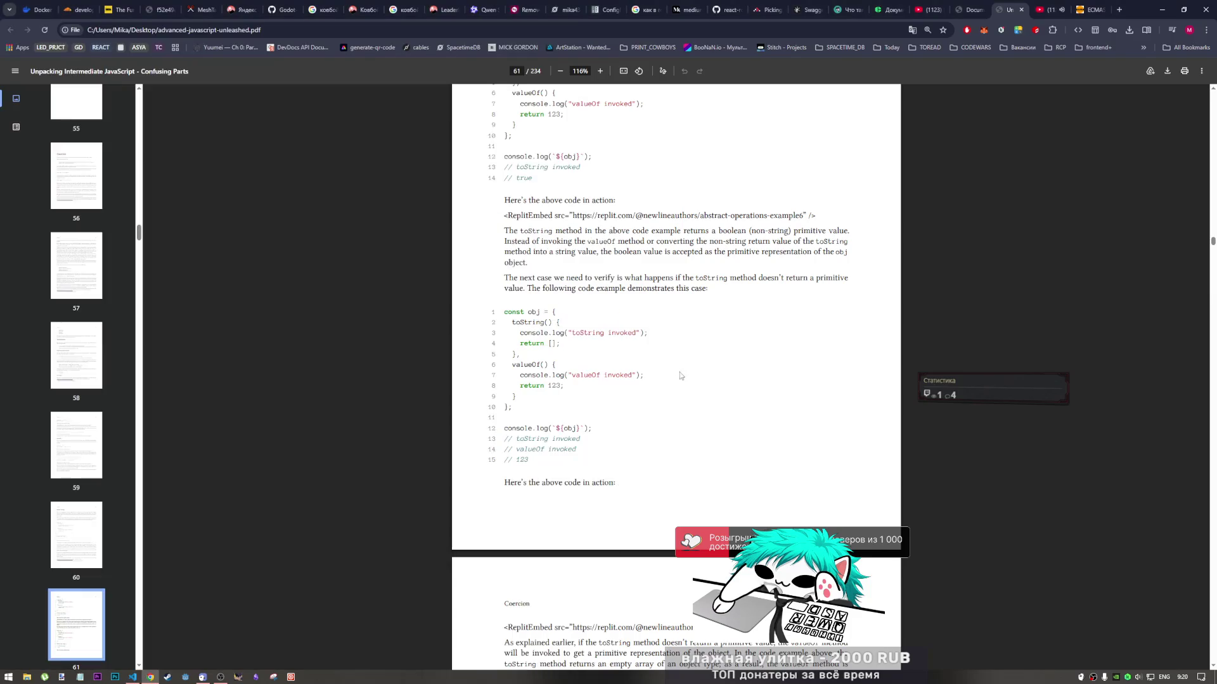
drag(549, 458, 506, 440)
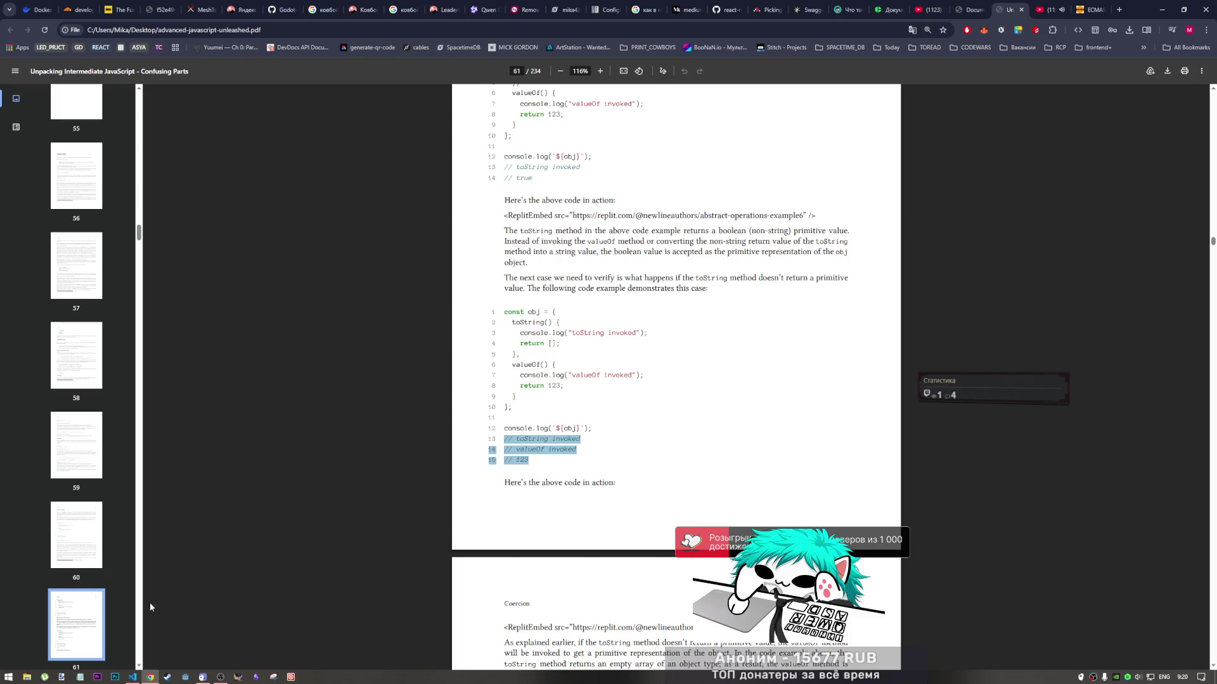
key(ctrl+c)
click(132, 676)
key(ctrl+v)
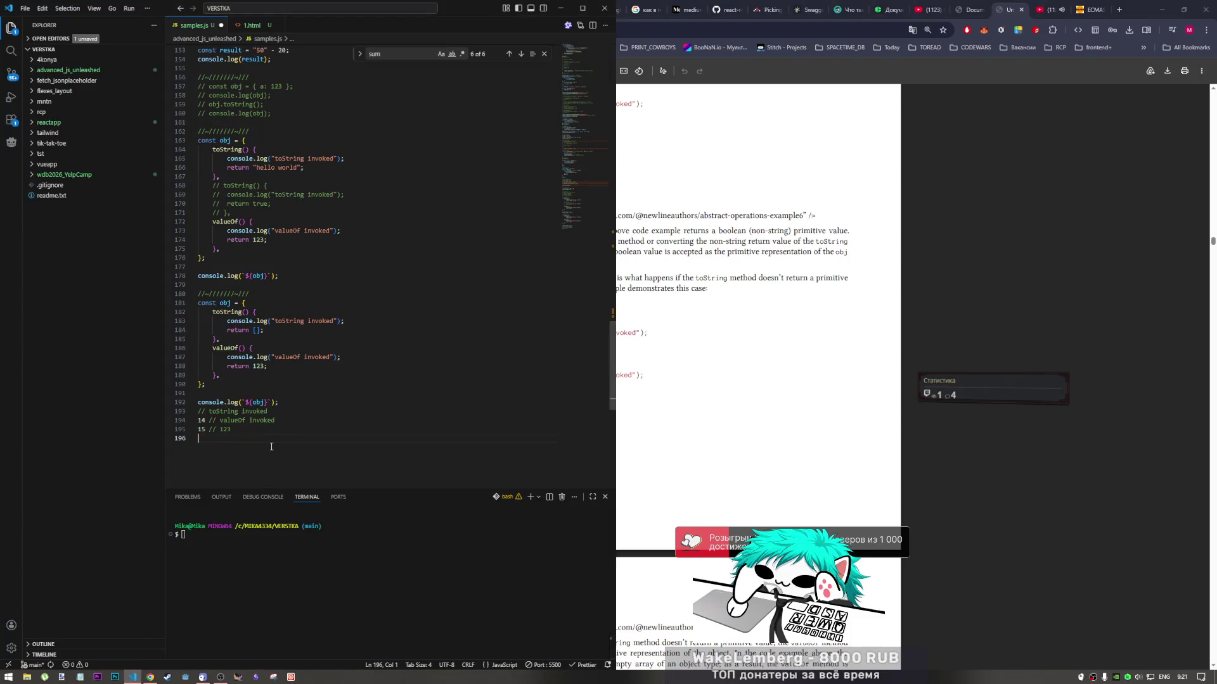
drag(206, 421, 198, 438)
key(Delete)
key(ctrl+s)
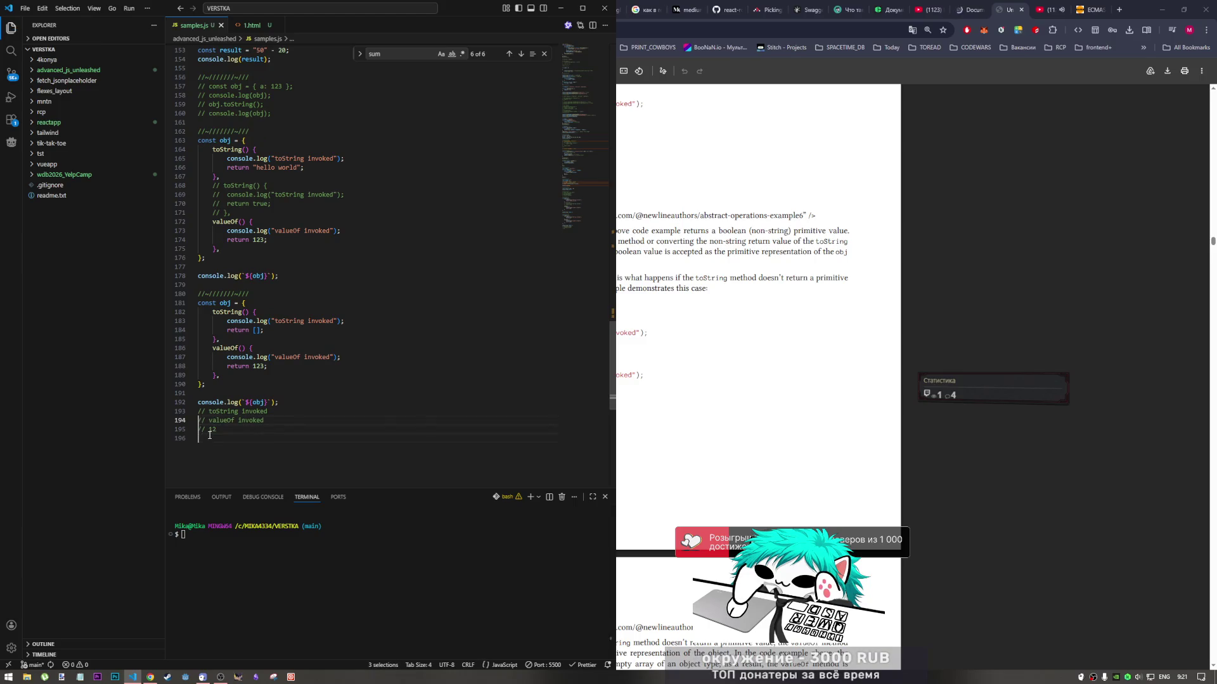
Correct the number in the obj example against the PDF, save, and view the browser console
key(alt+Tab)
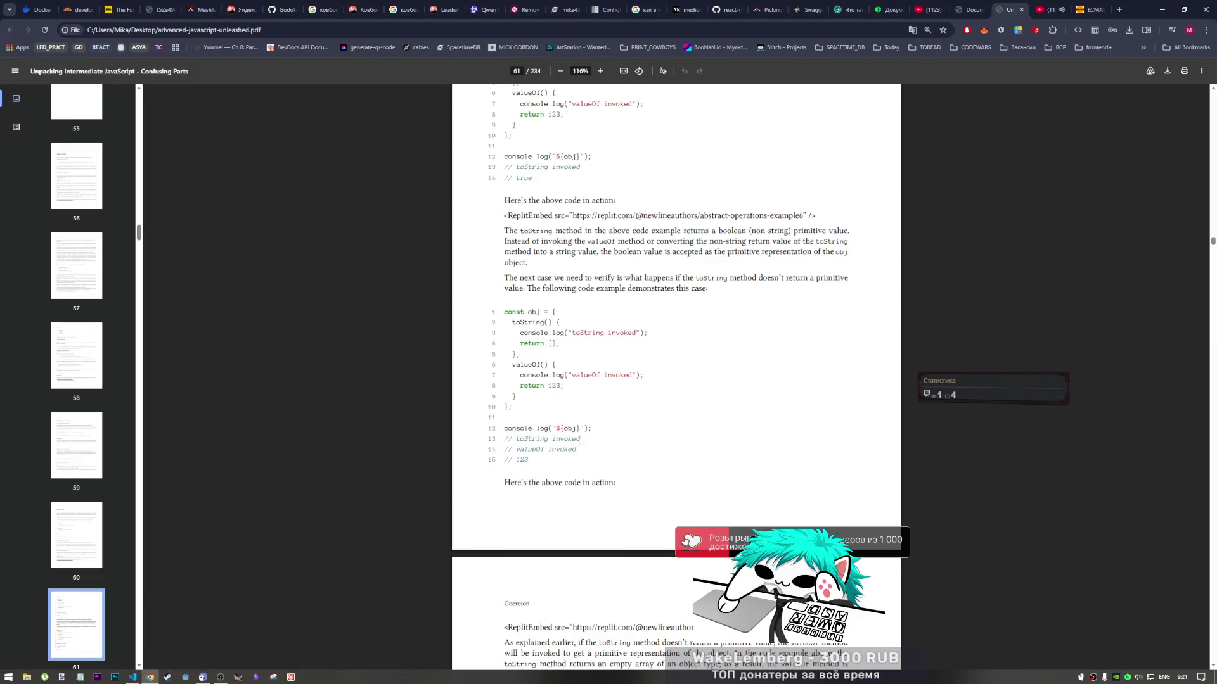
key(alt+Tab)
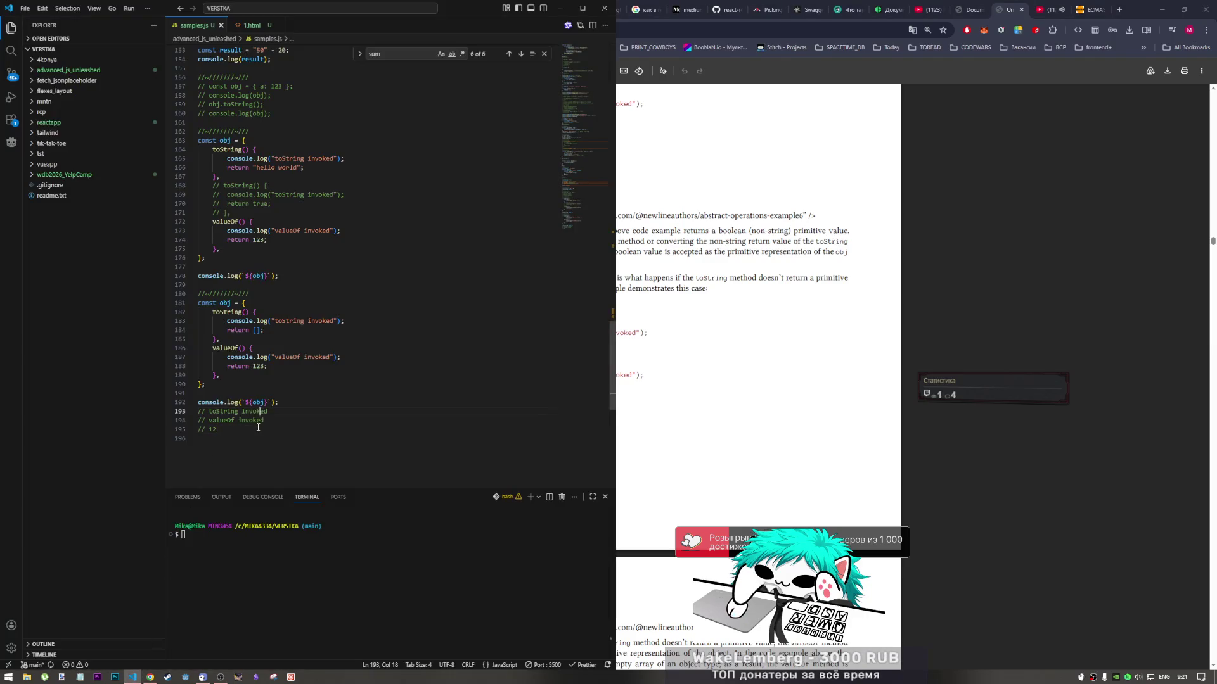
text(3)
key(Up)
key(Up)
key(Up)
key(ctrl+s)
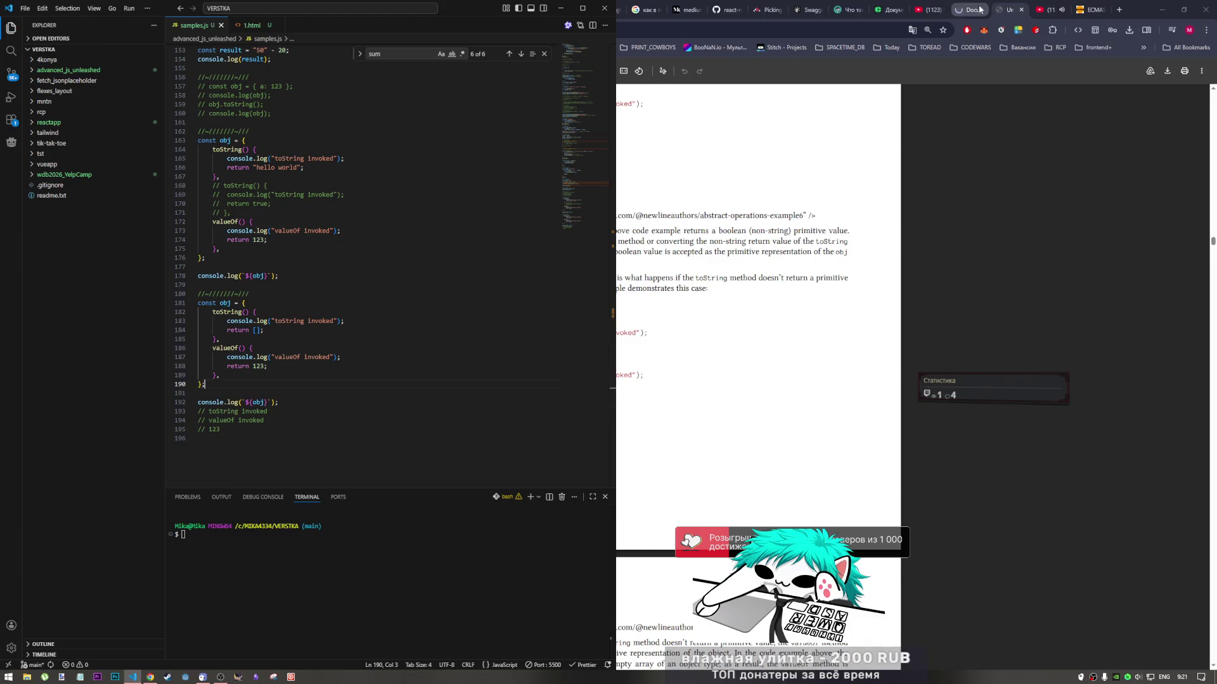
key(alt+Tab)
click(968, 9)
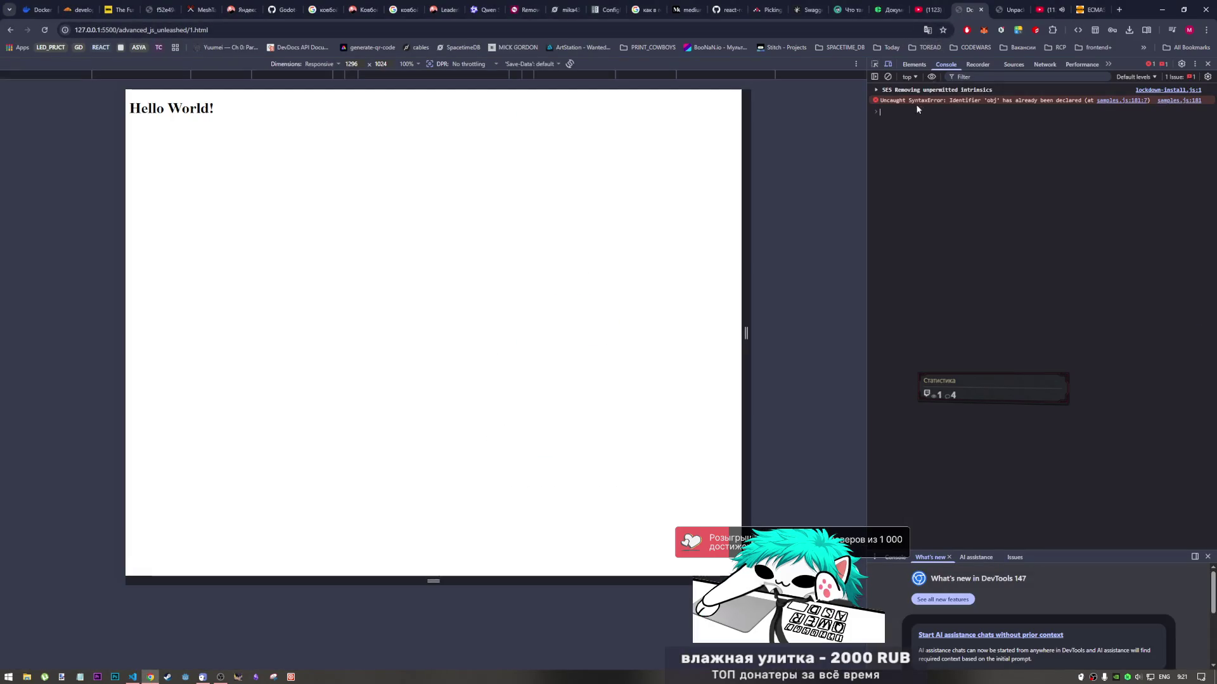
Comment out the first obj example on lines 163–176 and reload the page to rerun it
click(132, 679)
scroll(273, 323, up, 4)
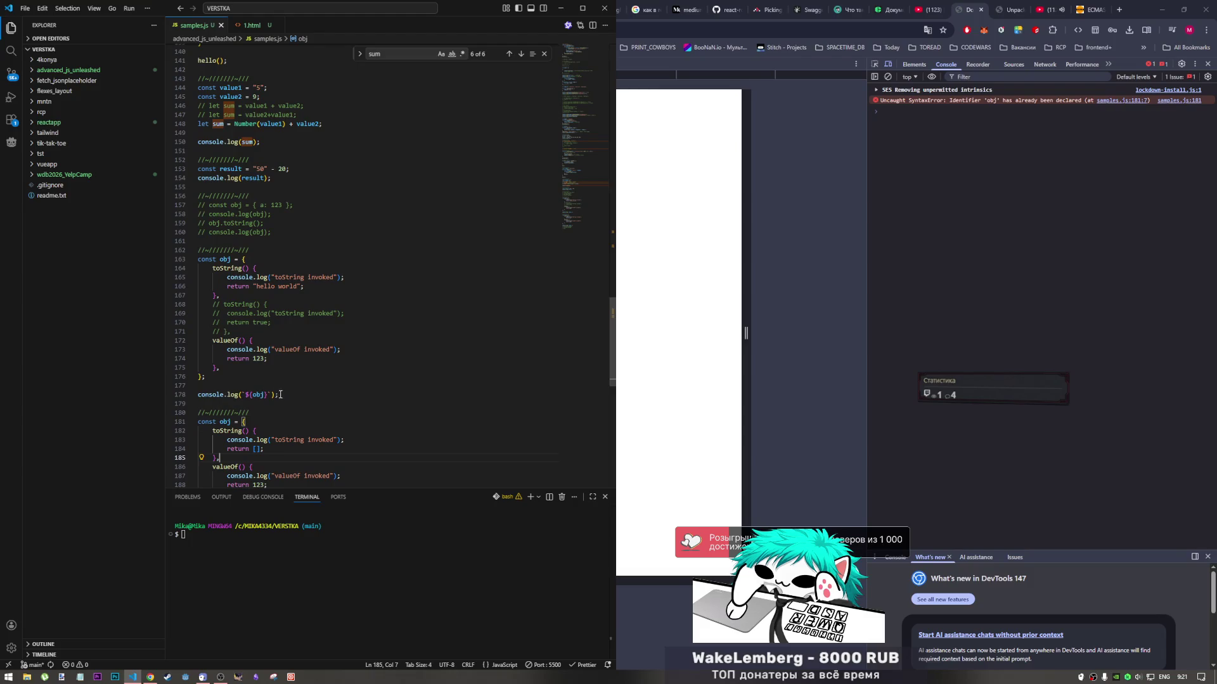
drag(267, 378, 210, 260)
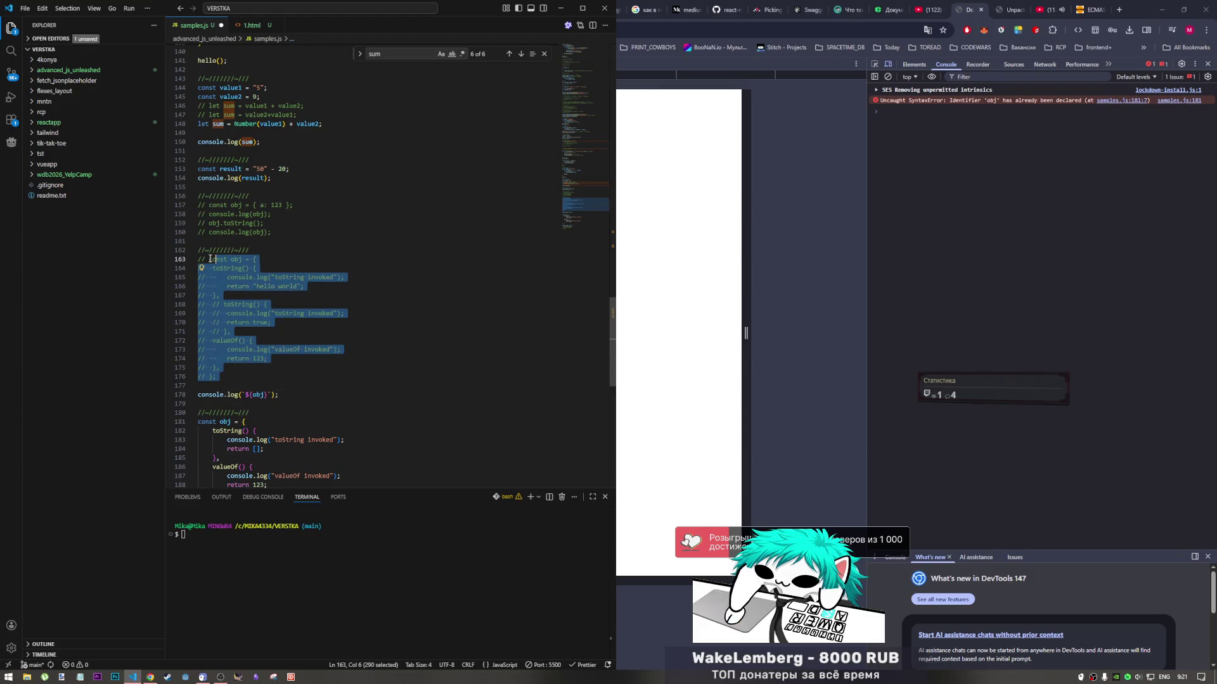
key(ctrl+slash)
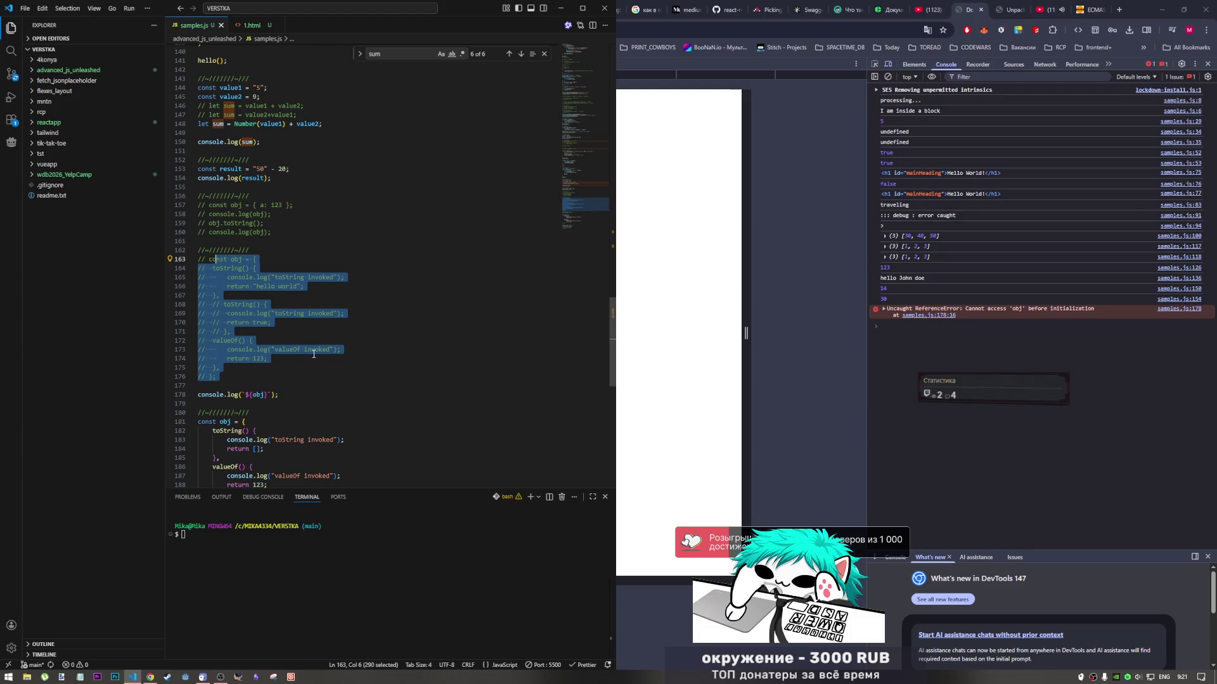
scroll(311, 363, down, 5)
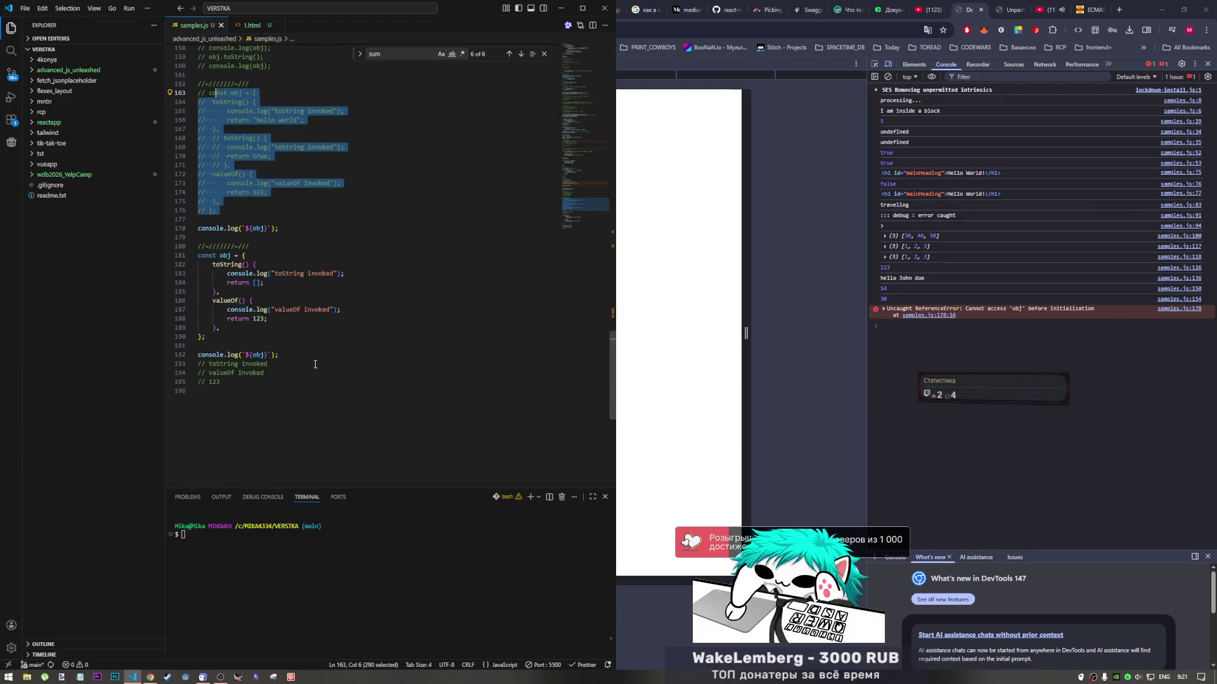
click(697, 29)
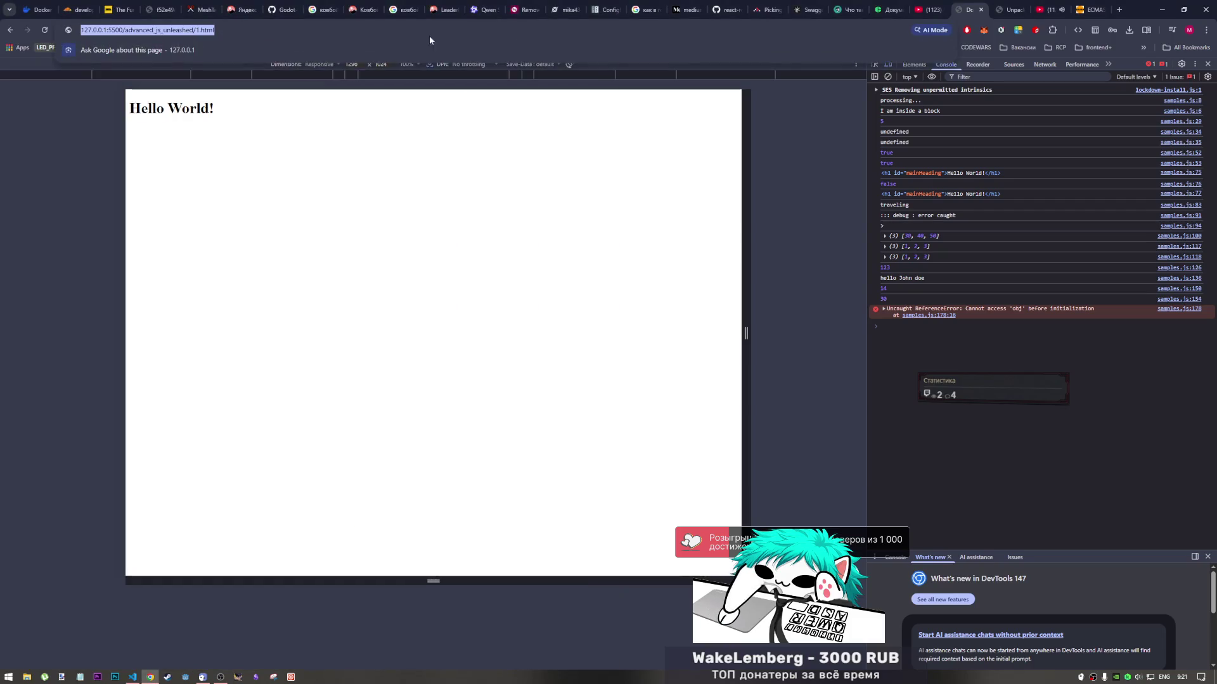
click(46, 30)
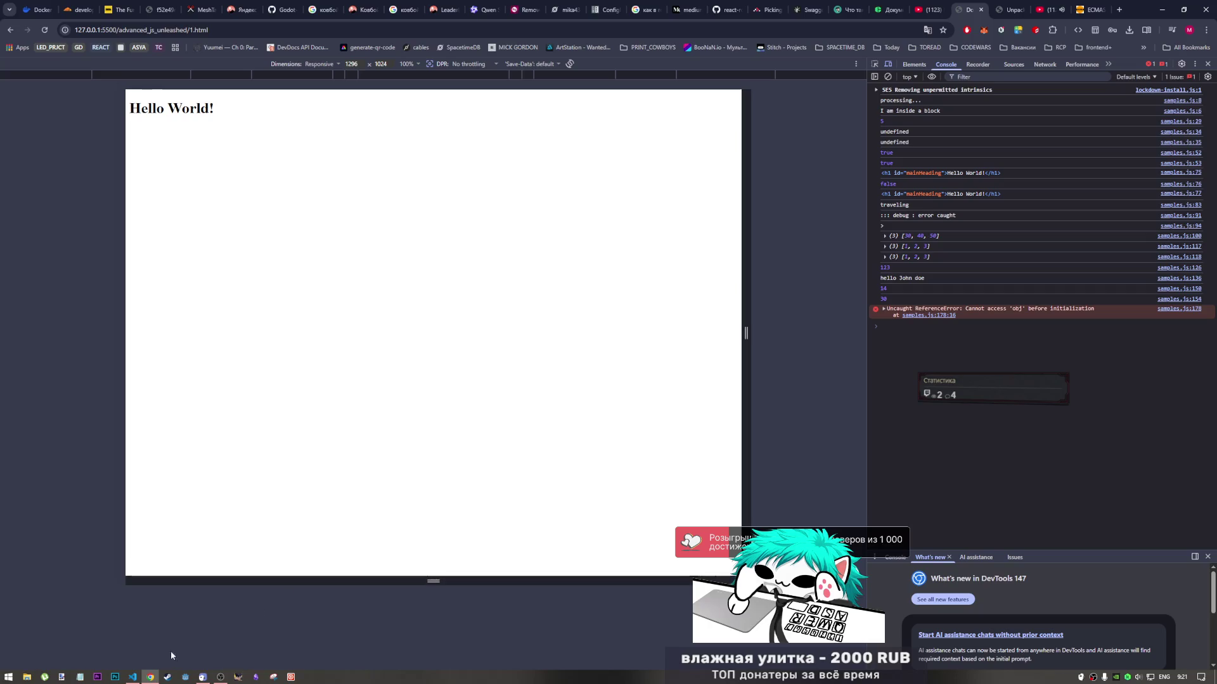
click(132, 677)
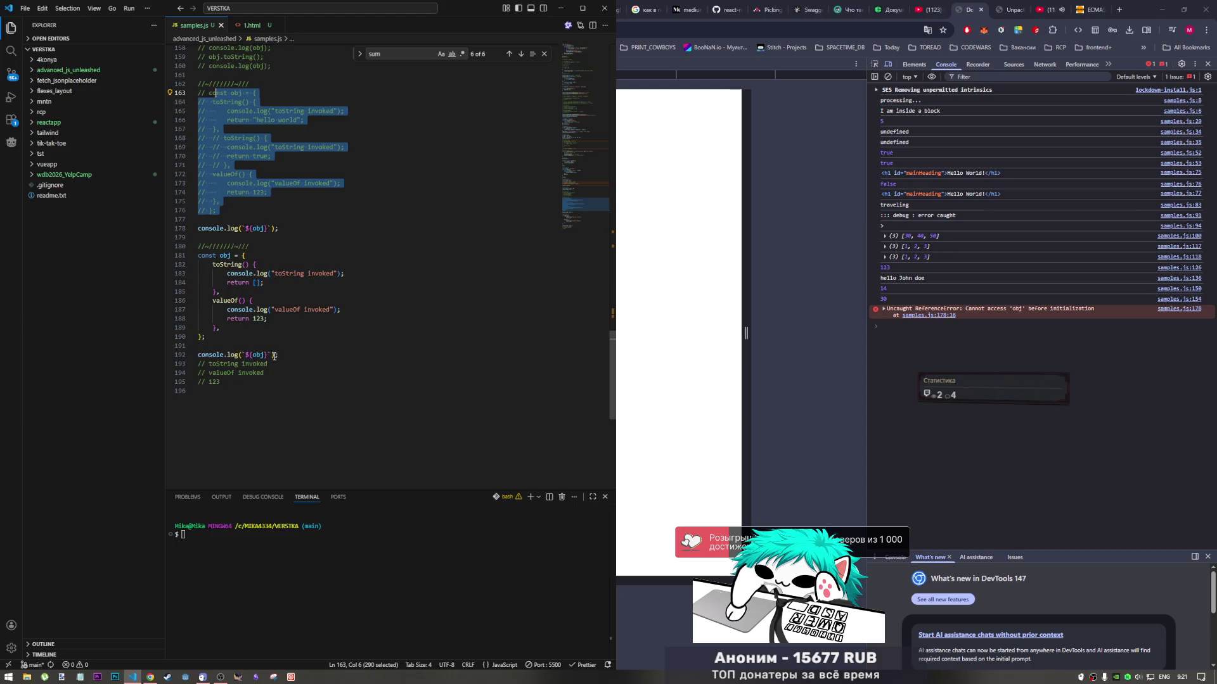
Comment out the leftover console.log on line 178, remove blank line 177, and save
scroll(272, 330, up, 2)
click(287, 308)
click(287, 301)
key(ctrl+slash)
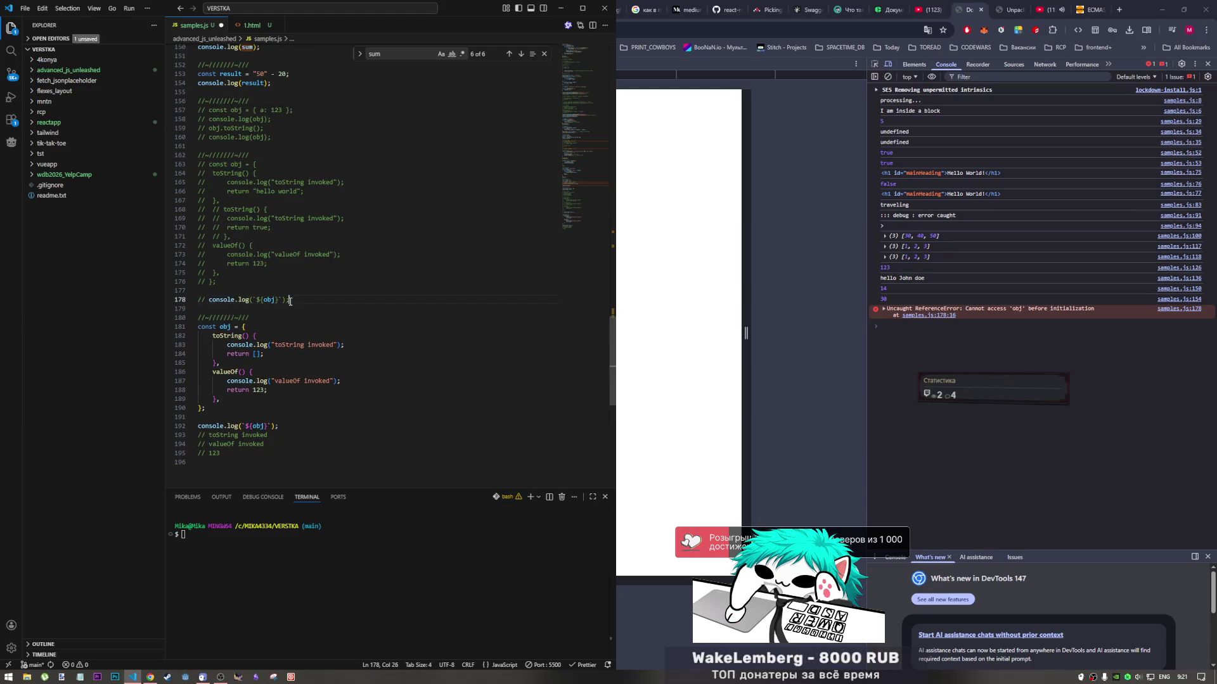
key(ctrl+s)
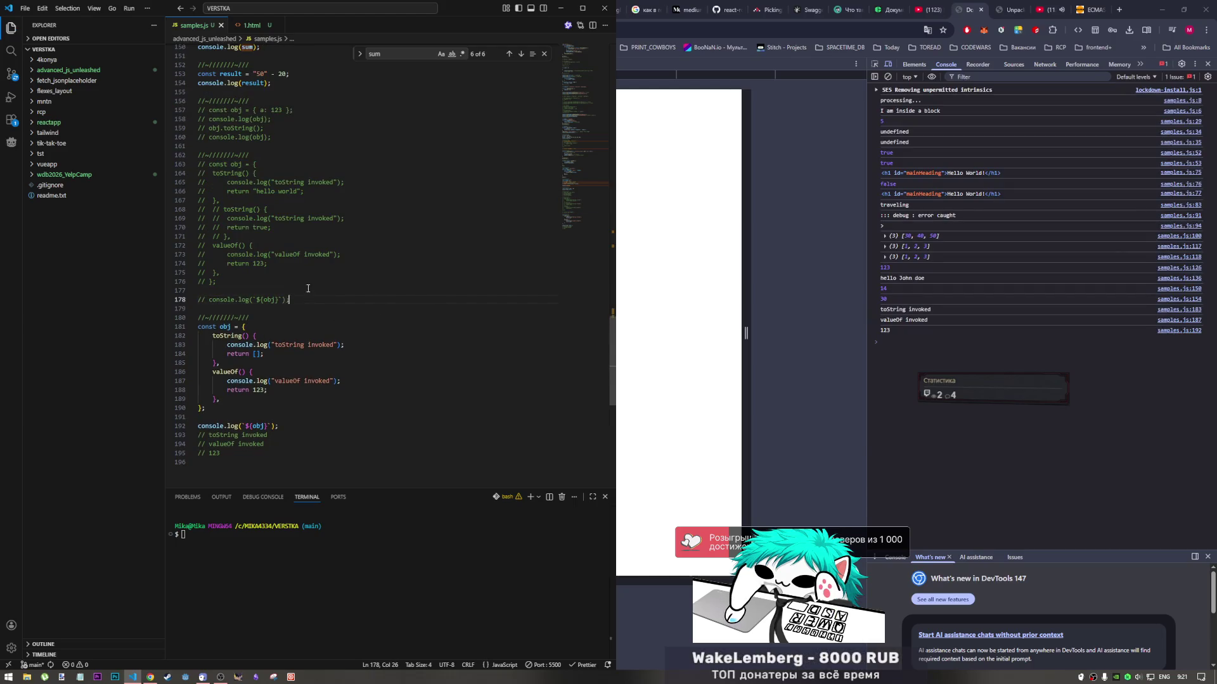
click(314, 290)
key(BackSpace)
key(ctrl+s)
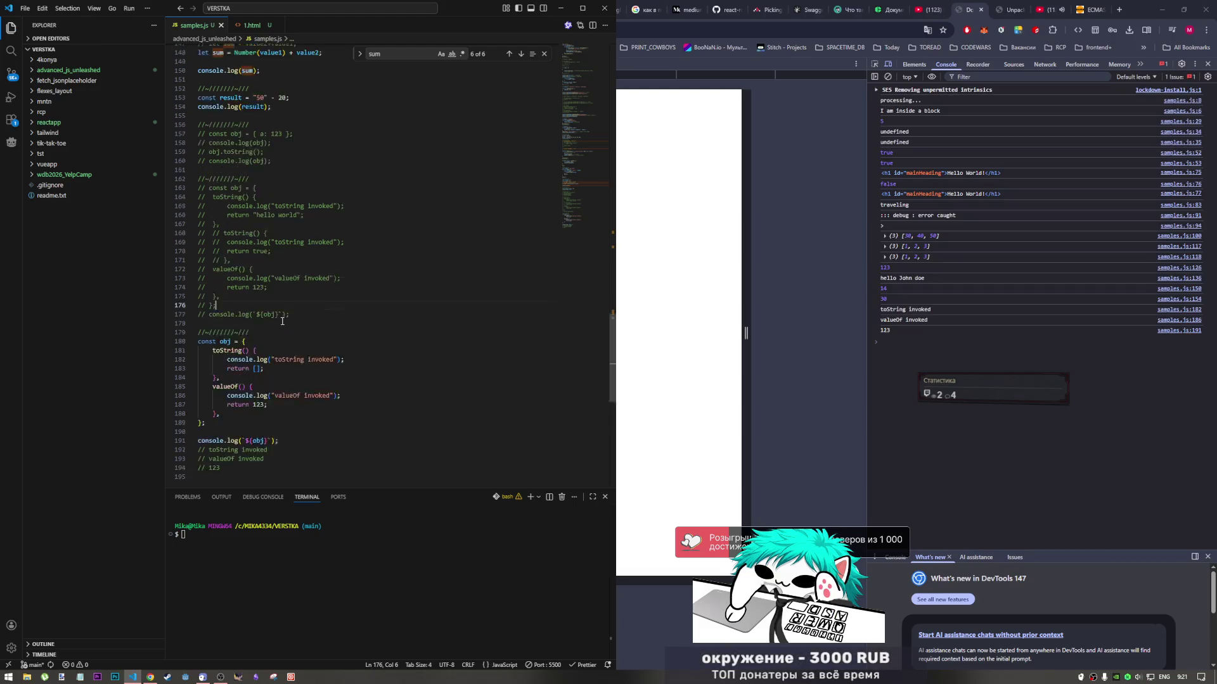
Compare the console's valueOf invoked and 123 output with the 123 return value in the code
scroll(286, 338, down, 1)
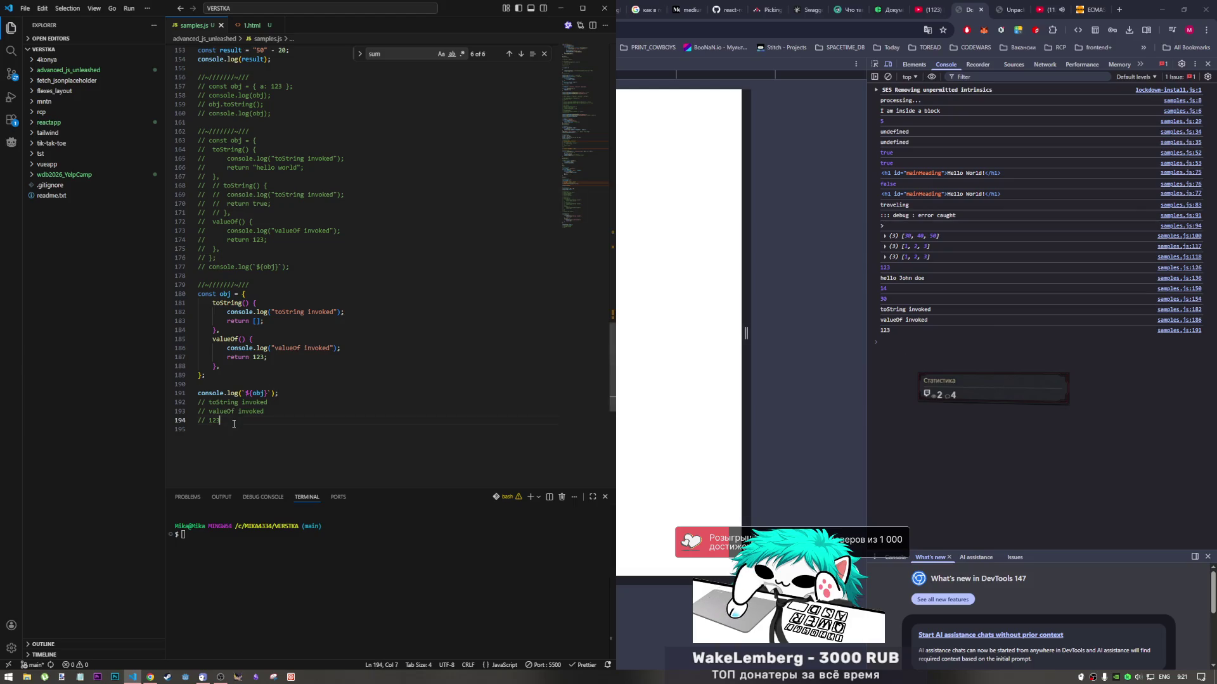
click(252, 393)
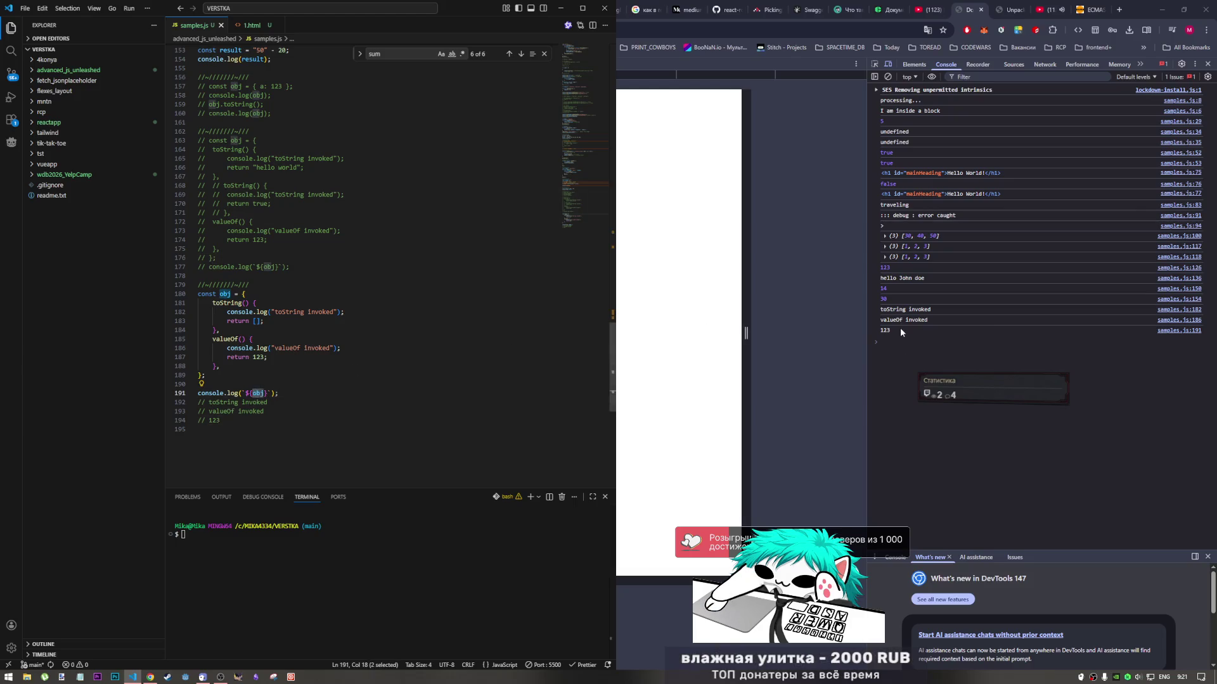
drag(900, 328, 873, 330)
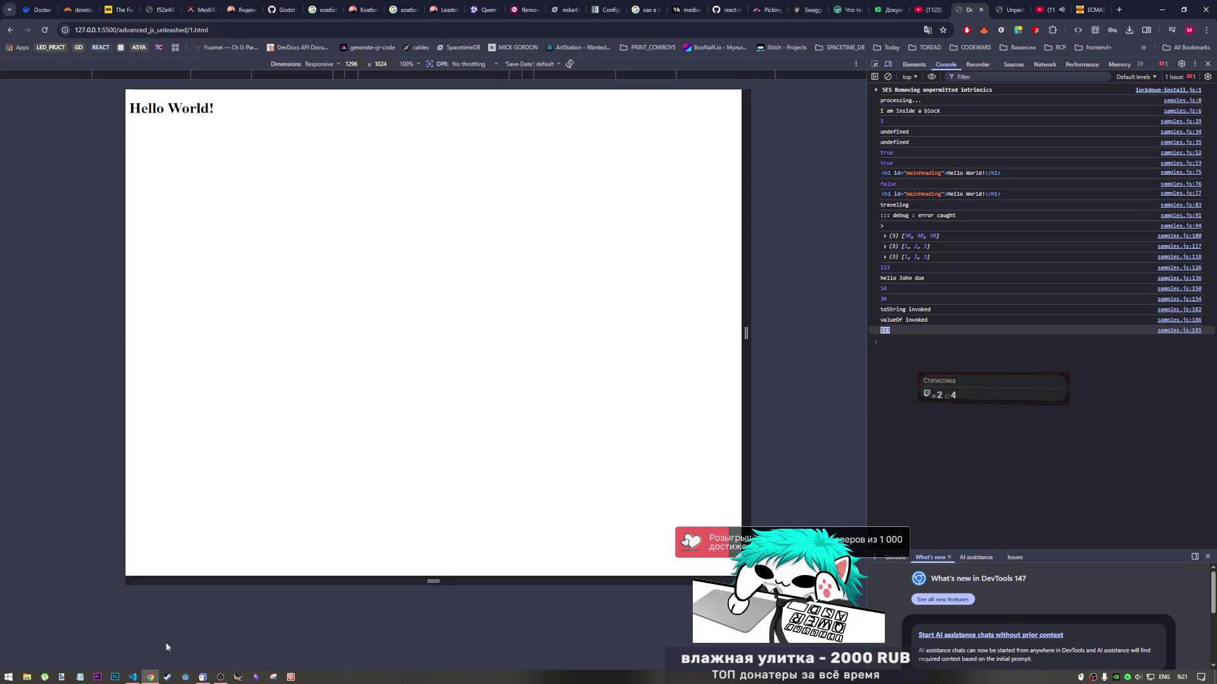
click(133, 677)
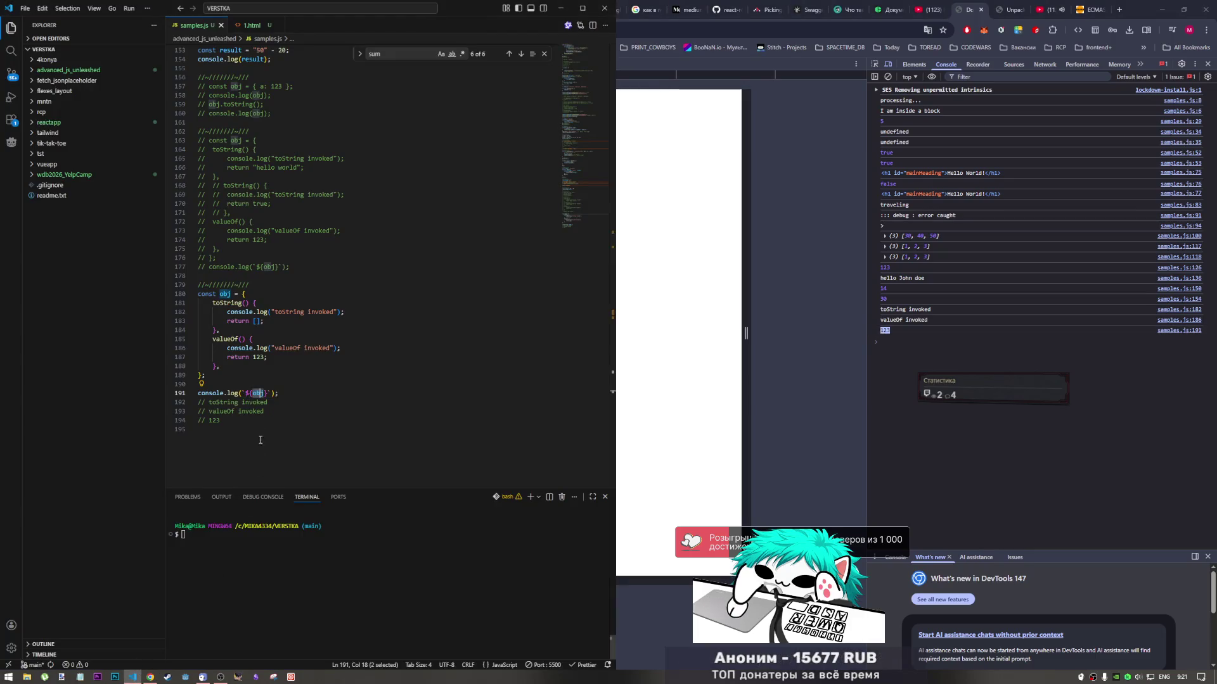
drag(255, 357, 259, 357)
double_click(258, 357)
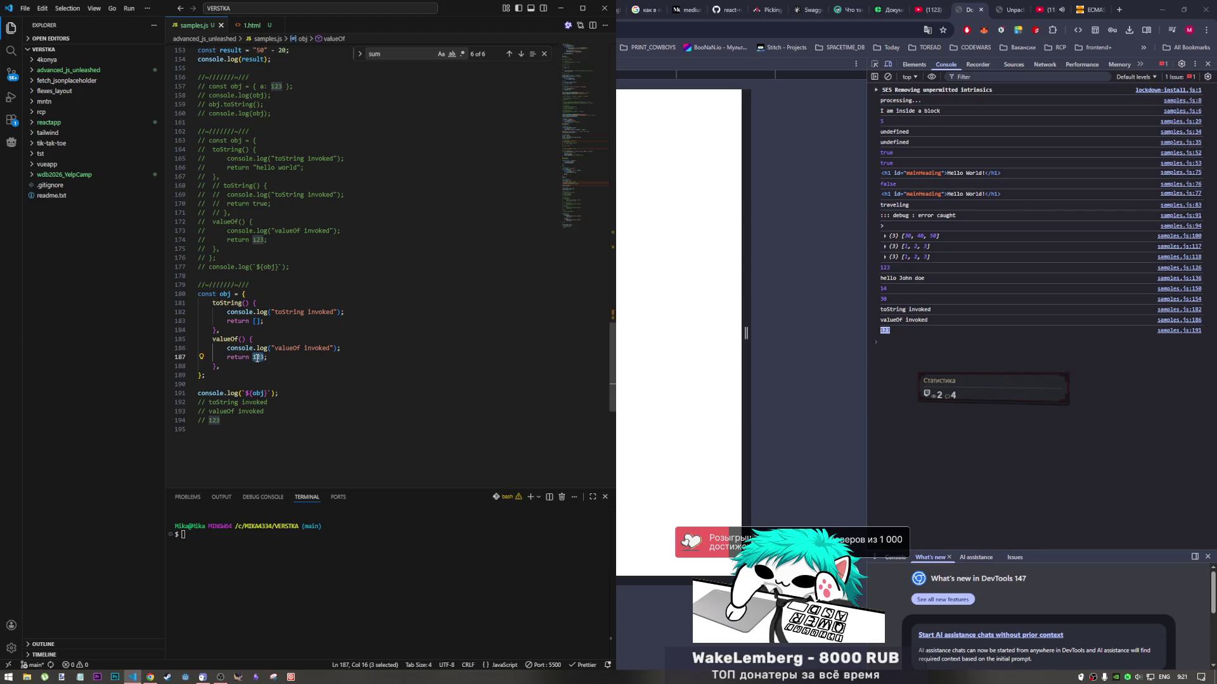
click(1012, 11)
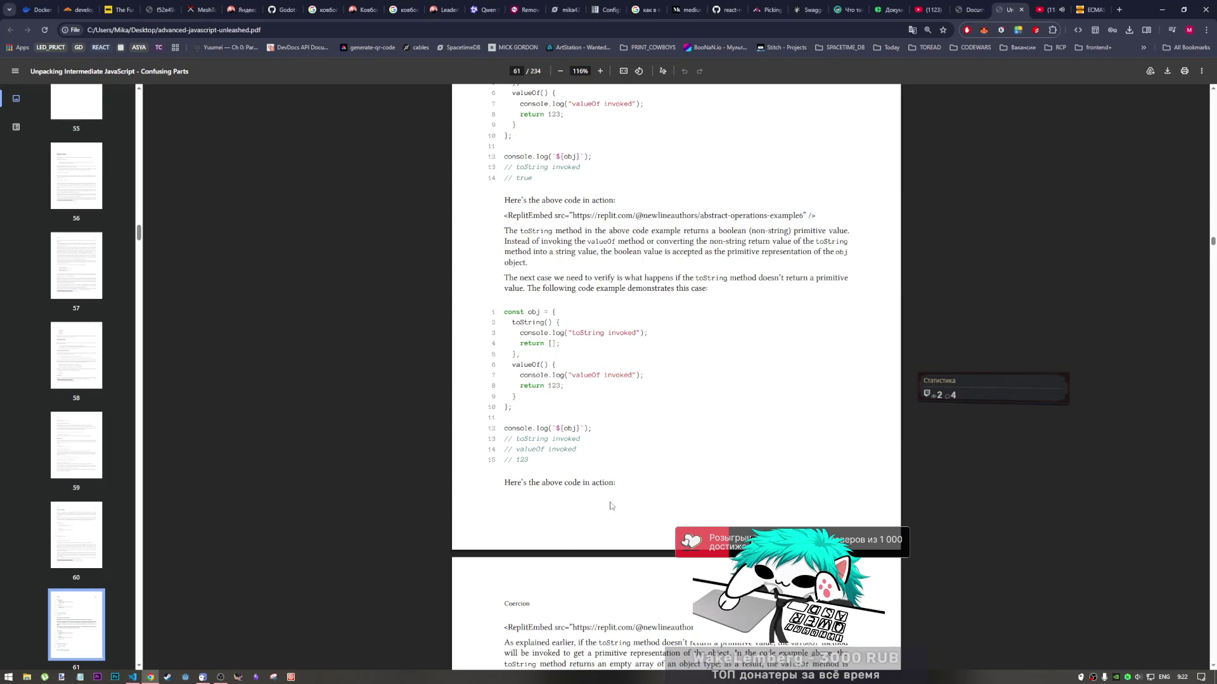
Scroll the PDF from page 61 to page 62 to read the undefined-toString and TypeError examples
scroll(571, 469, down, 2)
scroll(594, 491, up, 2)
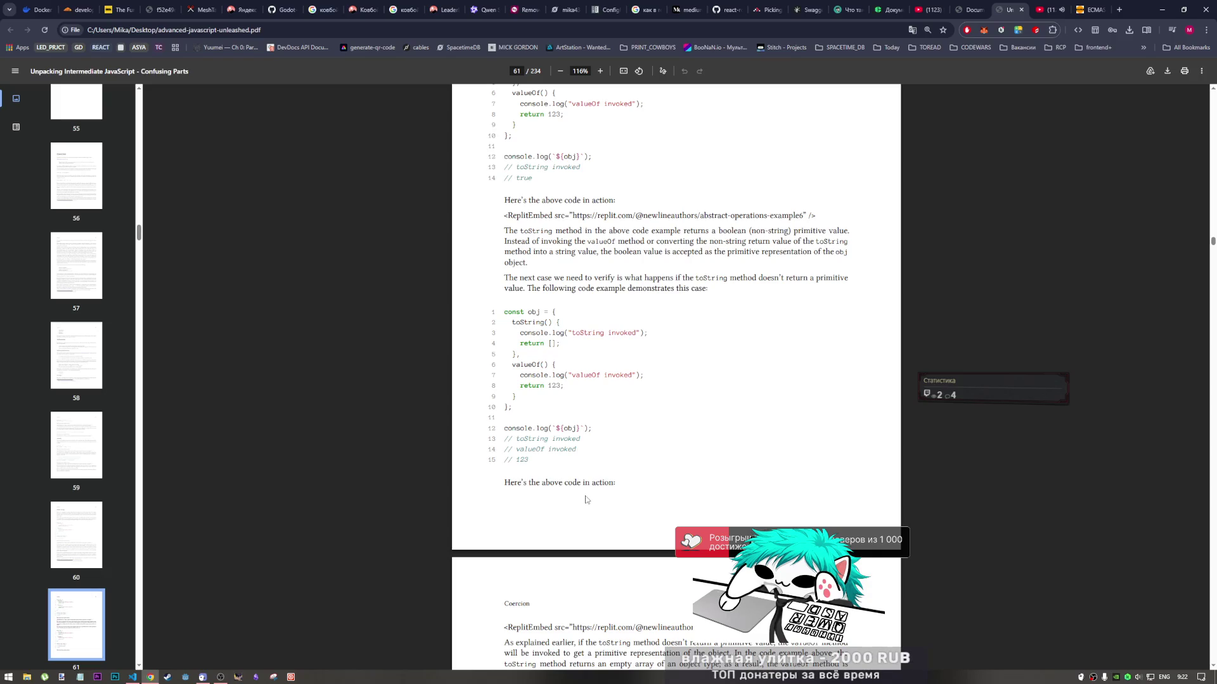
scroll(578, 474, down, 1)
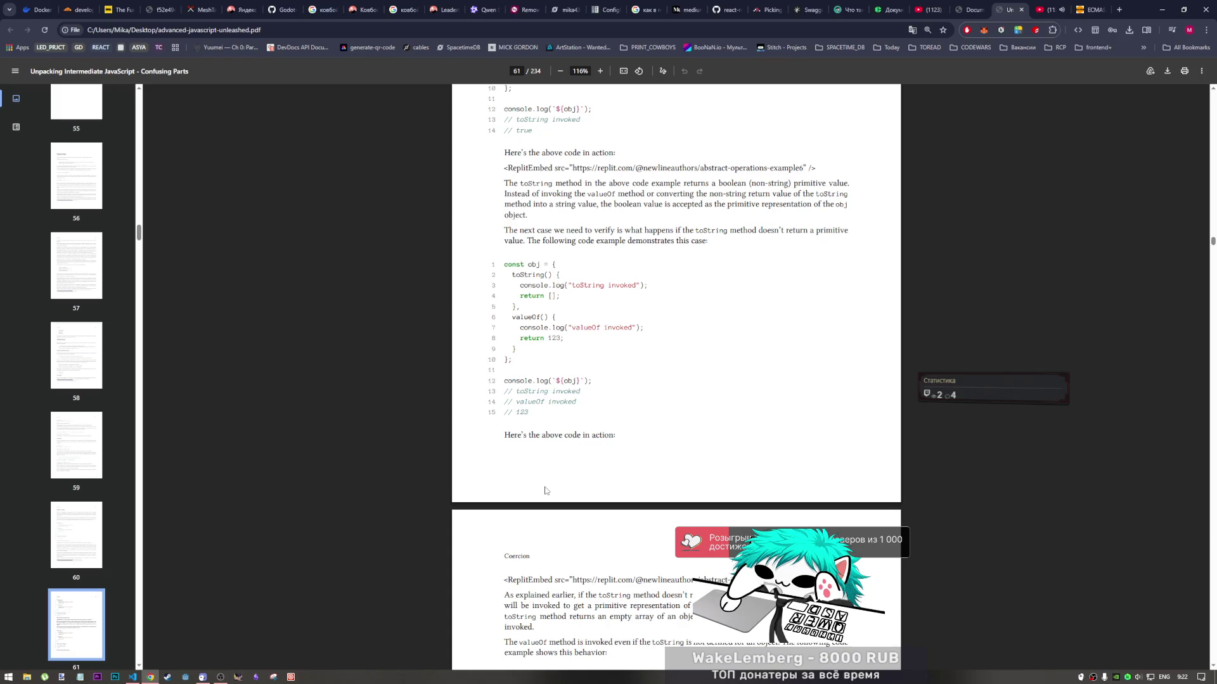
scroll(544, 488, down, 3)
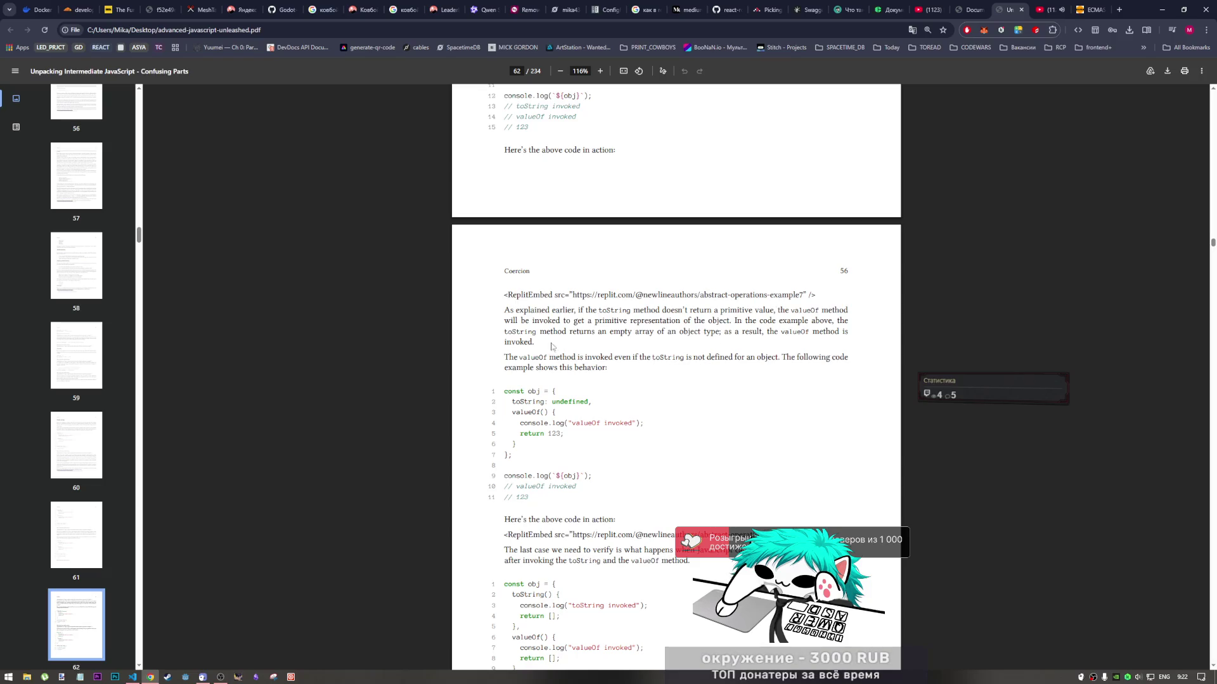
scroll(550, 340, down, 1)
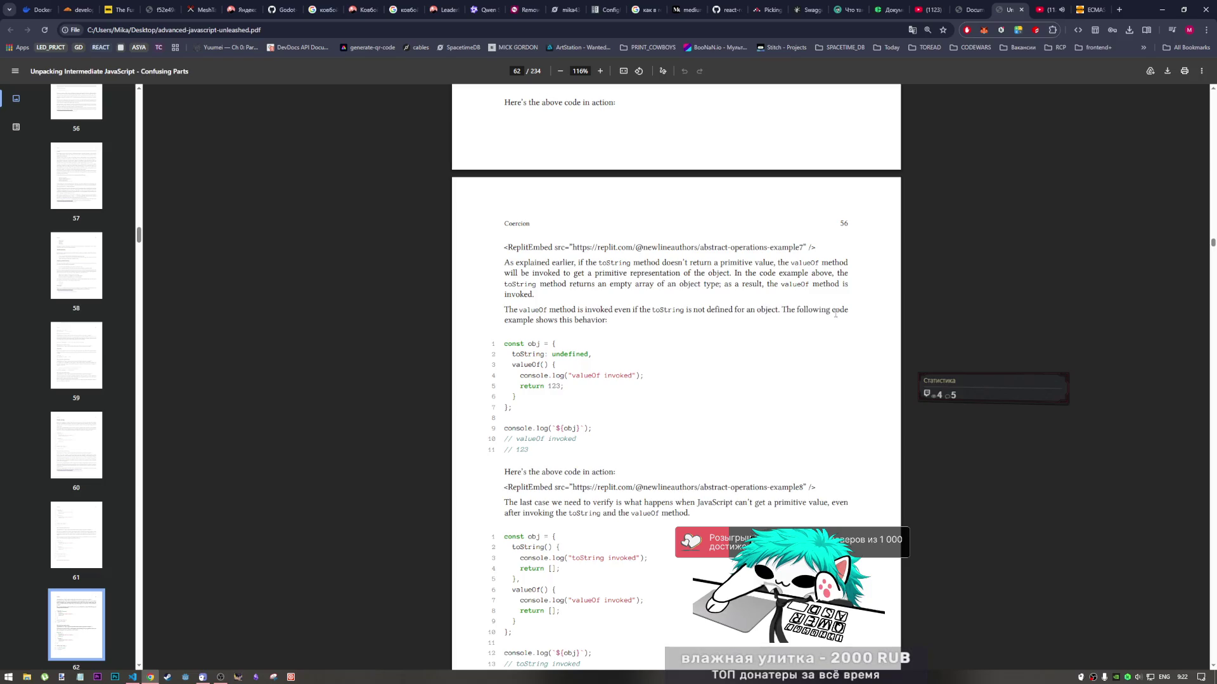
scroll(545, 294, down, 1)
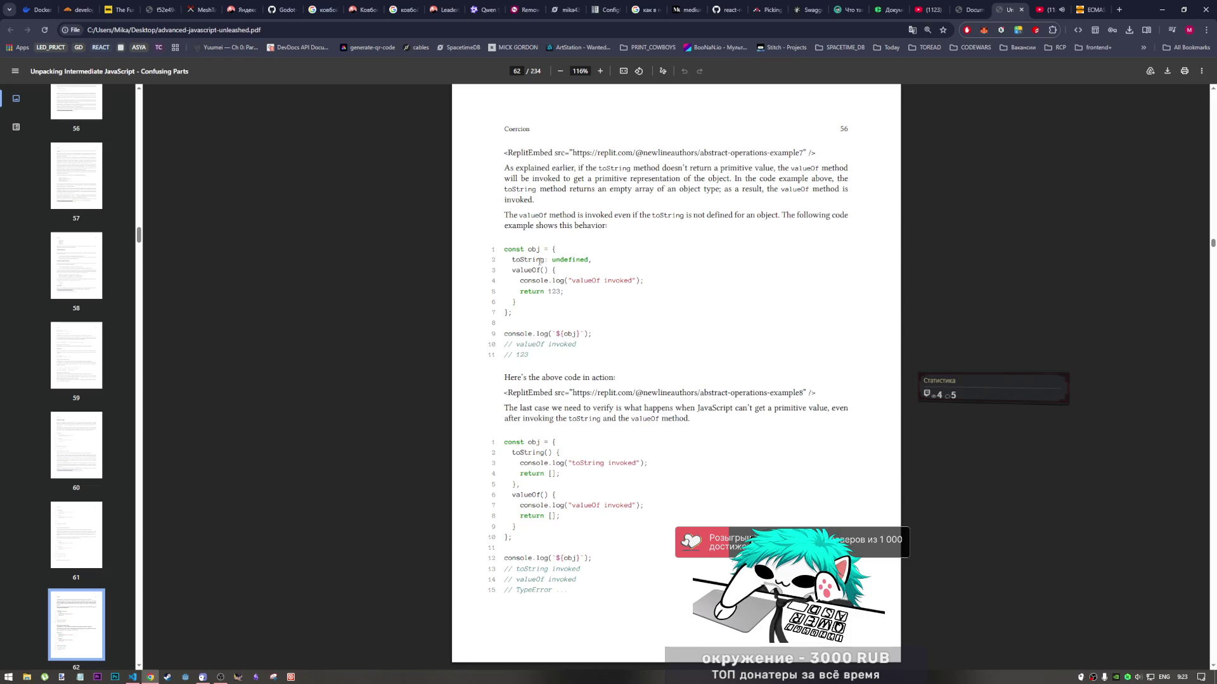
Read through the page 62 examples, briefly marking the toString property
drag(539, 261, 549, 261)
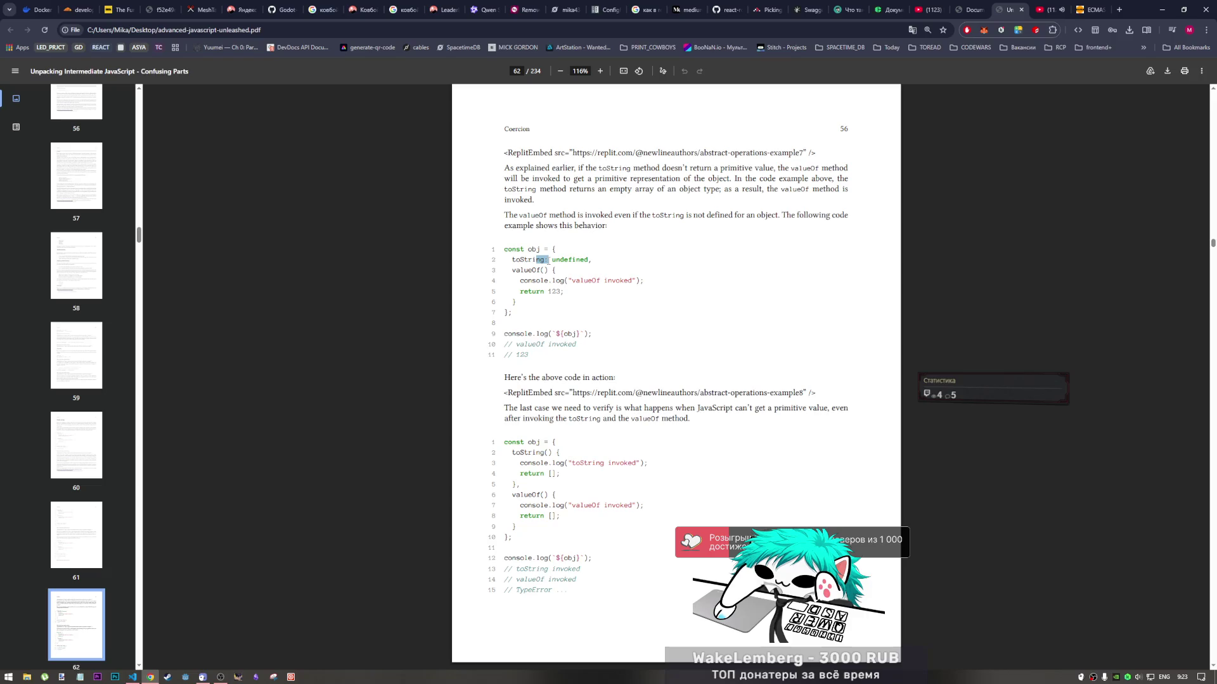
click(548, 290)
scroll(576, 322, down, 2)
scroll(578, 285, up, 2)
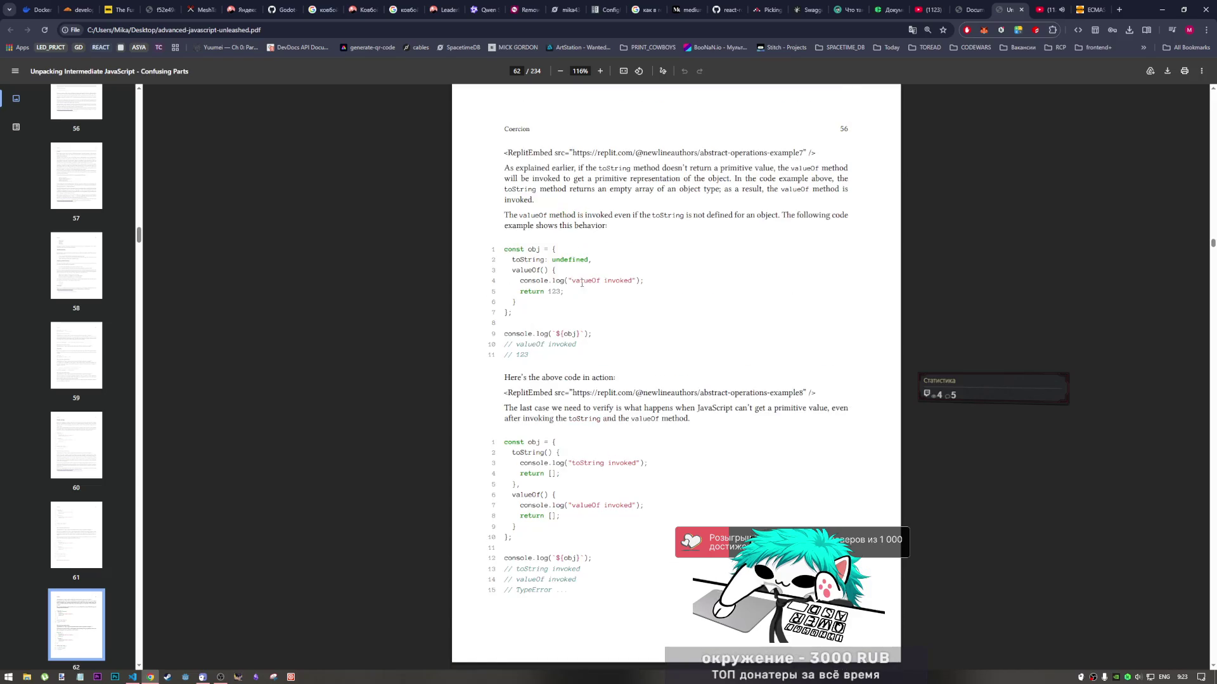
scroll(552, 375, down, 2)
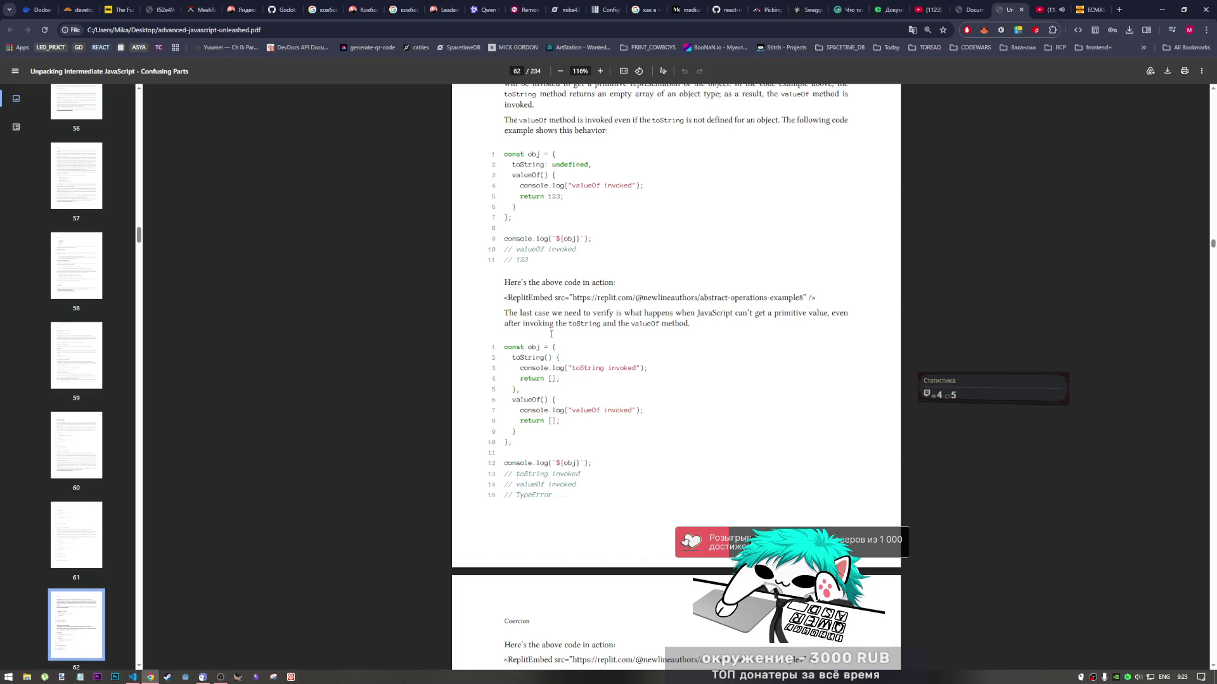
scroll(551, 334, down, 2)
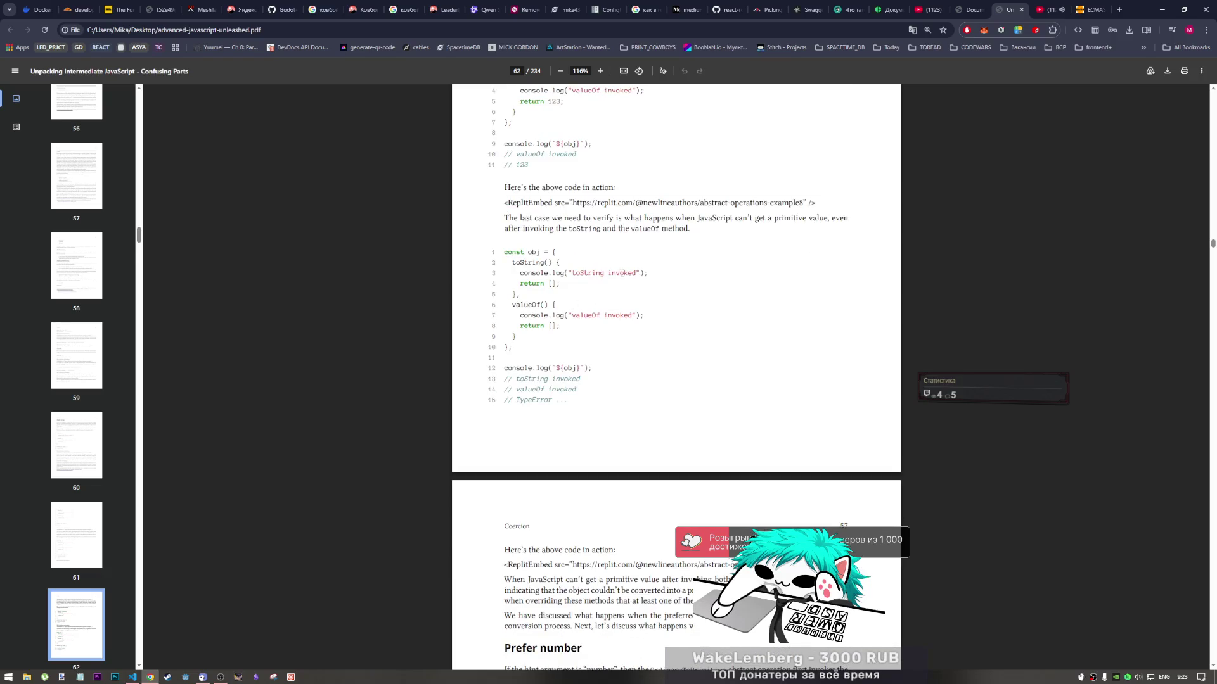
scroll(660, 288, down, 1)
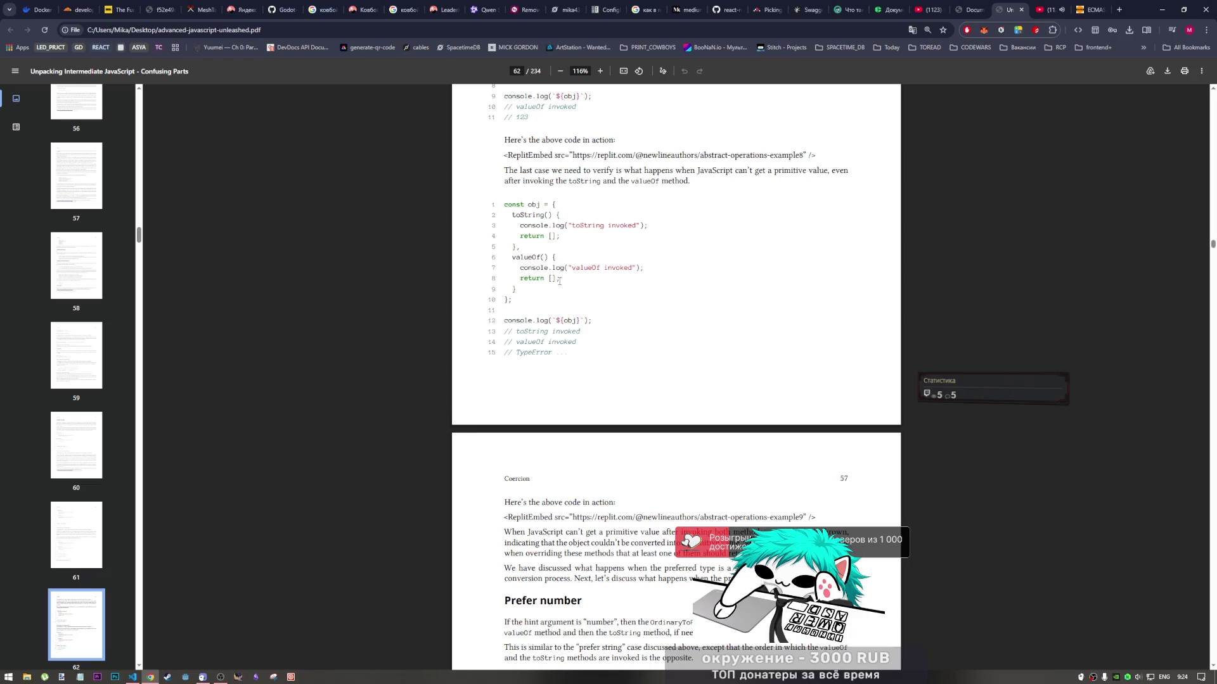
scroll(560, 283, down, 1)
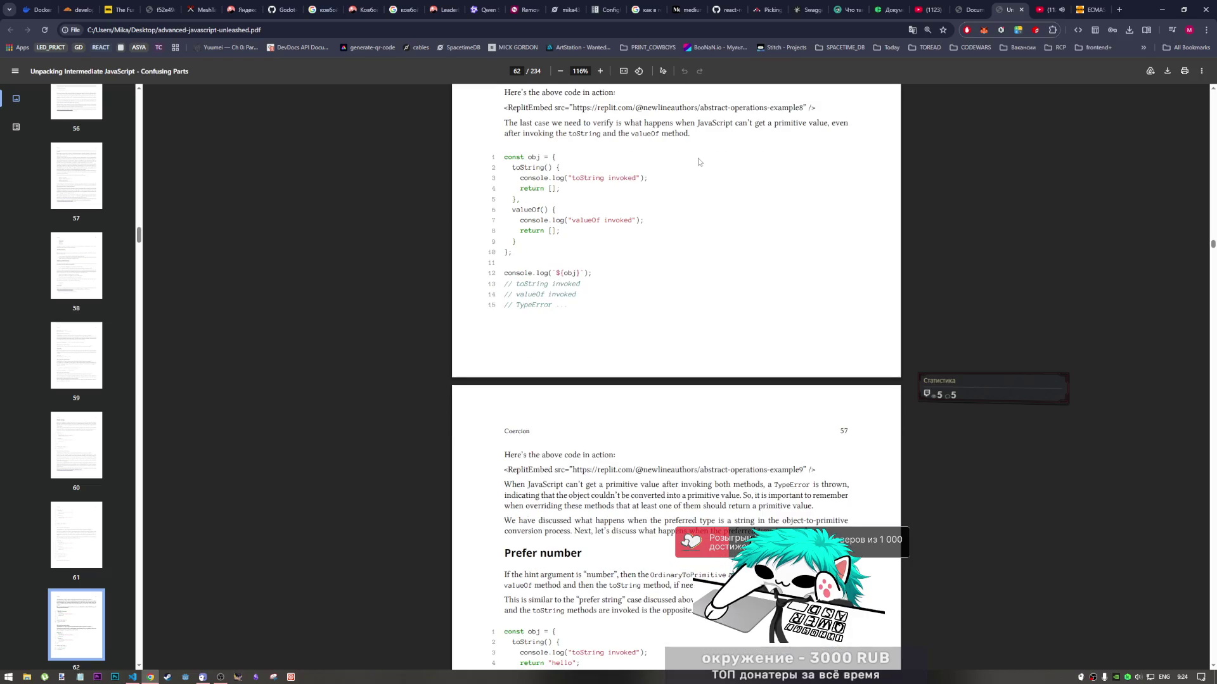
scroll(672, 209, up, 1)
Select the final TypeError example, where toString and valueOf both return empty arrays
scroll(610, 332, up, 3)
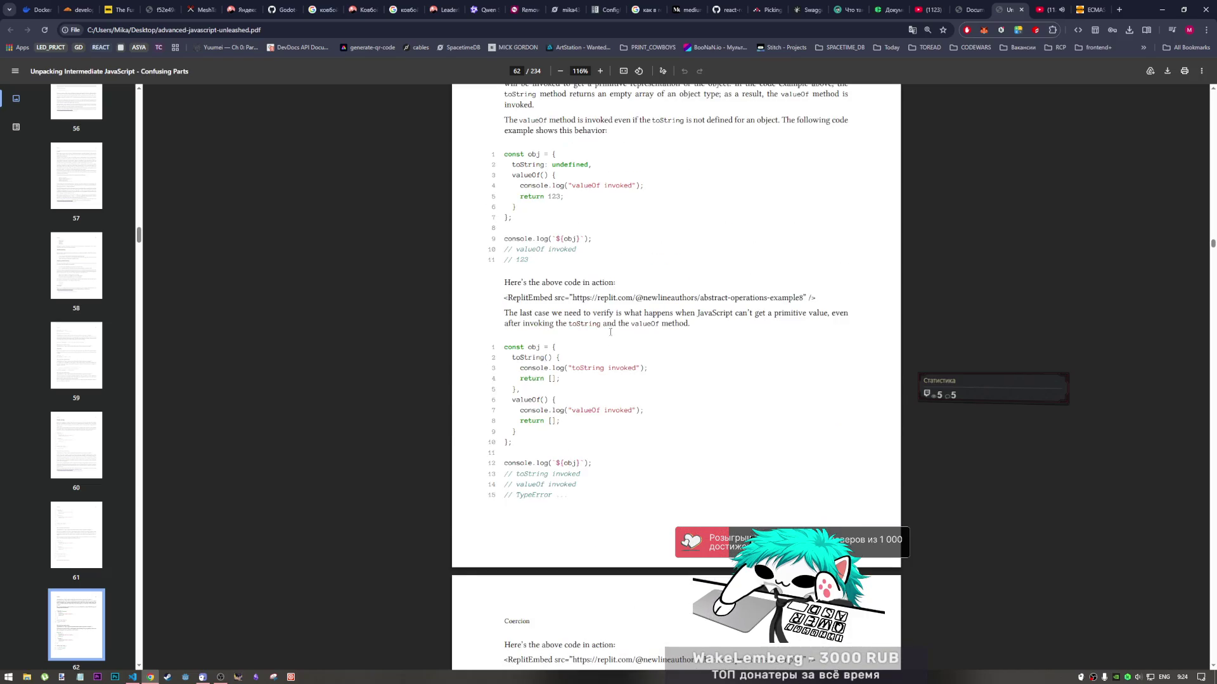
scroll(610, 332, down, 1)
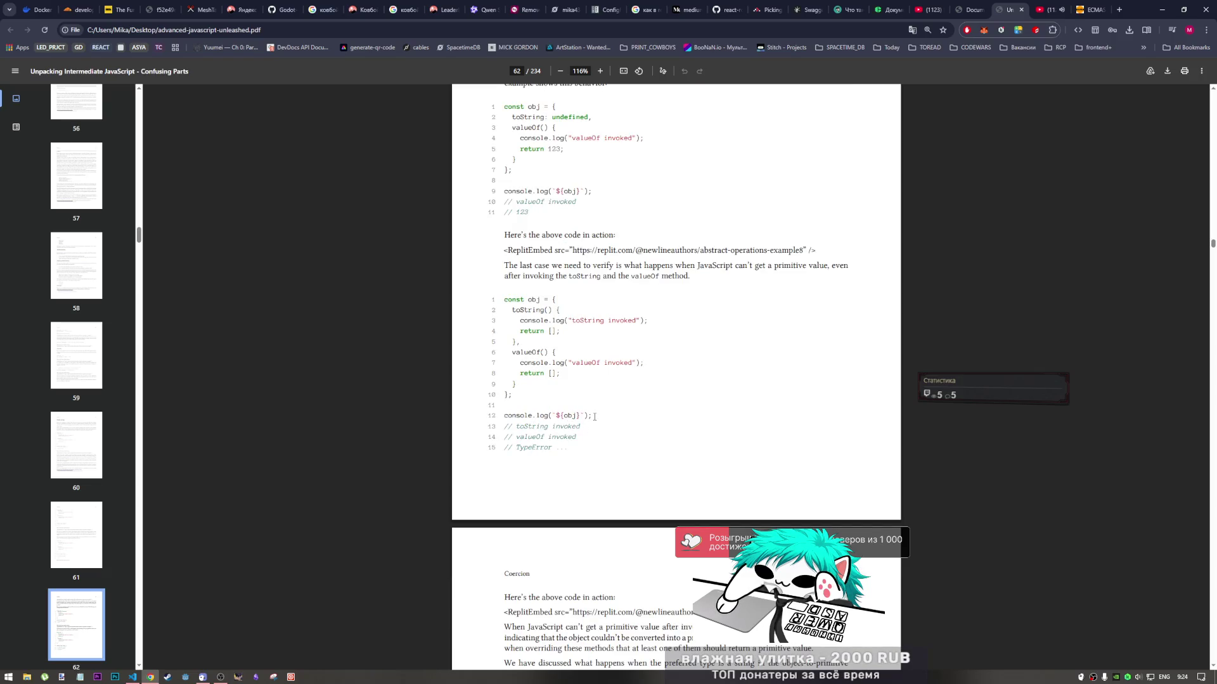
mouse_move(577, 446)
mouse_down()
mouse_move(520, 362)
mouse_move(516, 320)
mouse_move(580, 459)
mouse_up()
click(550, 365)
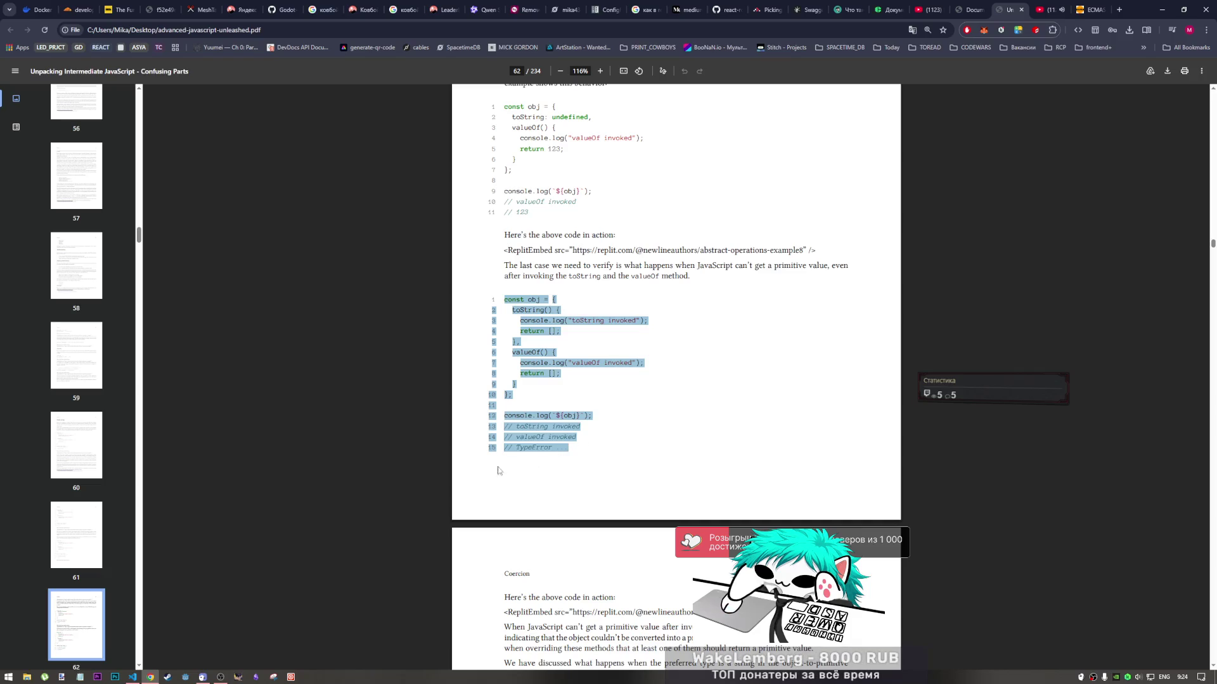
click(133, 677)
Paste the TypeError example at the end of samples.js, delete its line numbers, and save
click(246, 467)
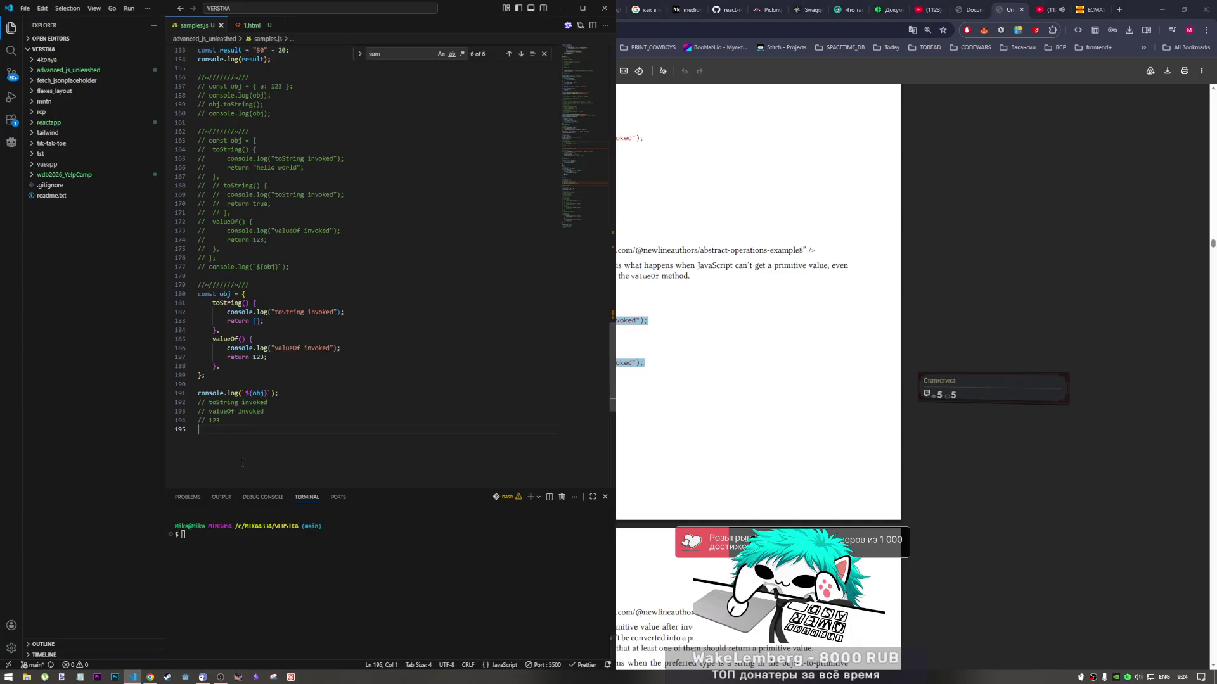
key(Return)
key(Return)
text(const obj = { 2 toString() { 3 console.log("toString invoked"); 4 return []; 5 }, 6 valueOf() { 7 console.log("valueOf invoked"); 8 return []; 9 } 10 }; 11 12 console.log(`${obj}`); 13 // toString invoked 14 // valueOf invoked 15 // TypeError ...)
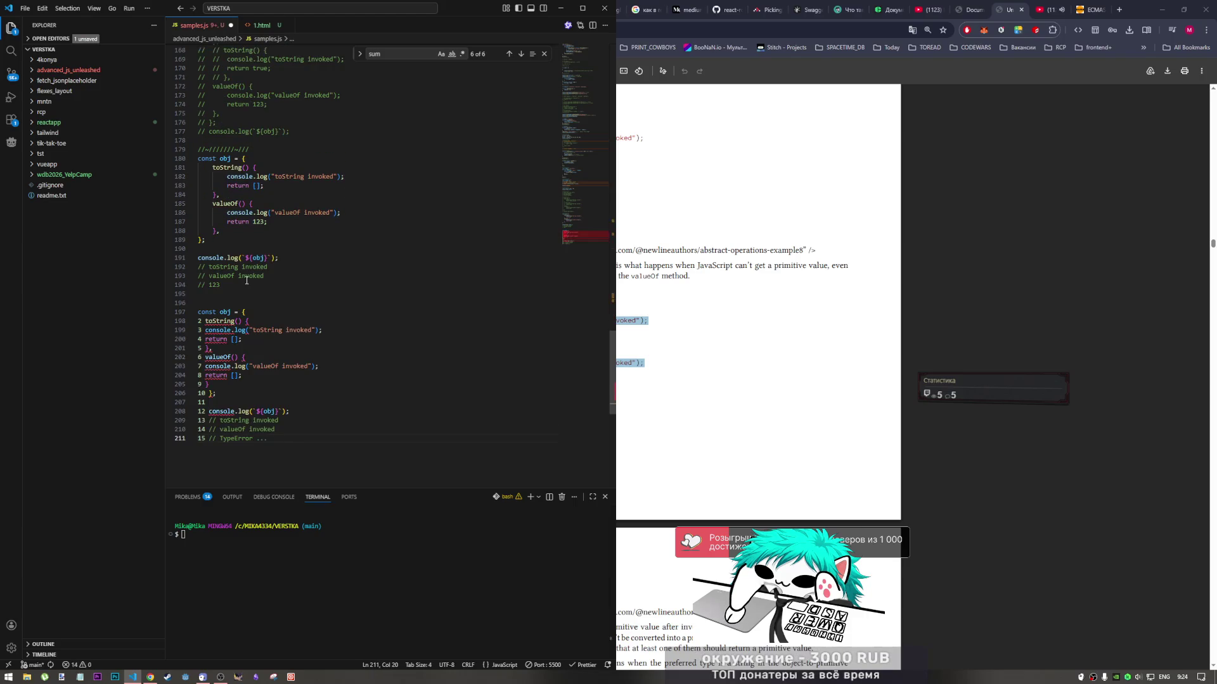
drag(197, 321, 201, 438)
key(Delete)
key(Delete)
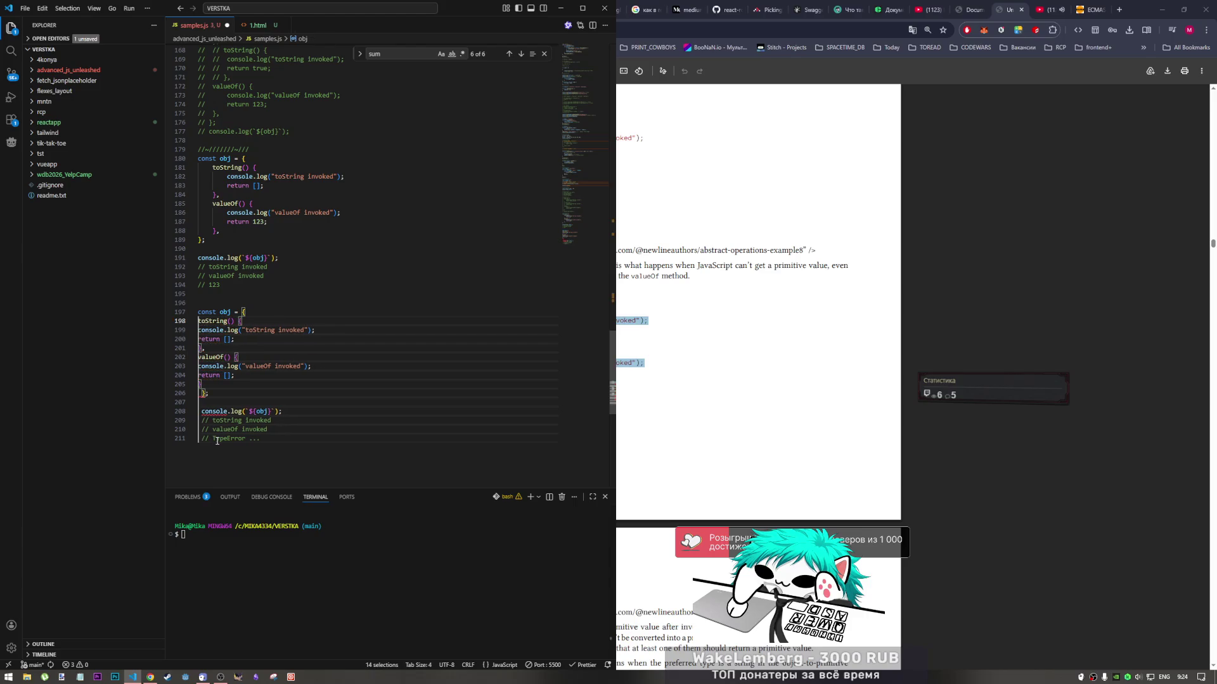
key(ctrl+s)
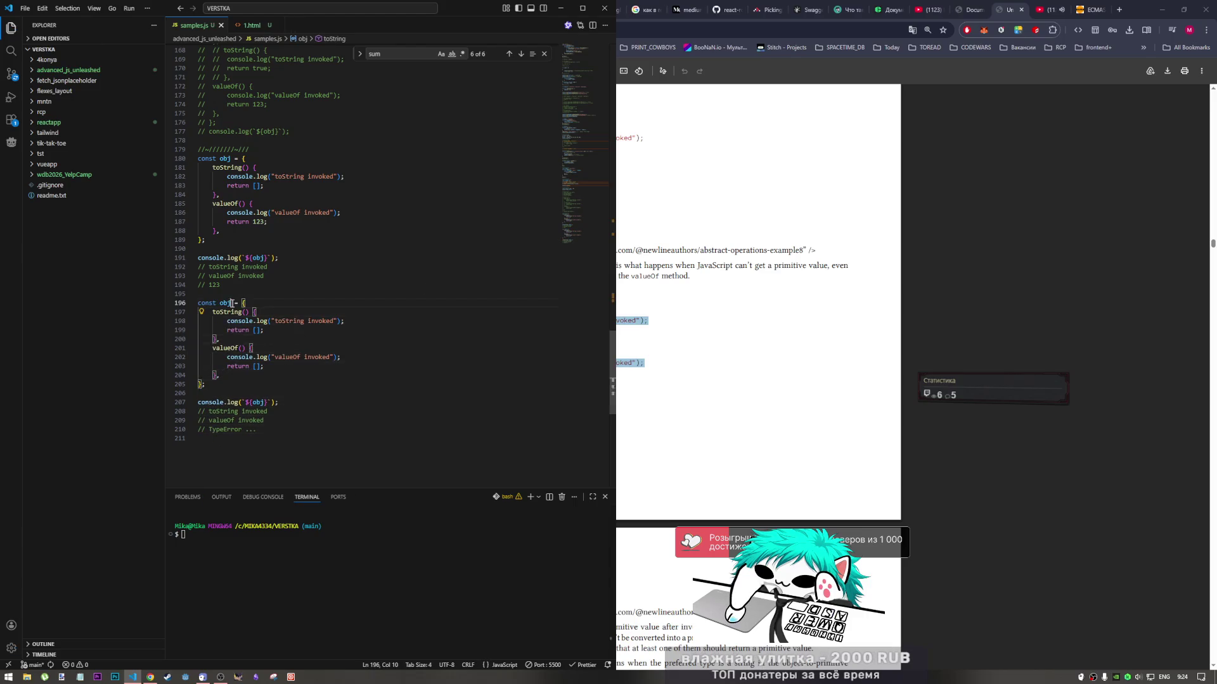
Rename obj to obj0 in both the declaration and console.log, then switch to the browser
click(229, 303)
text(0)
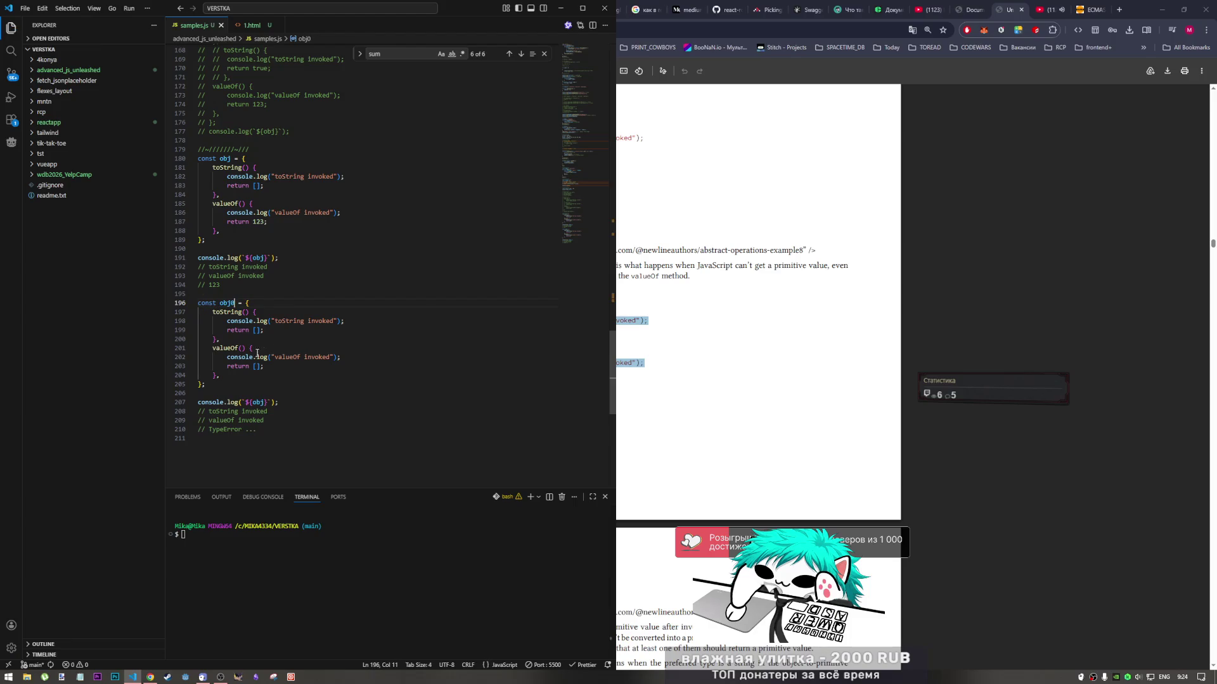
click(265, 403)
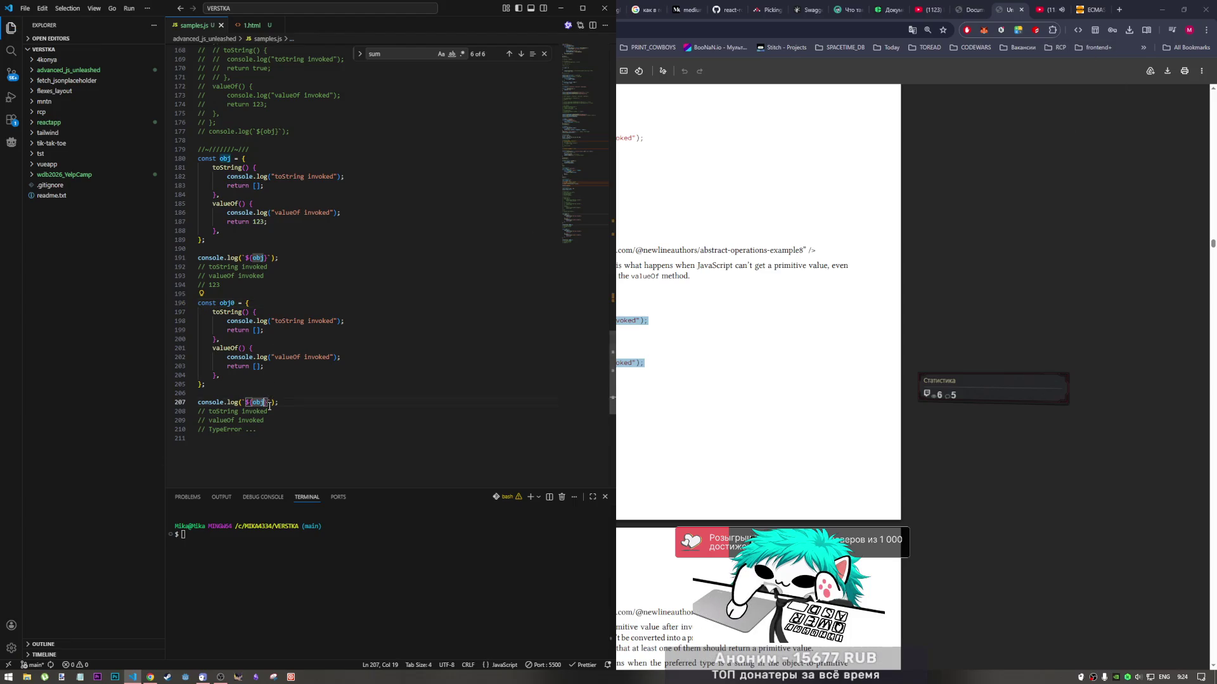
text(0)
click(378, 305)
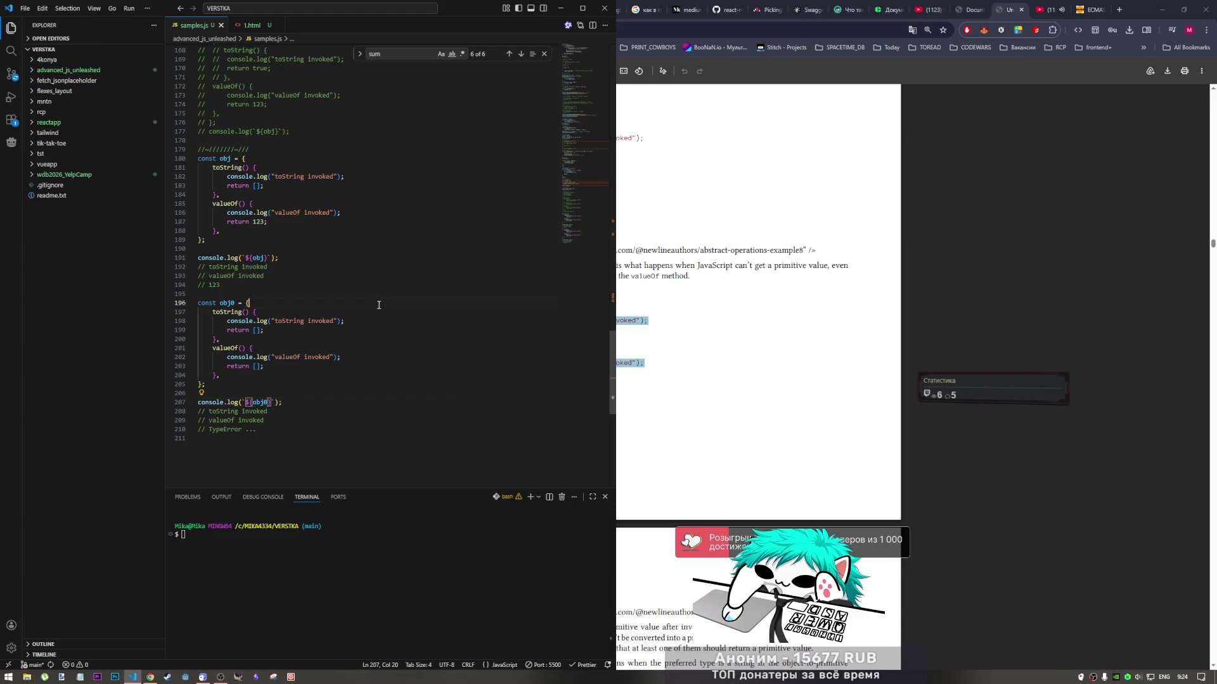
key(alt+Tab)
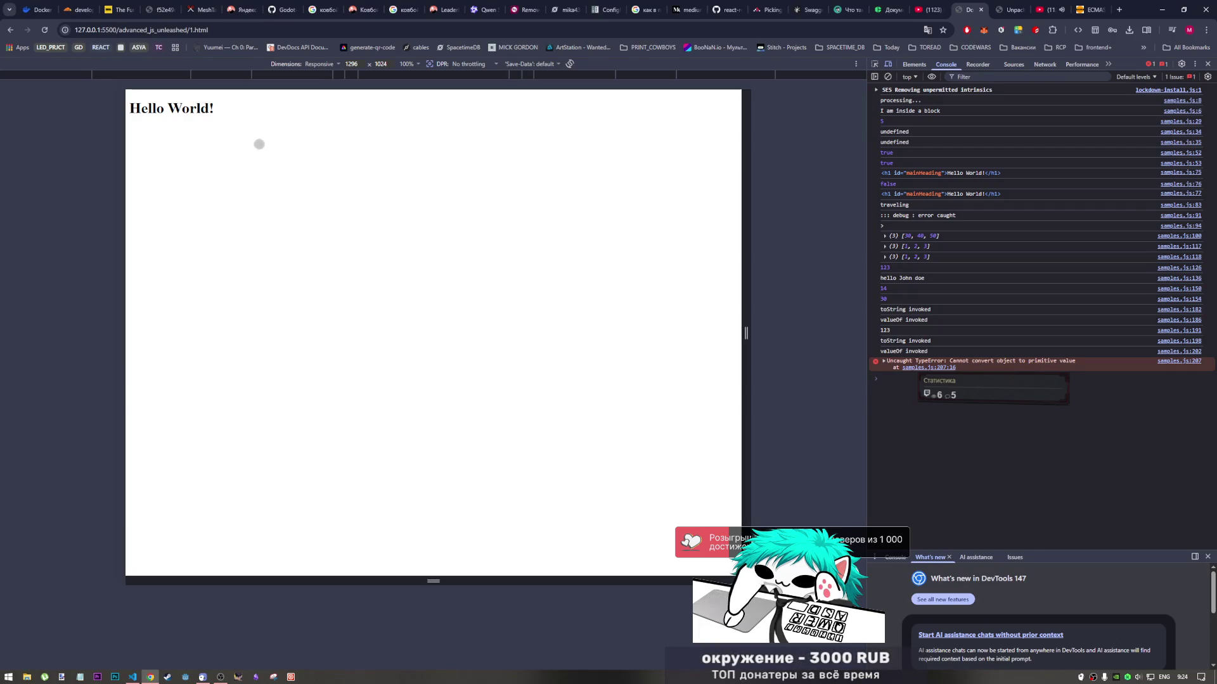
Reload the page to see the TypeError, then select the obj0 example's body in the editor
click(51, 33)
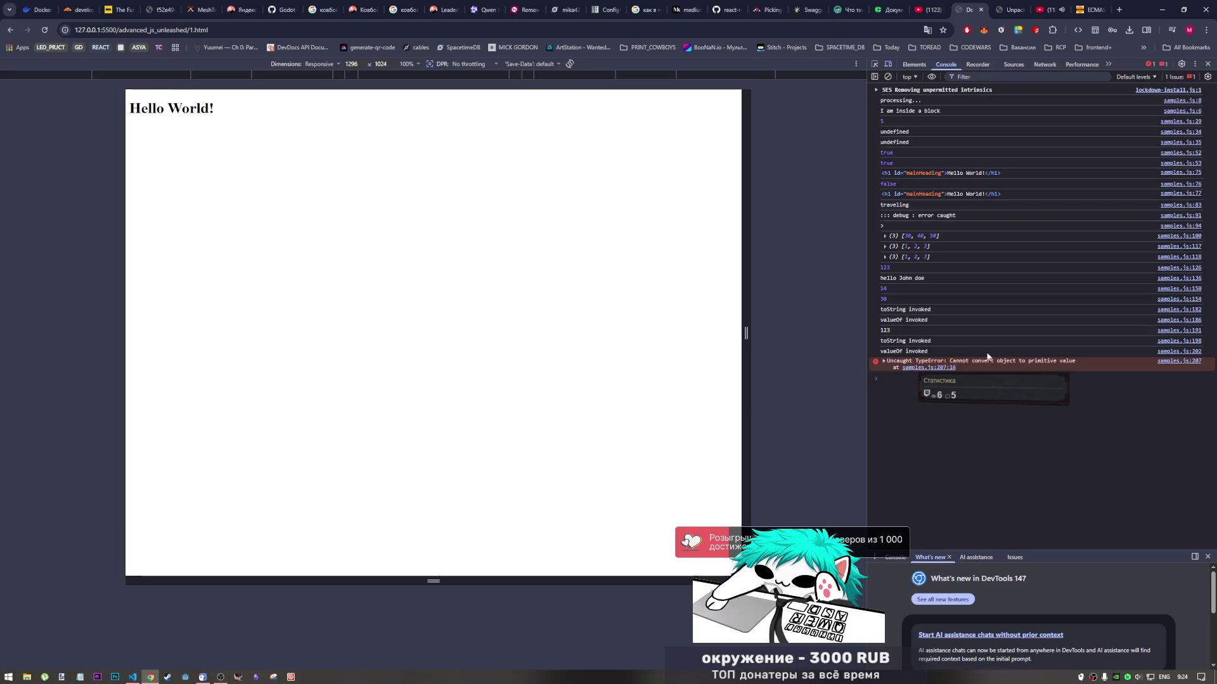
key(alt+Tab)
click(248, 403)
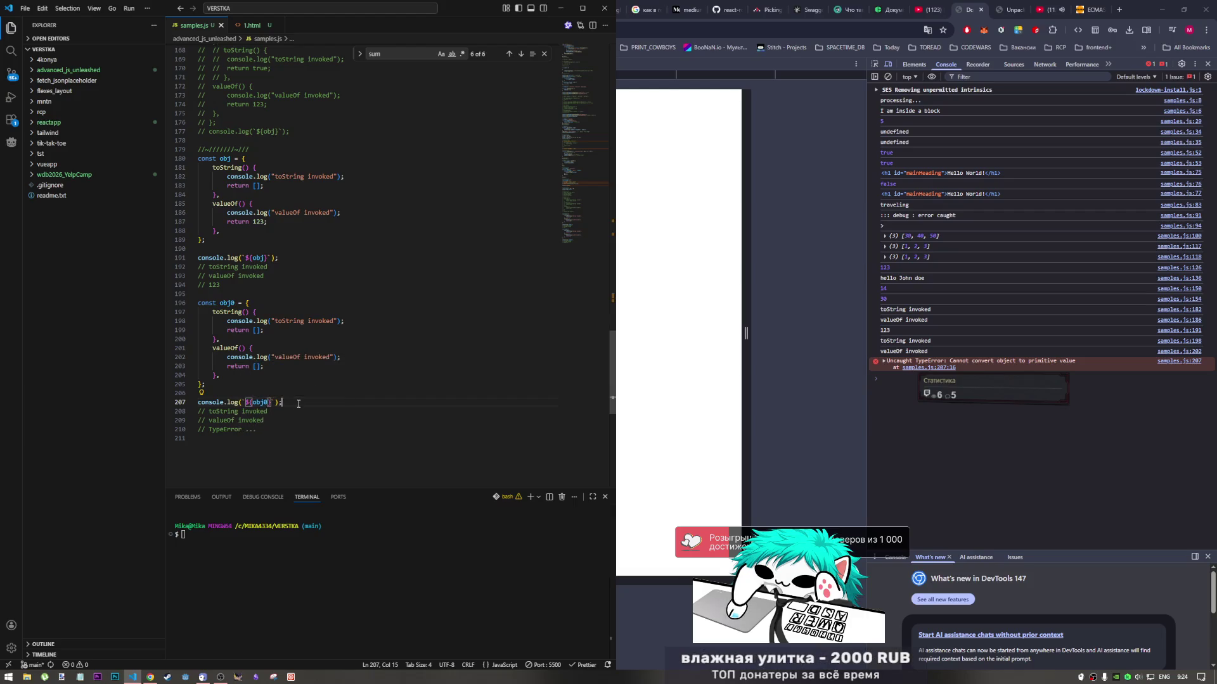
drag(279, 404, 198, 312)
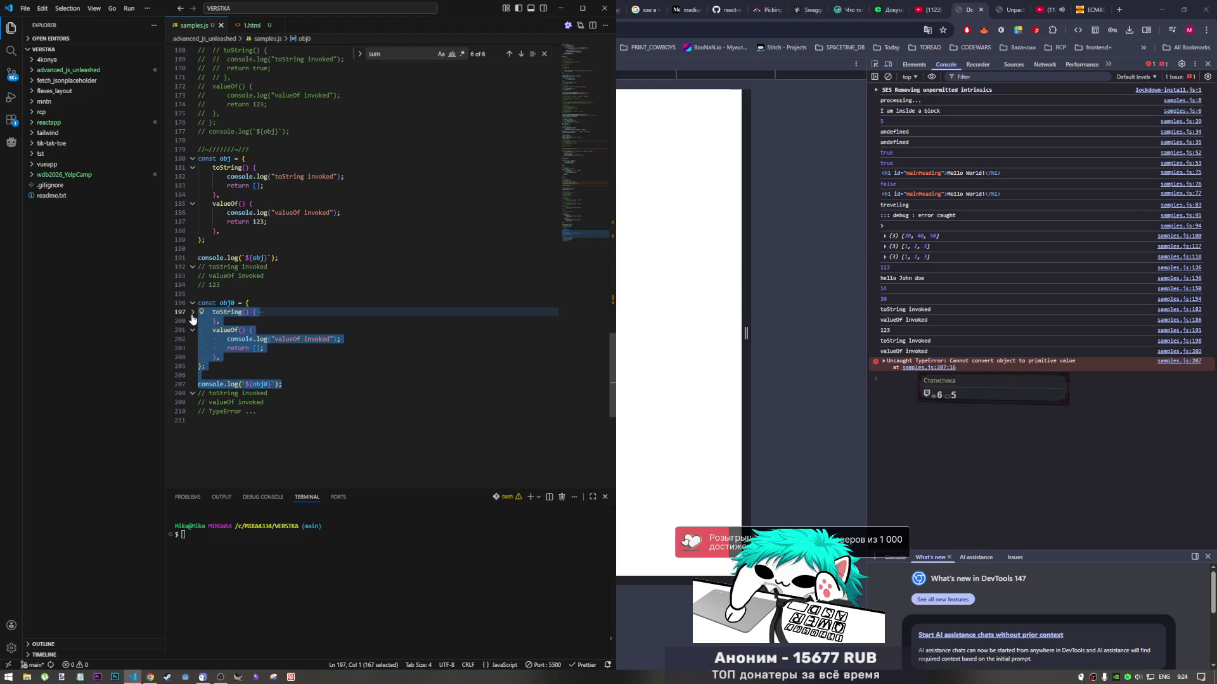
Comment out the whole obj0 example with Ctrl+/, save, and add an empty line at the file's end
click(257, 367)
drag(290, 407, 198, 303)
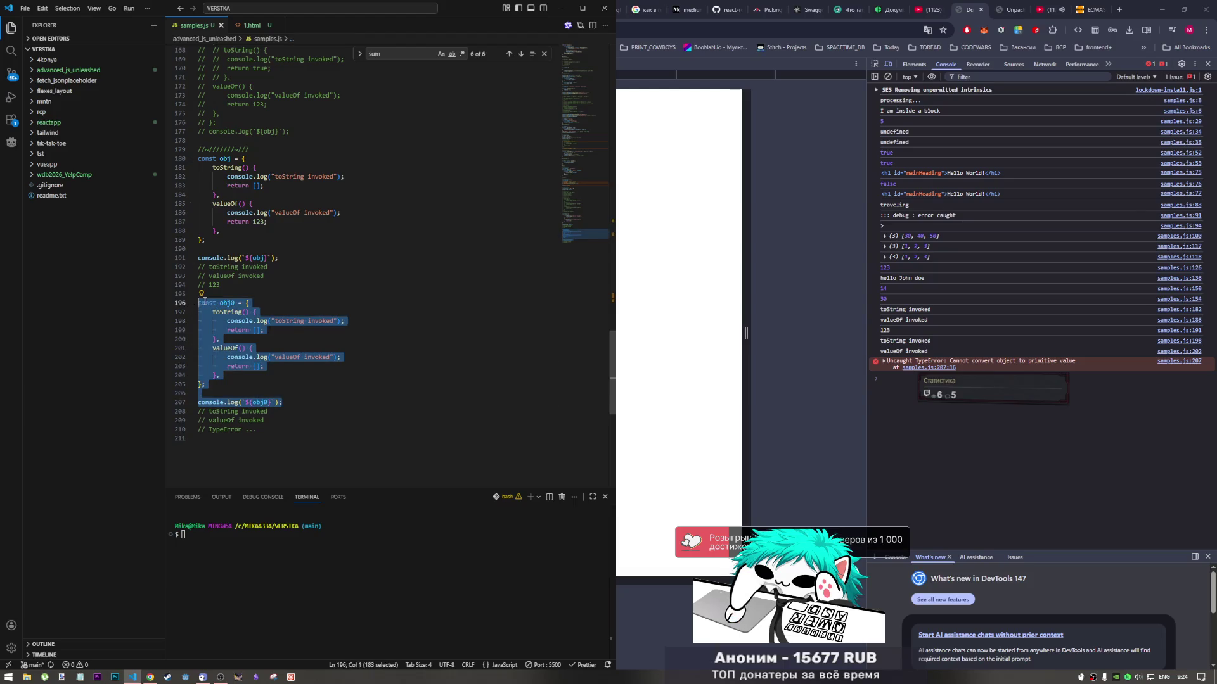
key(ctrl+slash)
key(ctrl+s)
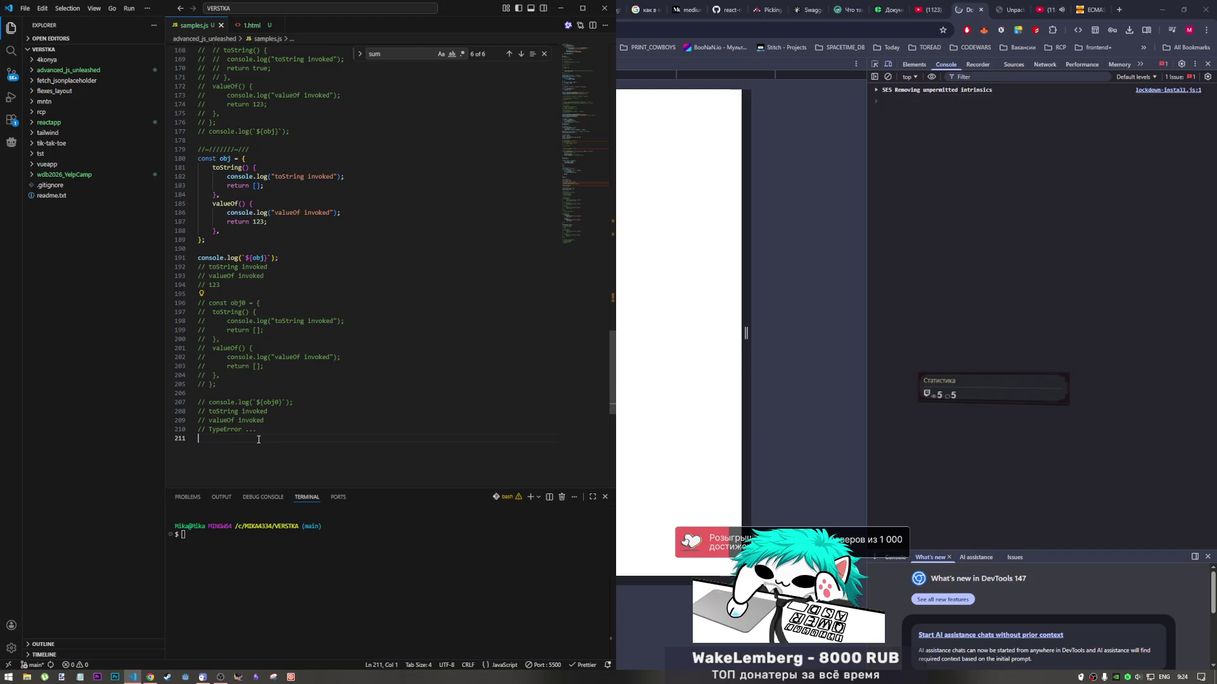
click(260, 452)
key(Return)
scroll(345, 418, up, 3)
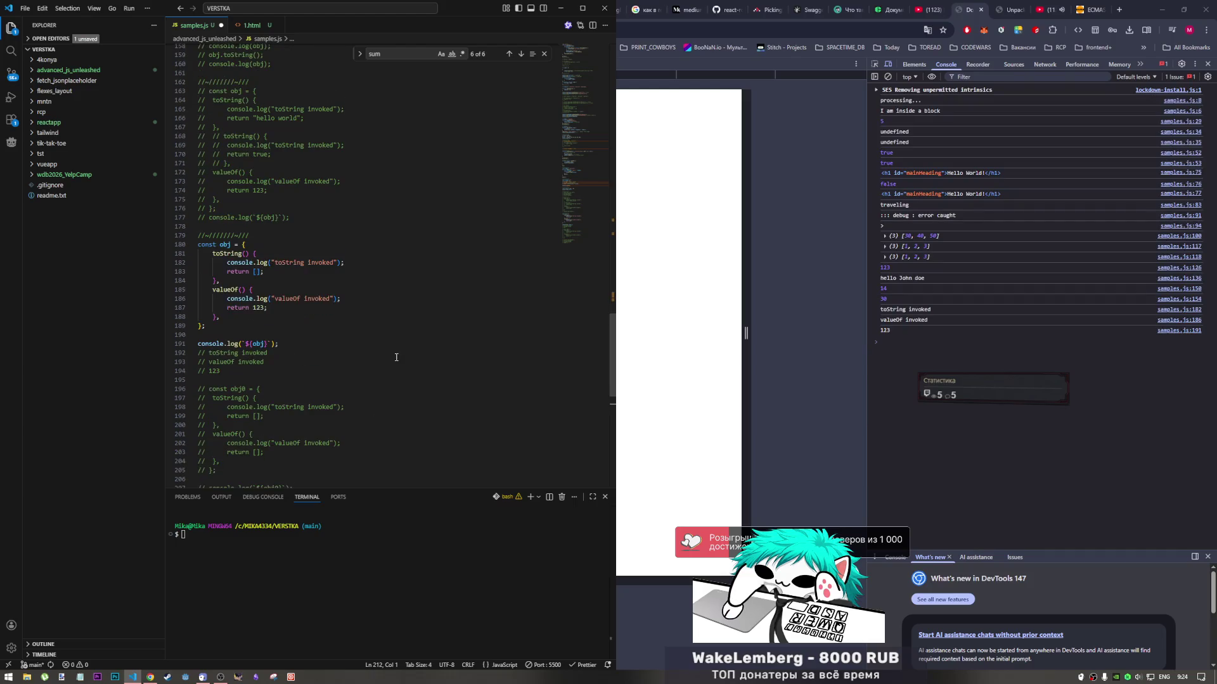
scroll(342, 295, down, 3)
scroll(320, 299, up, 3)
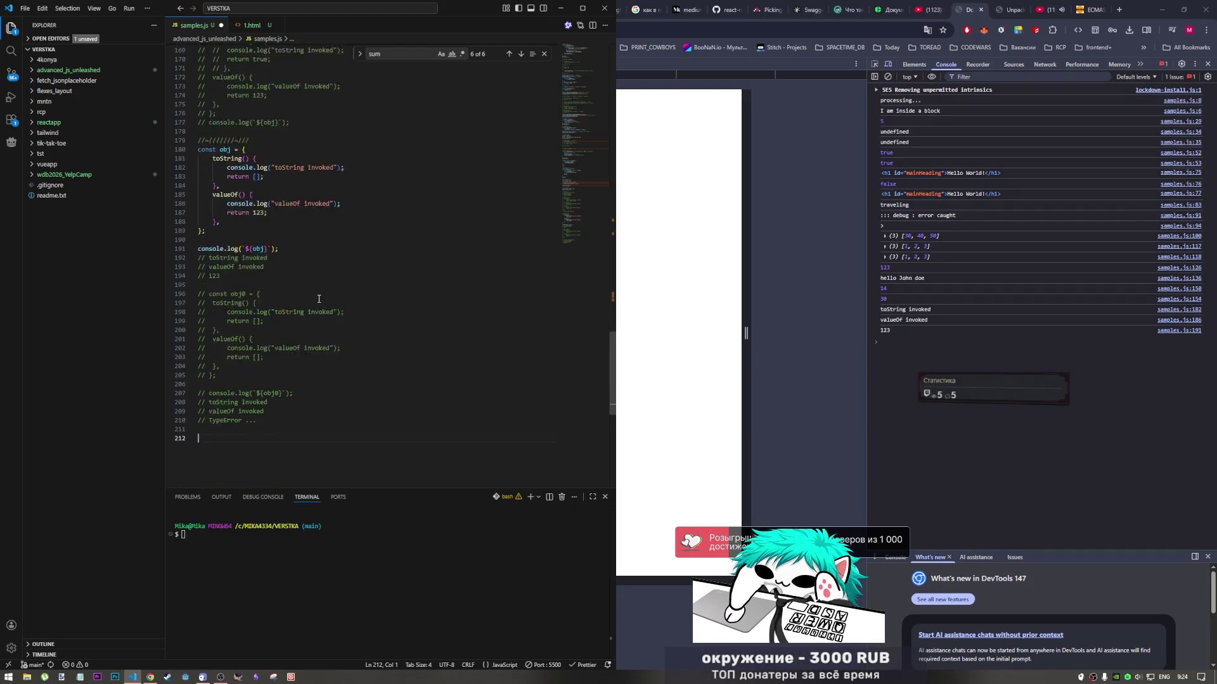
scroll(219, 270, up, 3)
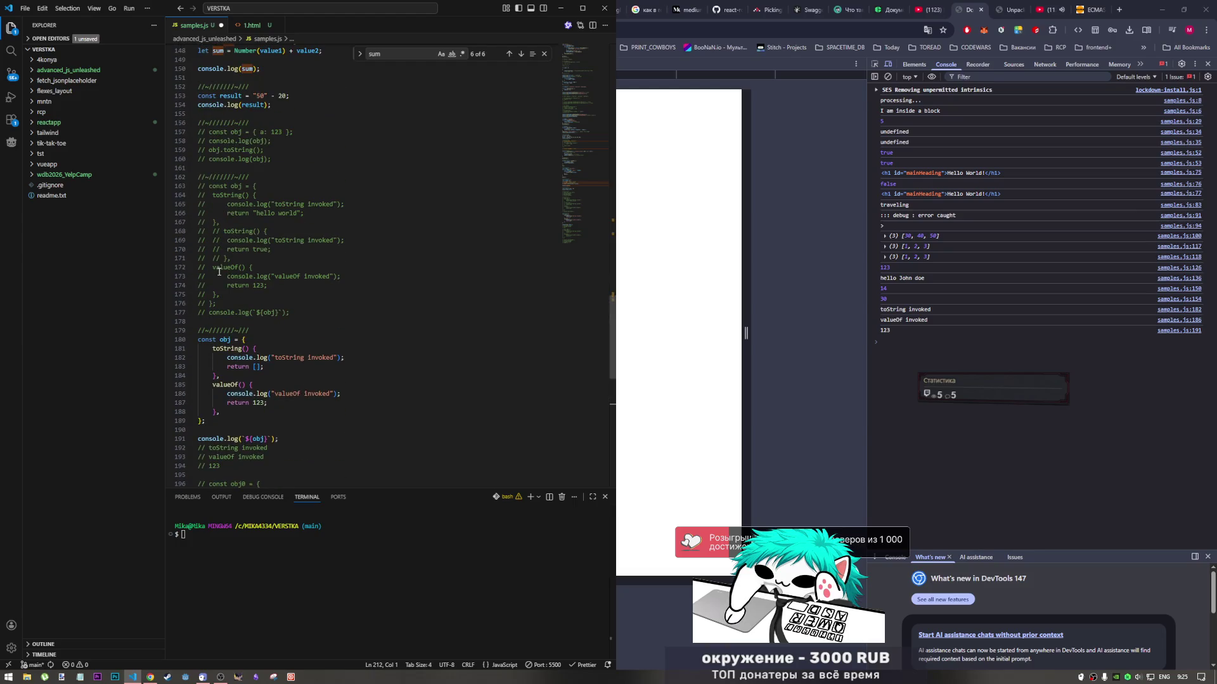
Insert a '// C O E R C I O N' heading line above the coercion examples
scroll(227, 234, up, 3)
click(241, 185)
key(Return)
key(Return)
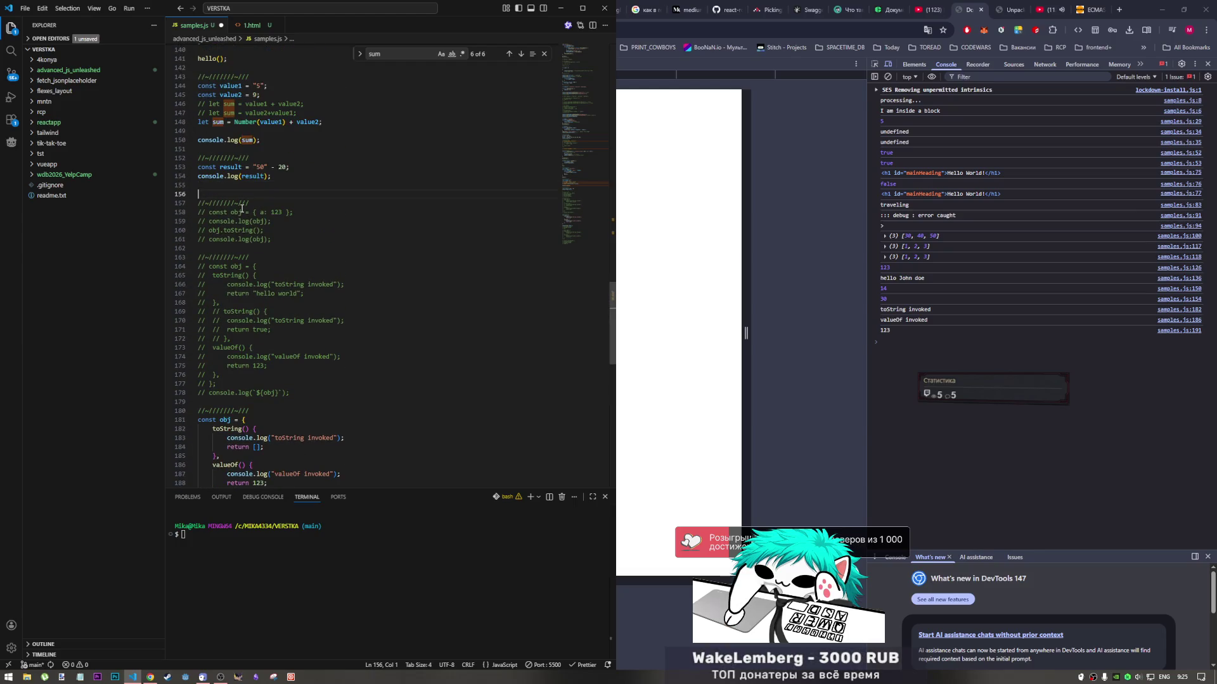
key(Up)
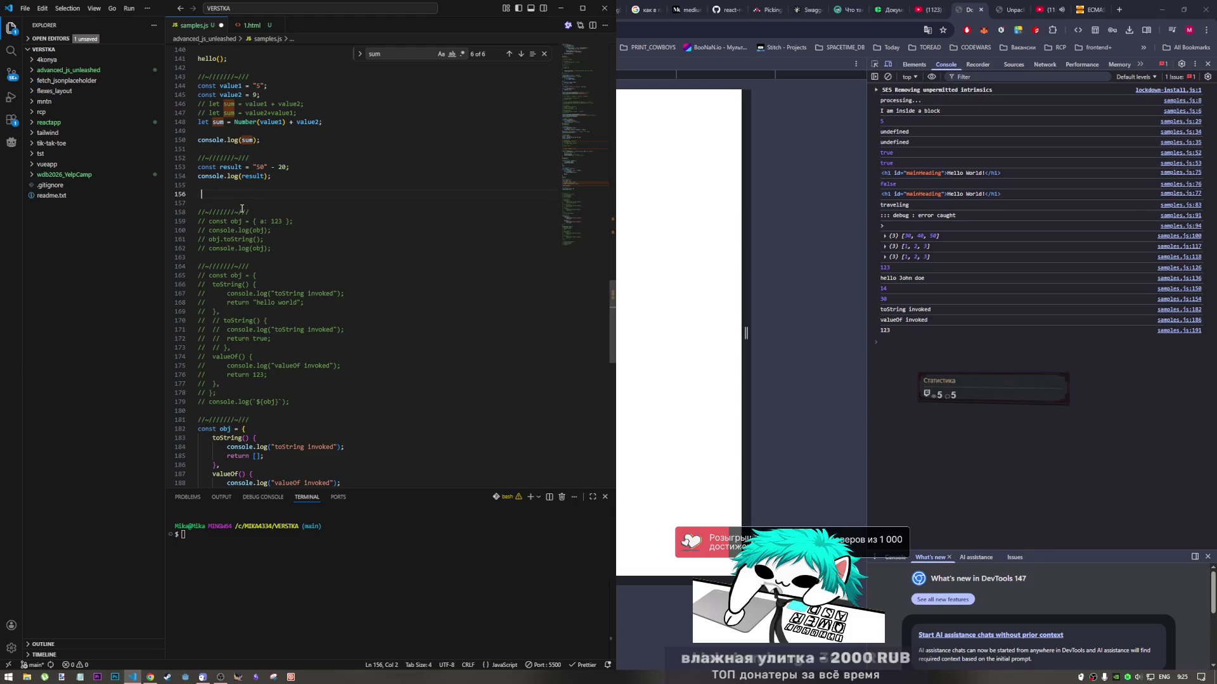
text(c)
key(BackSpace)
key(BackSpace)
key(BackSpace)
text(/)
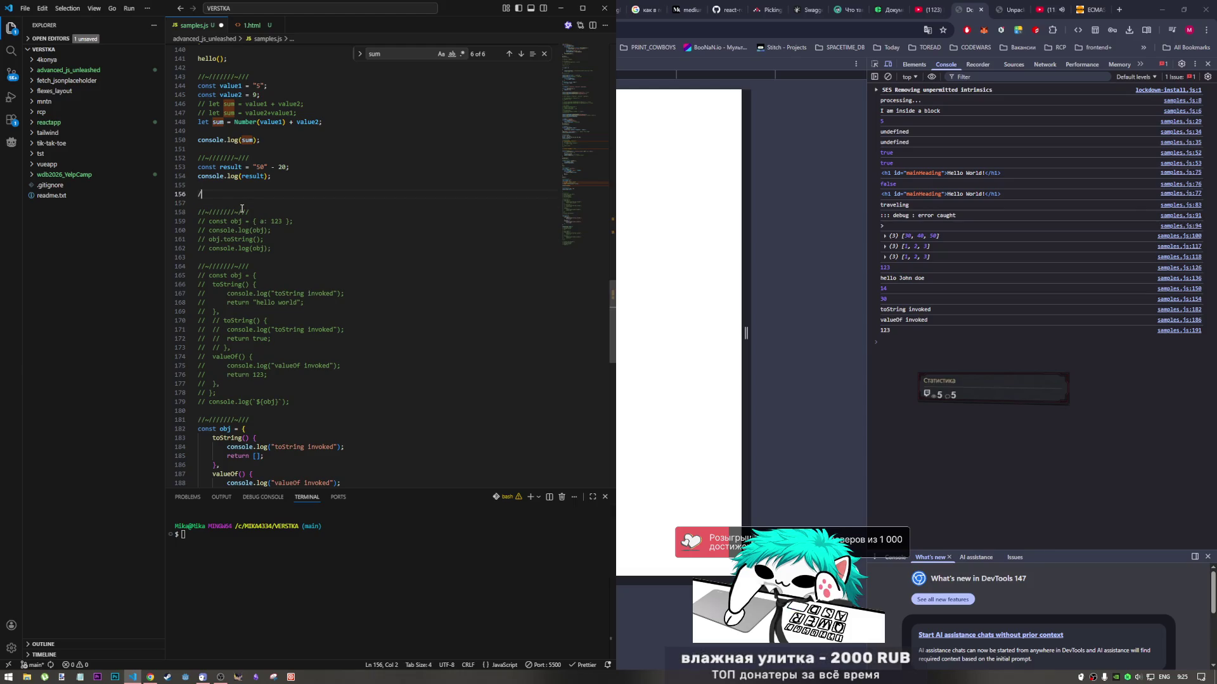
text(/ C O )
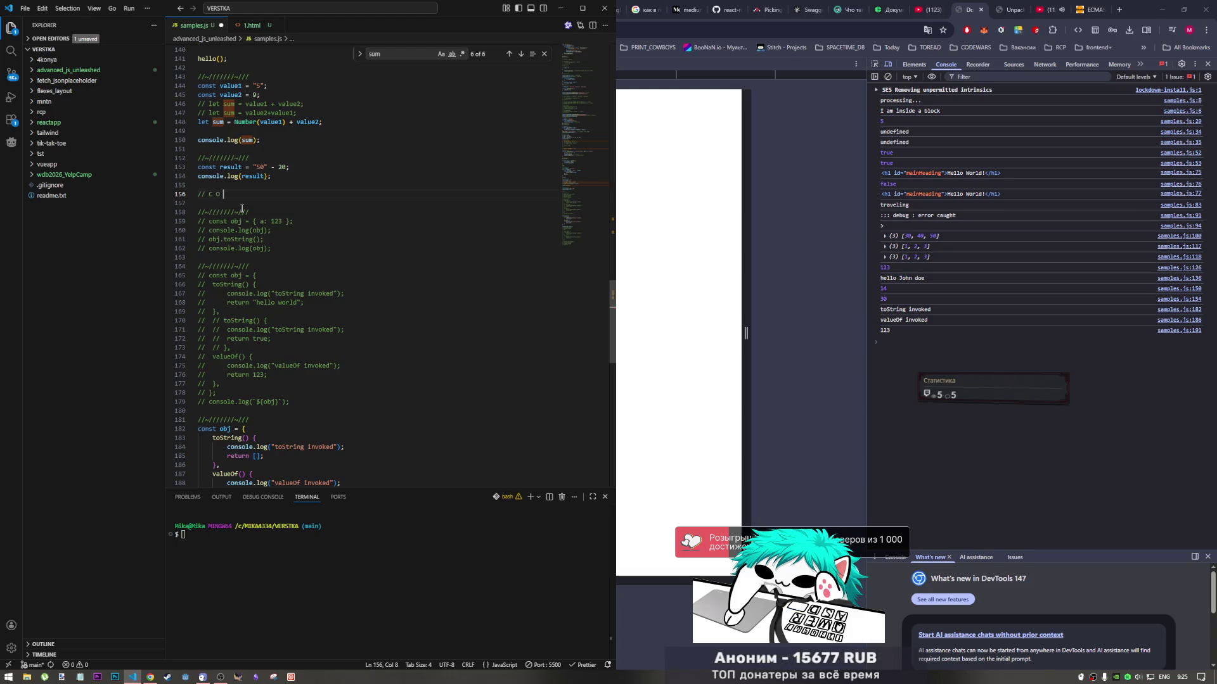
text(E R C )
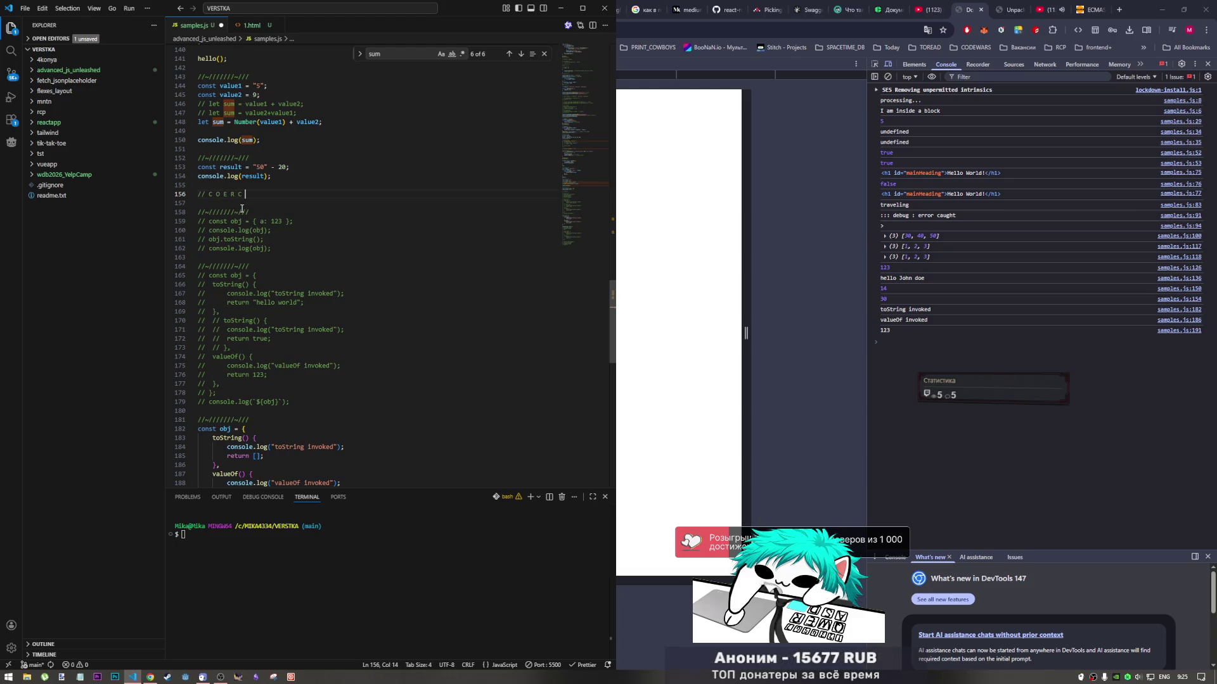
text(I O N)
key(Down)
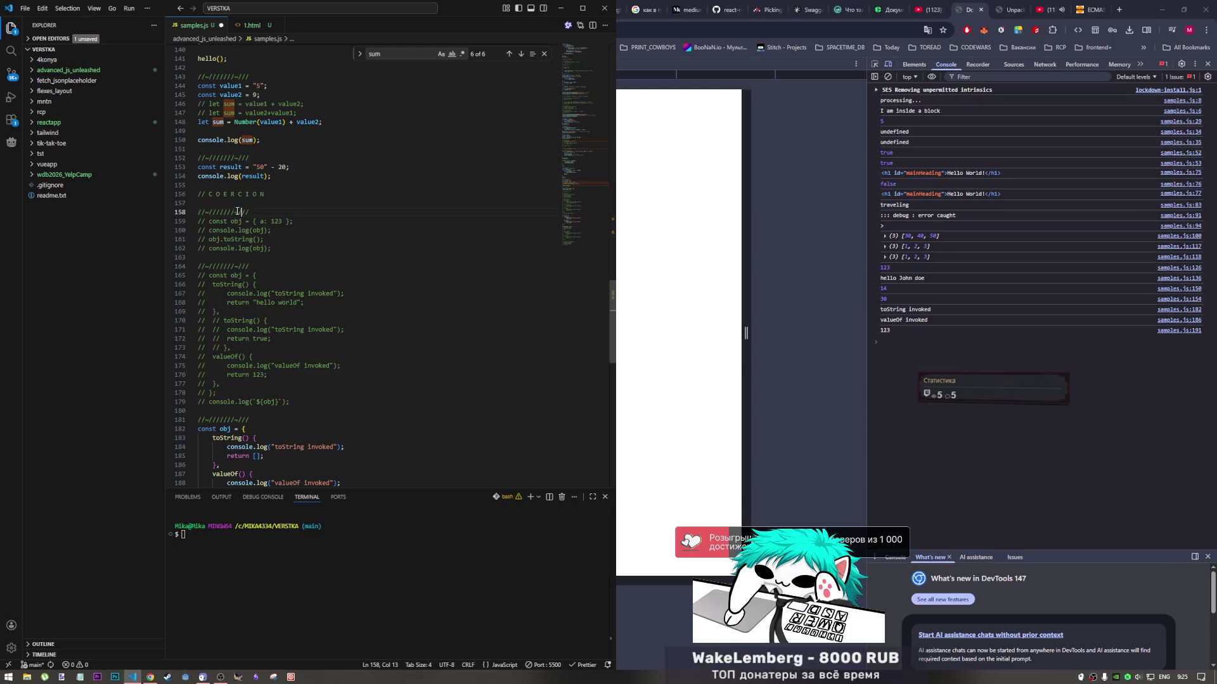
Tidy the blank lines around the heading and save samples.js
key(BackSpace)
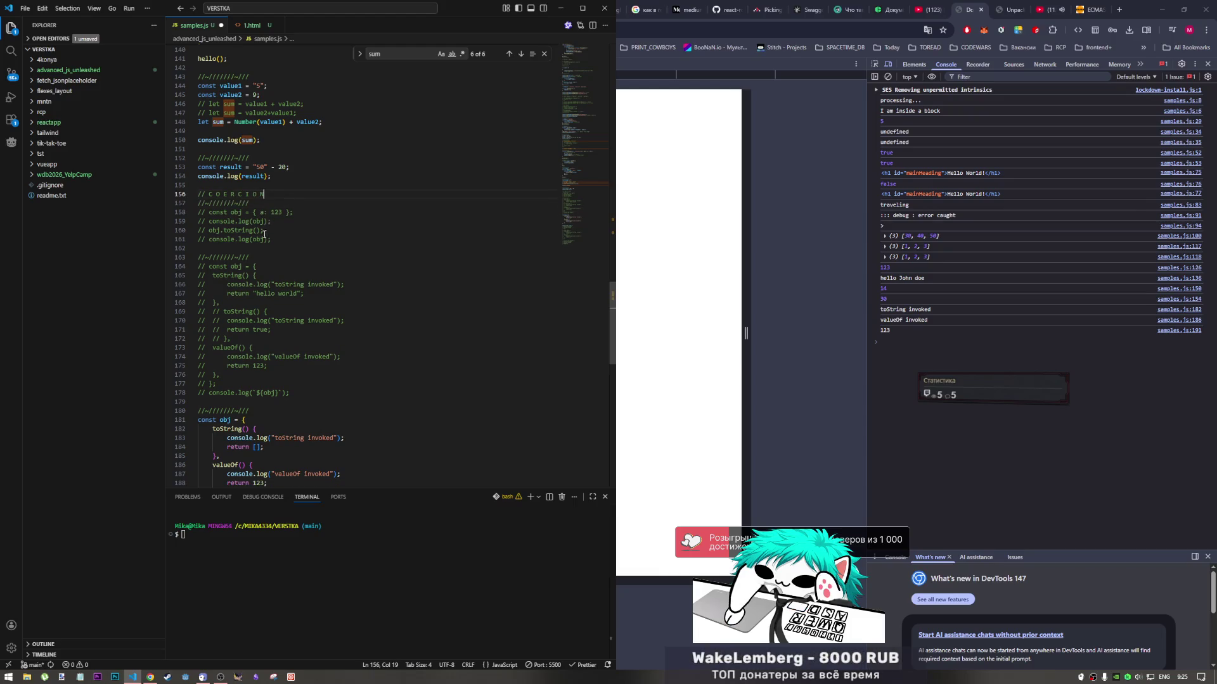
scroll(265, 236, down, 1)
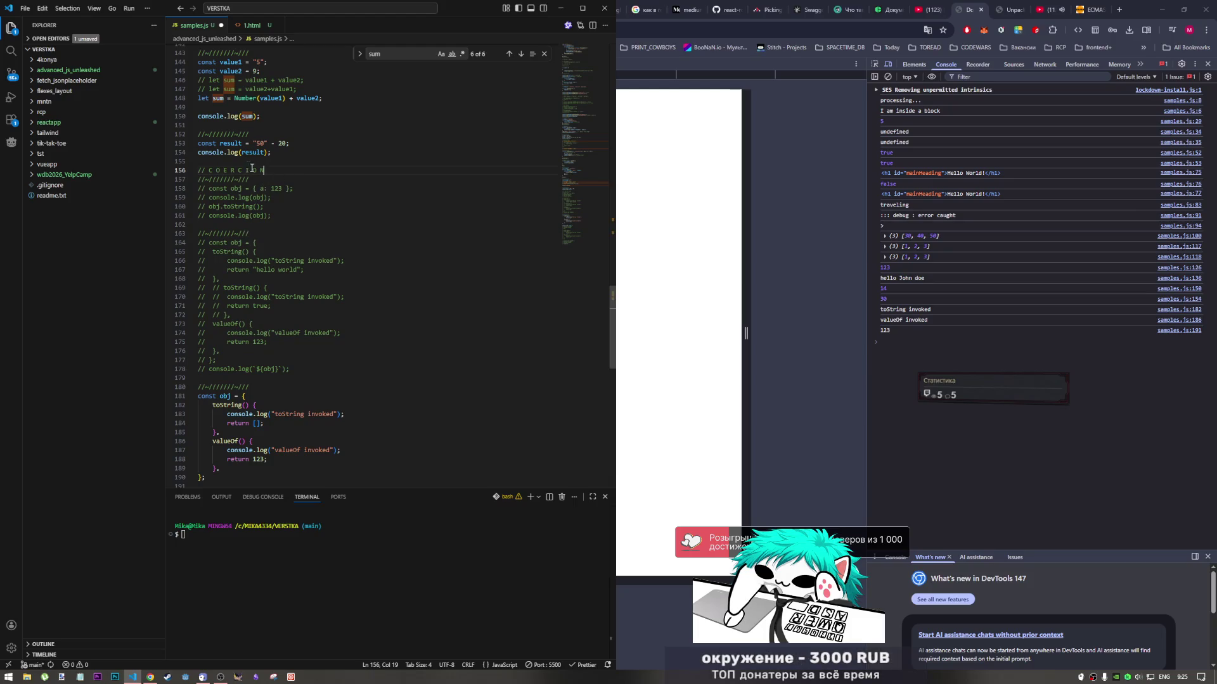
key(Home)
key(Return)
key(Up)
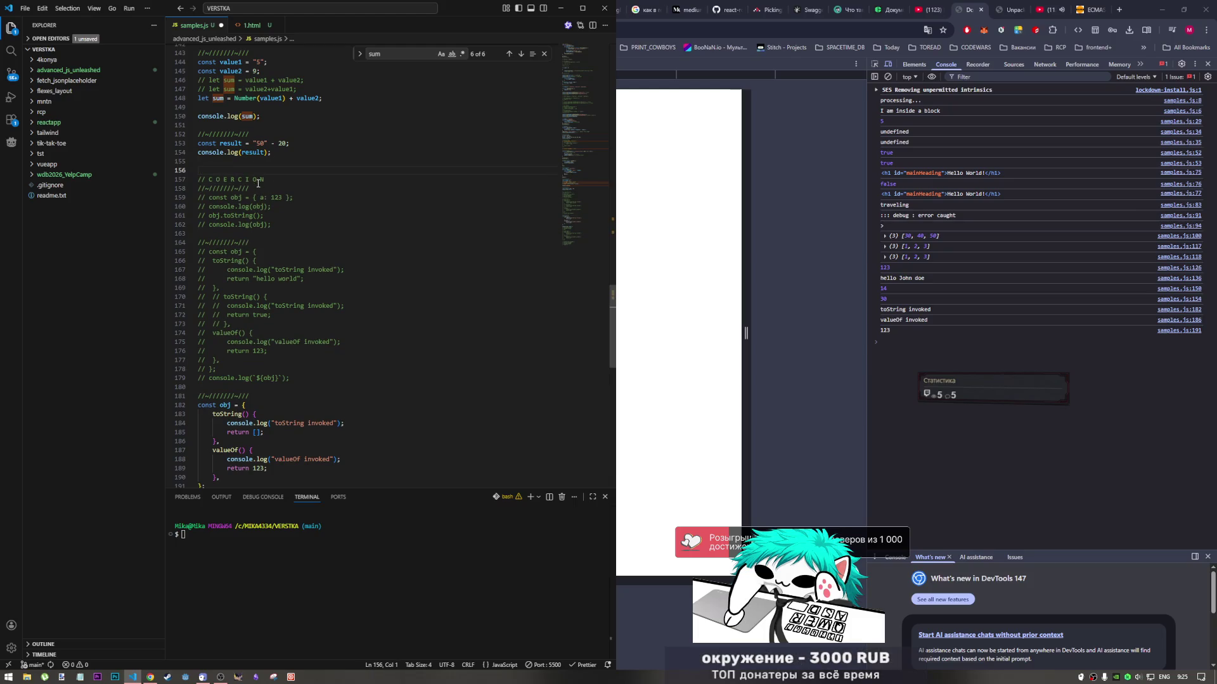
key(ctrl+z)
key(ctrl+z)
key(ctrl+s)
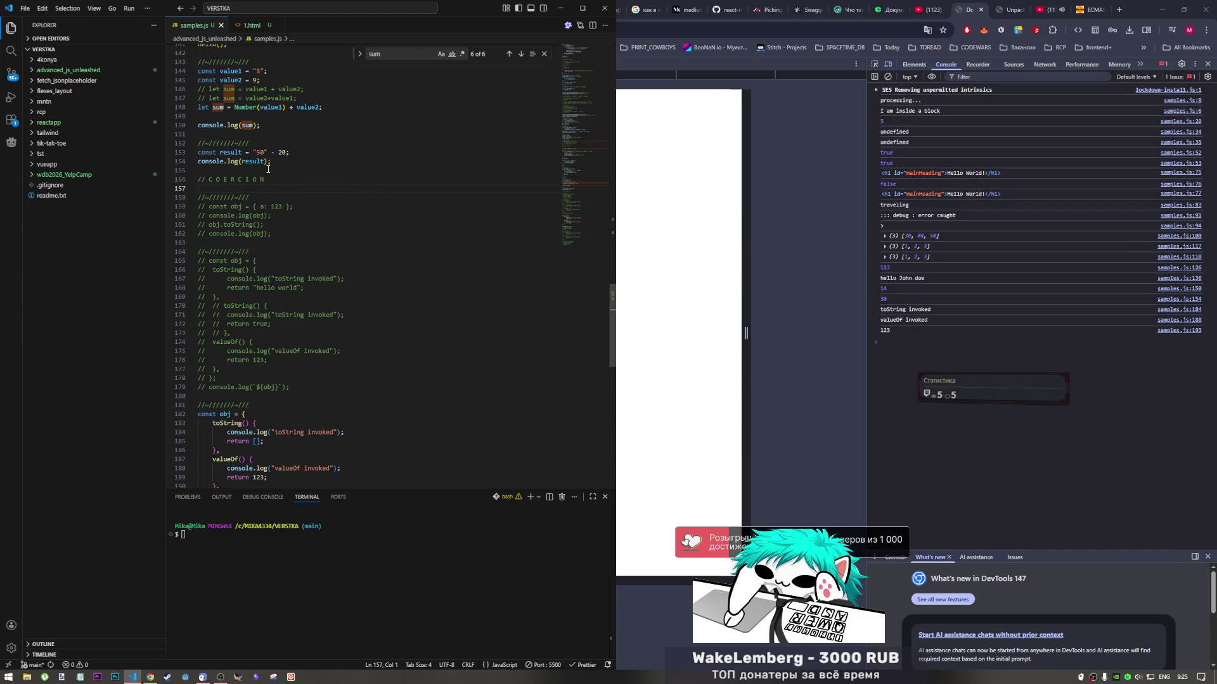
key(Up)
key(Up)
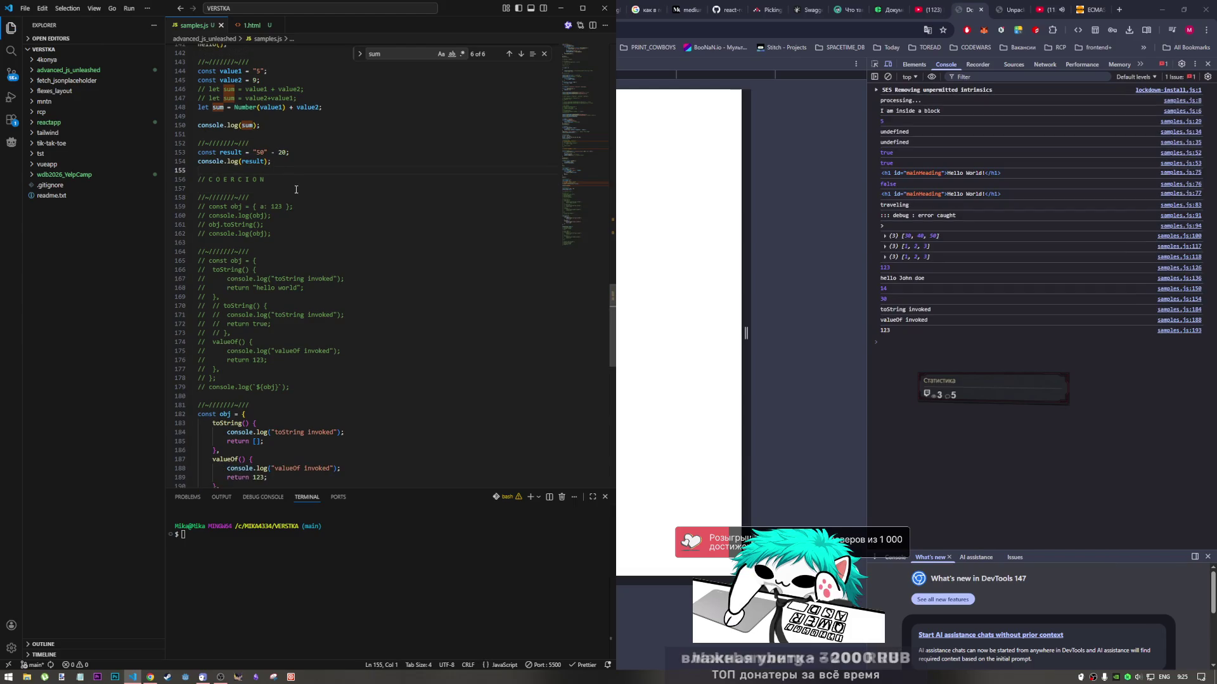
key(Down)
Copy the line-181 divider comment and paste it above the obj0 example, with a blank line before it
scroll(330, 418, down, 5)
scroll(330, 419, down, 3)
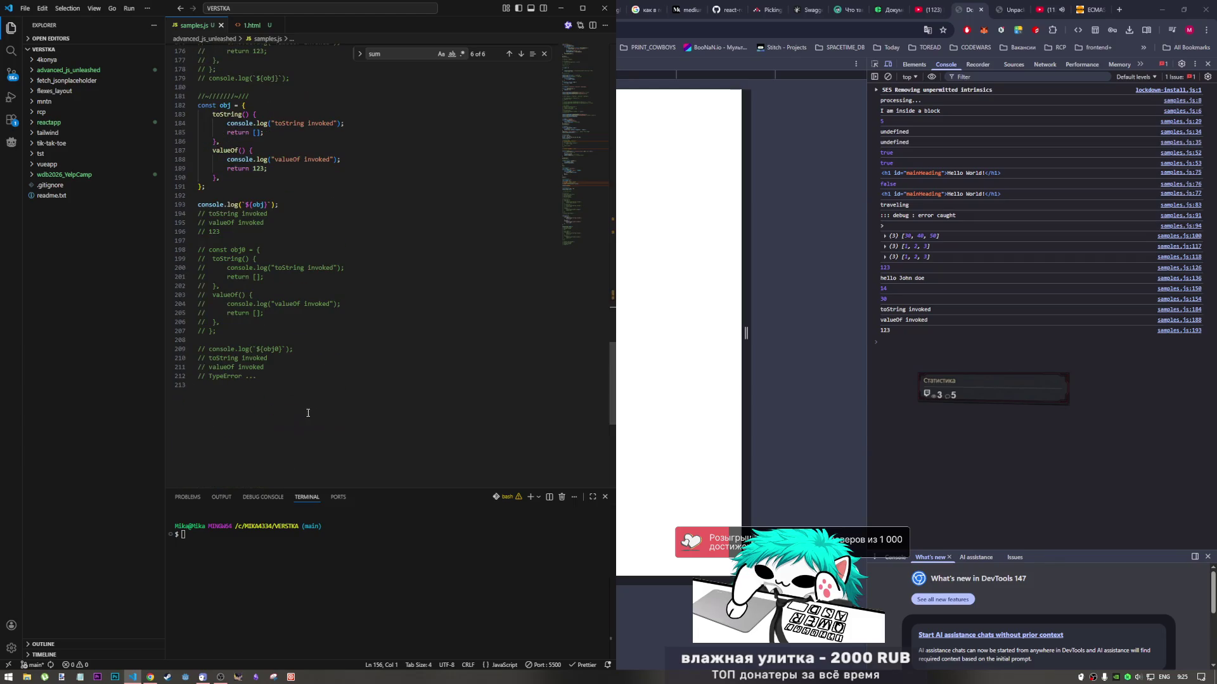
click(312, 425)
key(Return)
key(Return)
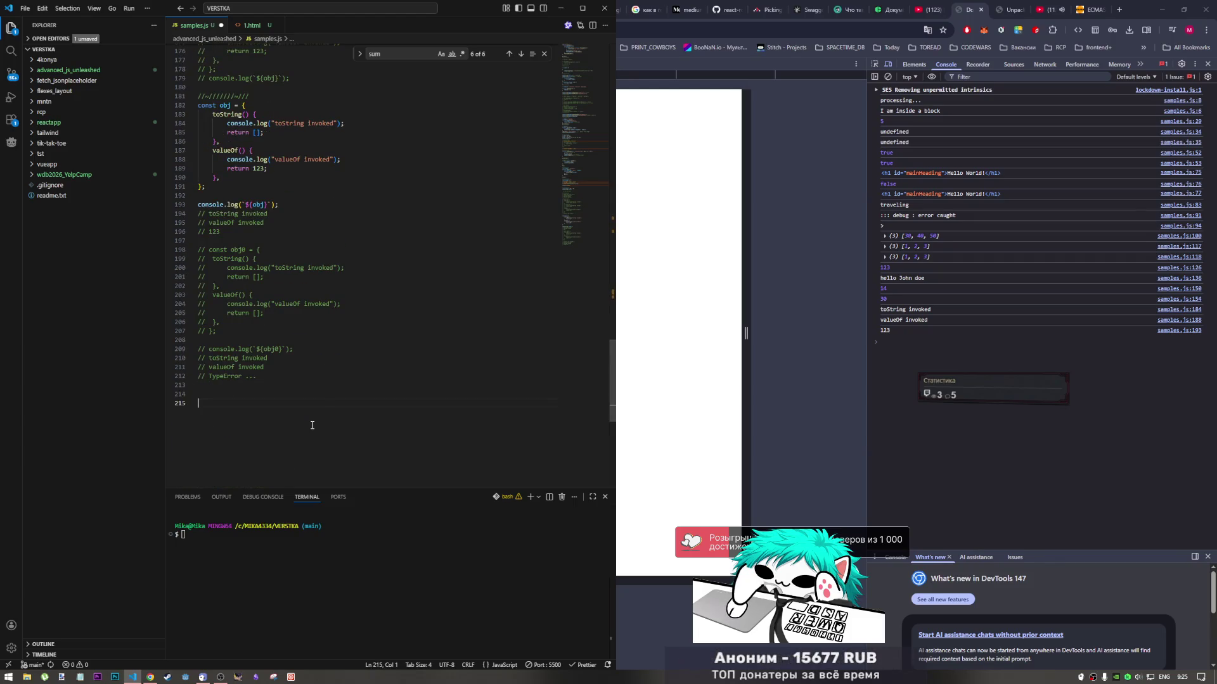
scroll(312, 421, up, 2)
drag(249, 168, 198, 168)
key(ctrl+c)
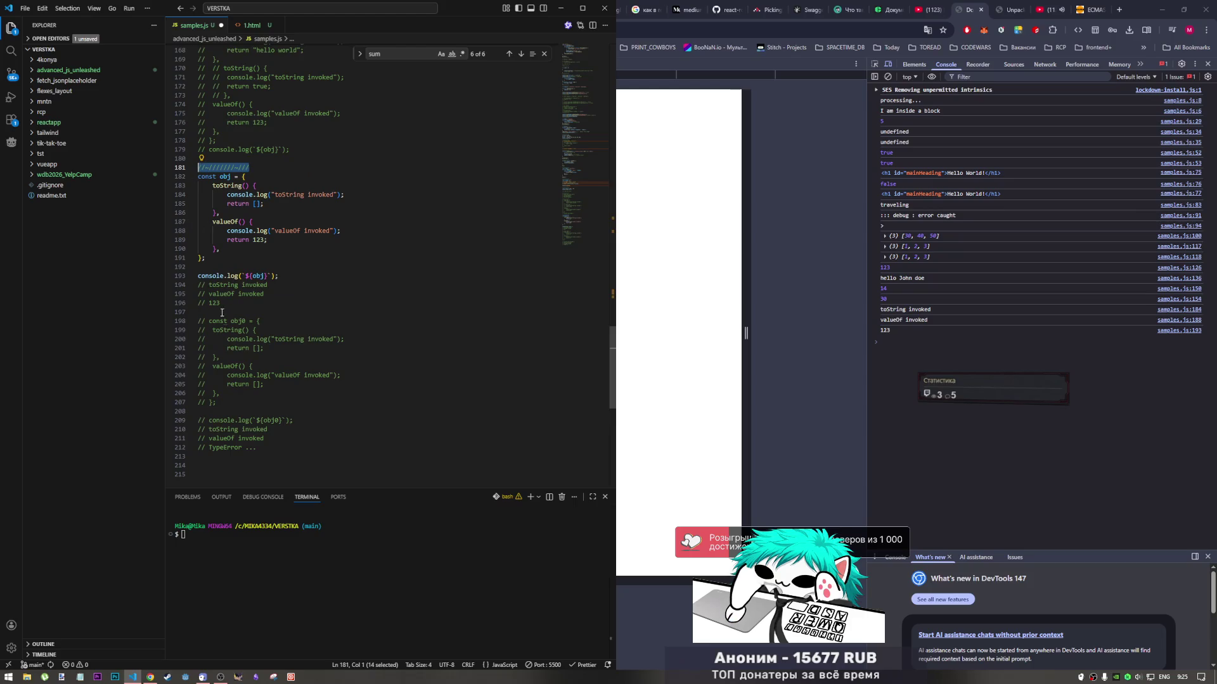
click(280, 314)
key(ctrl+v)
click(263, 306)
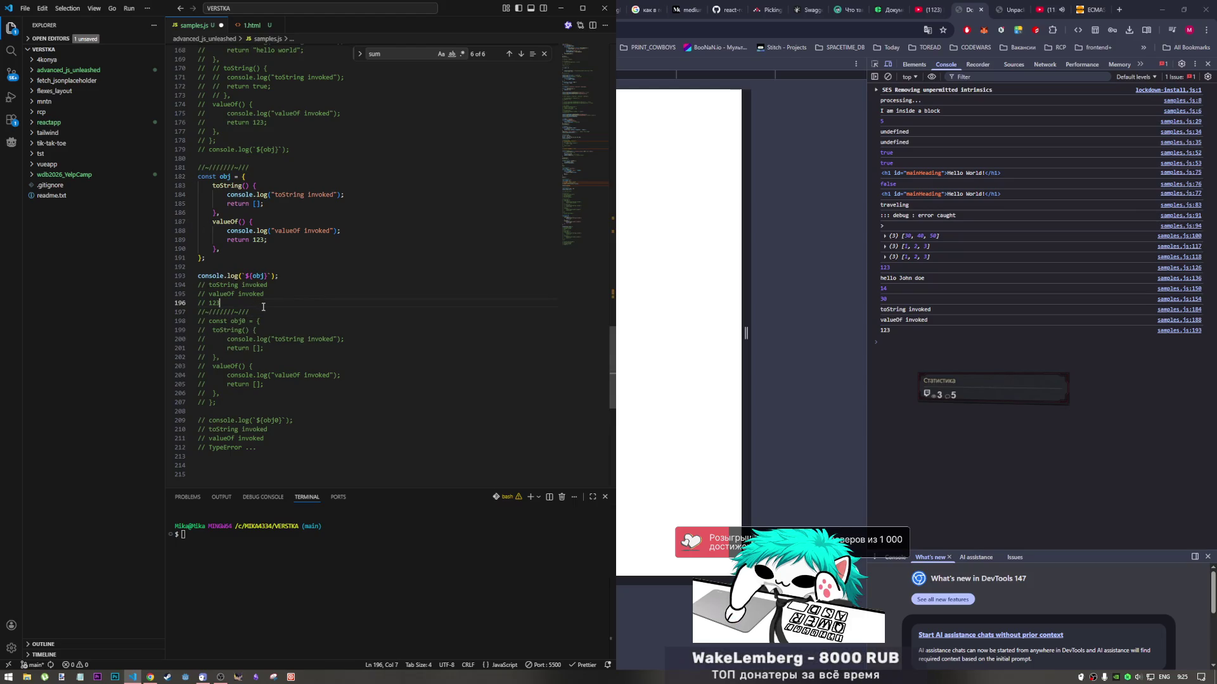
key(Return)
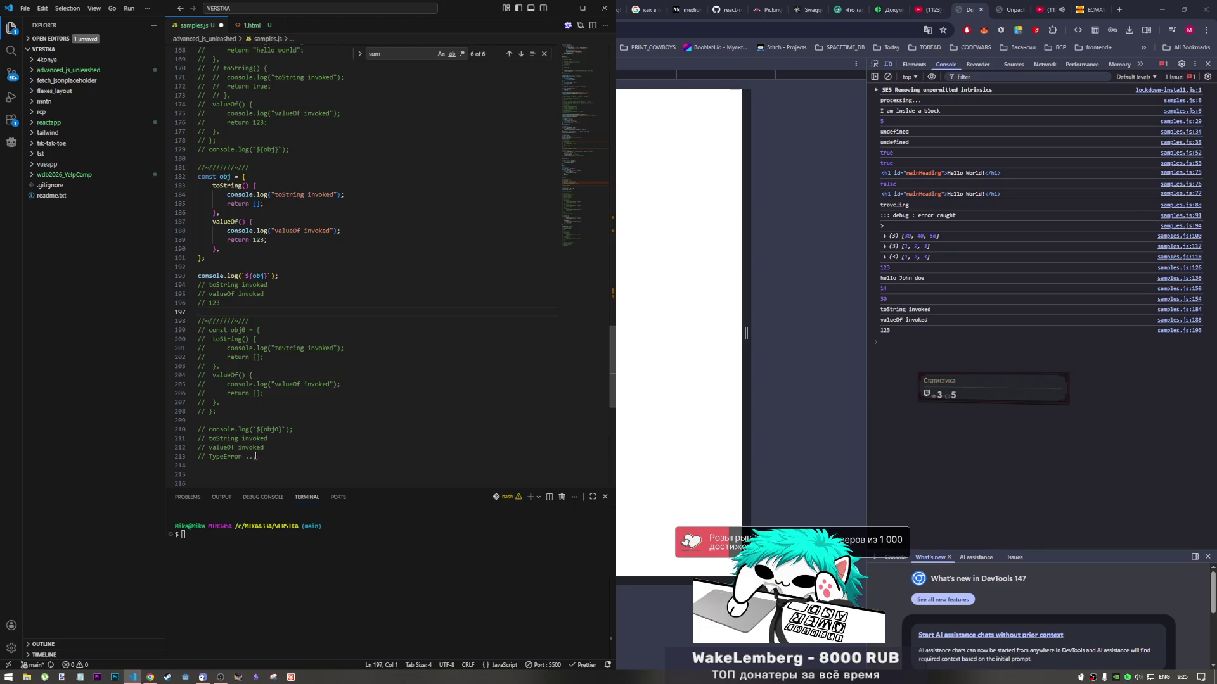
Paste the divider on the last line of samples.js and save
click(259, 470)
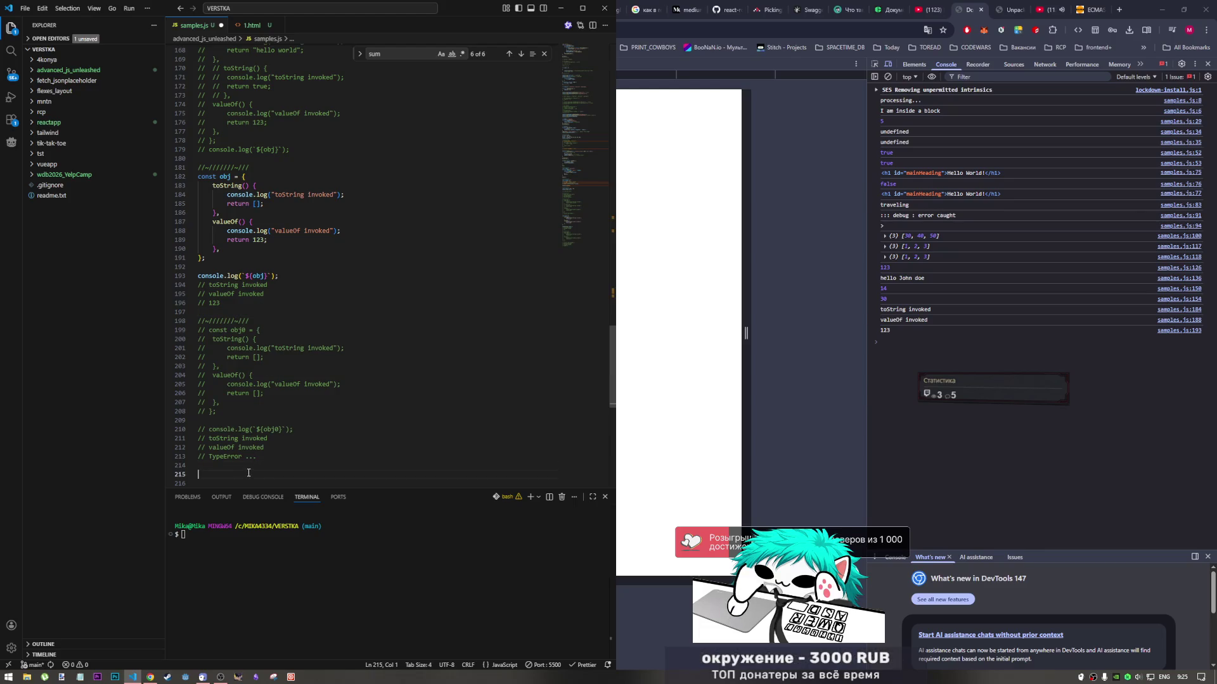
key(ctrl+v)
scroll(291, 466, down, 1)
key(ctrl+s)
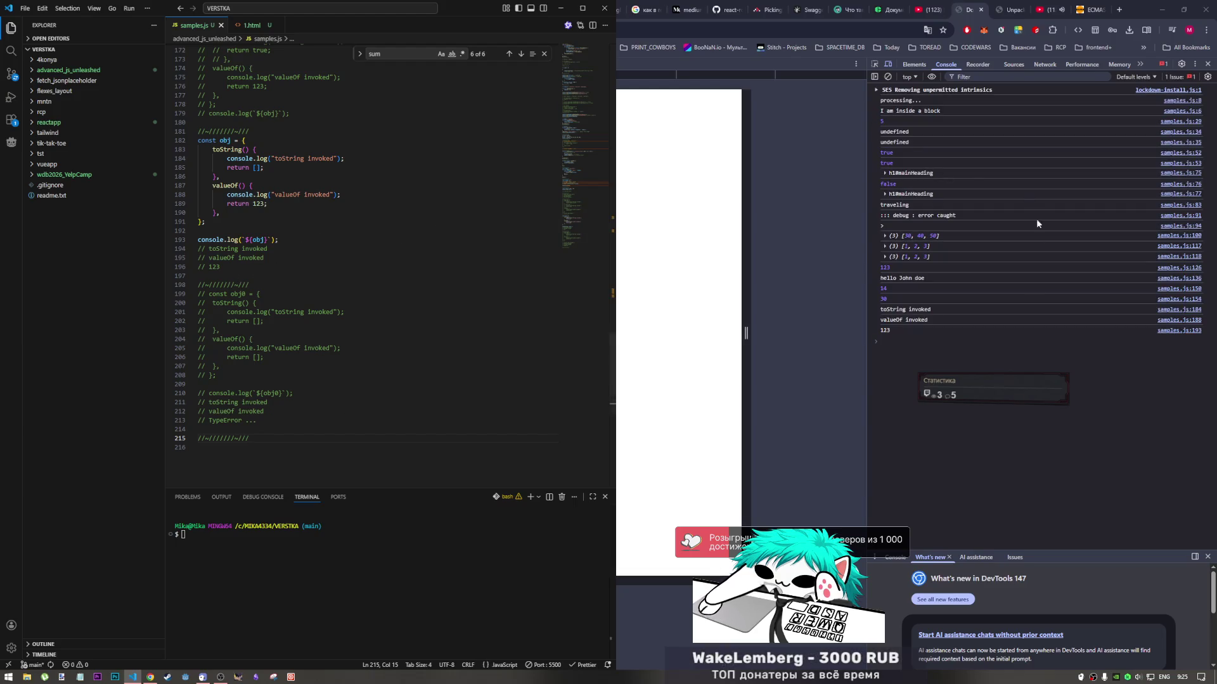
Bring the Chrome window with the JavaScript book PDF forward and deselect the highlighted code
click(1029, 6)
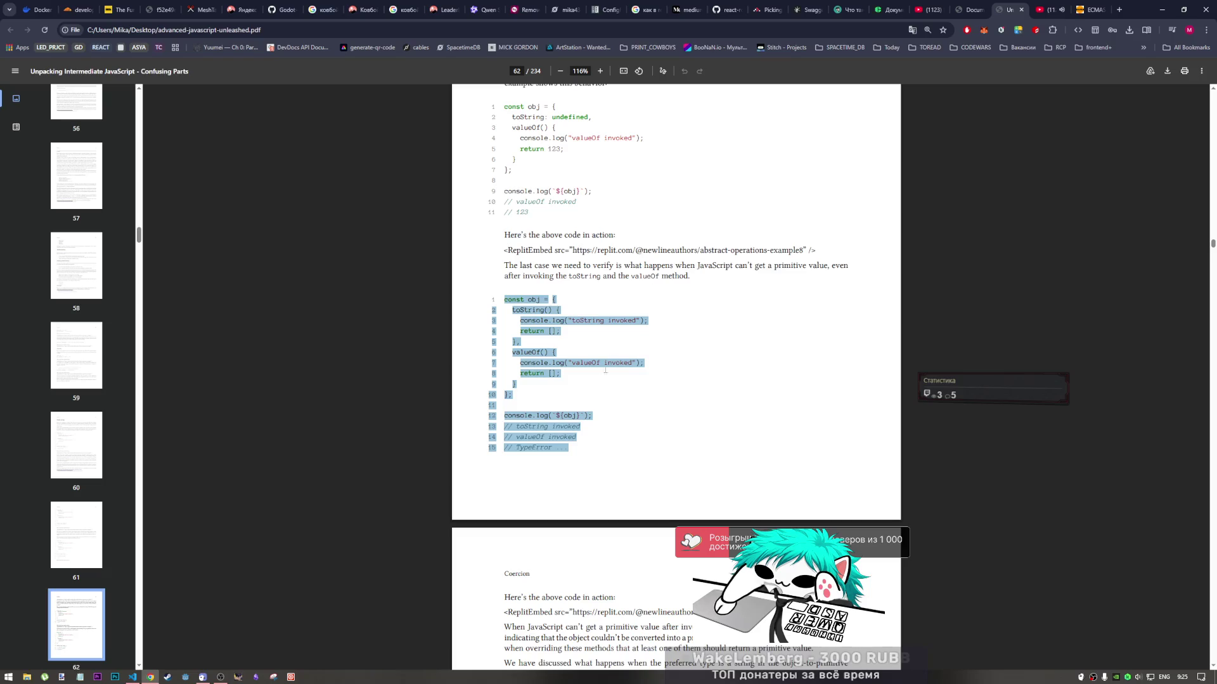
click(629, 445)
scroll(629, 445, down, 1)
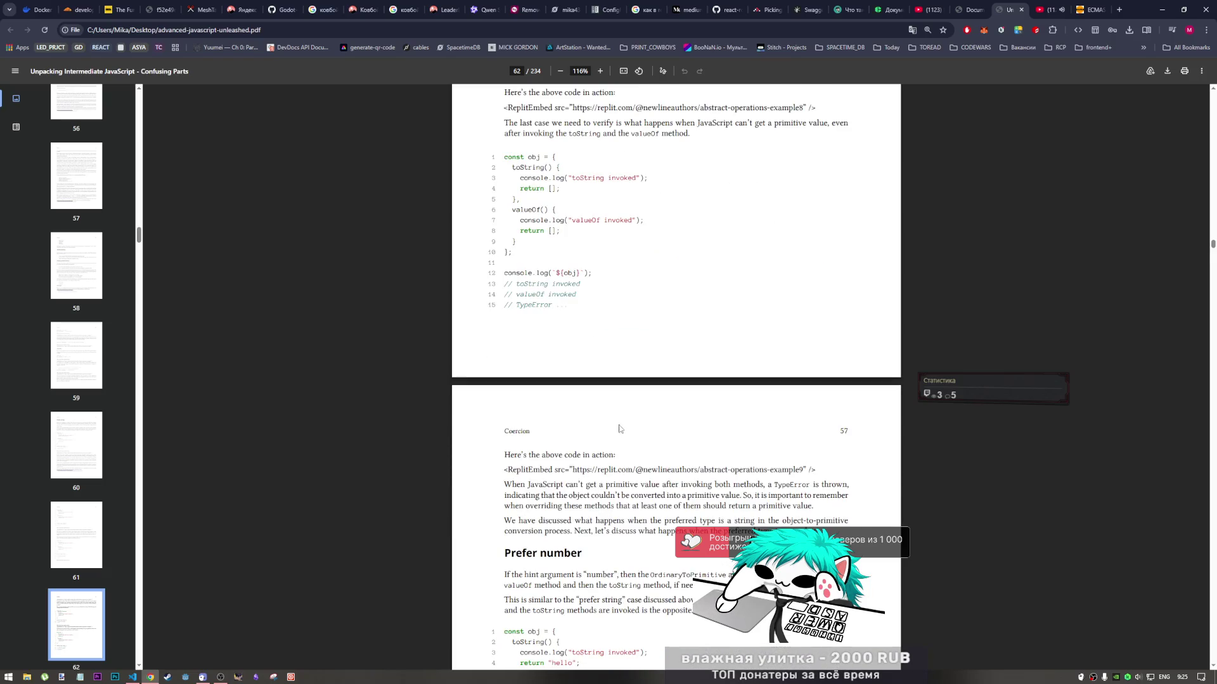
scroll(615, 397, up, 2)
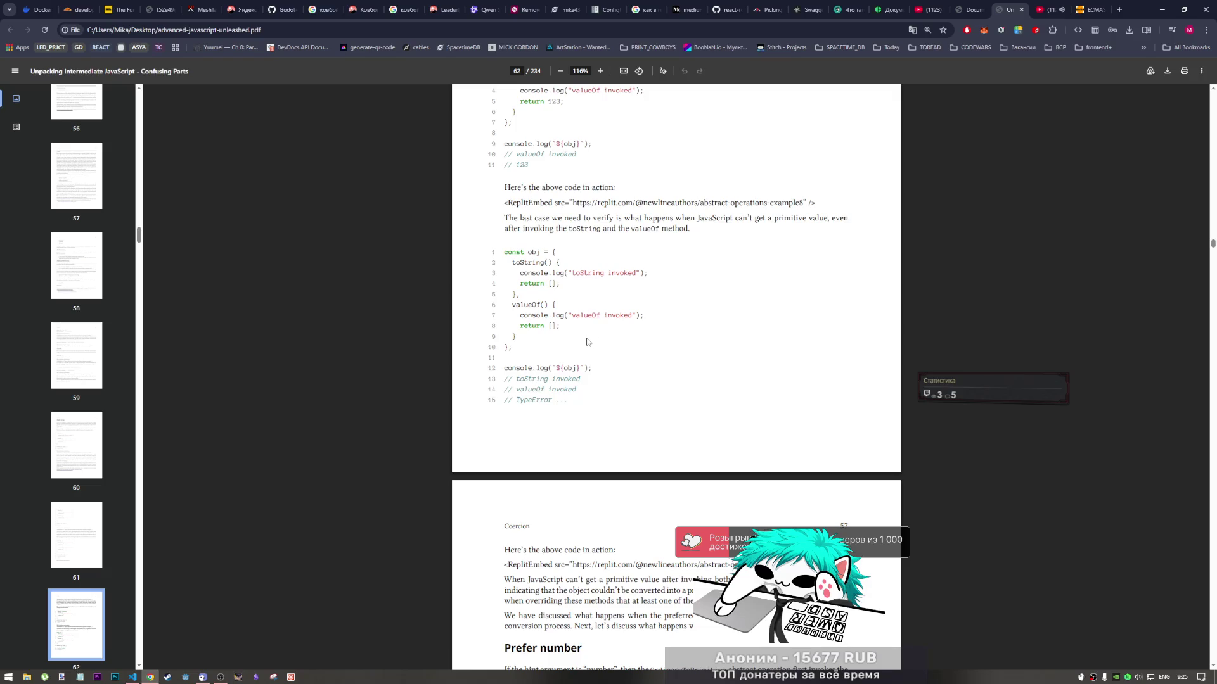
Check the Hello World console output, then scroll the PDF to Prefer number's obj + 1 example
click(972, 10)
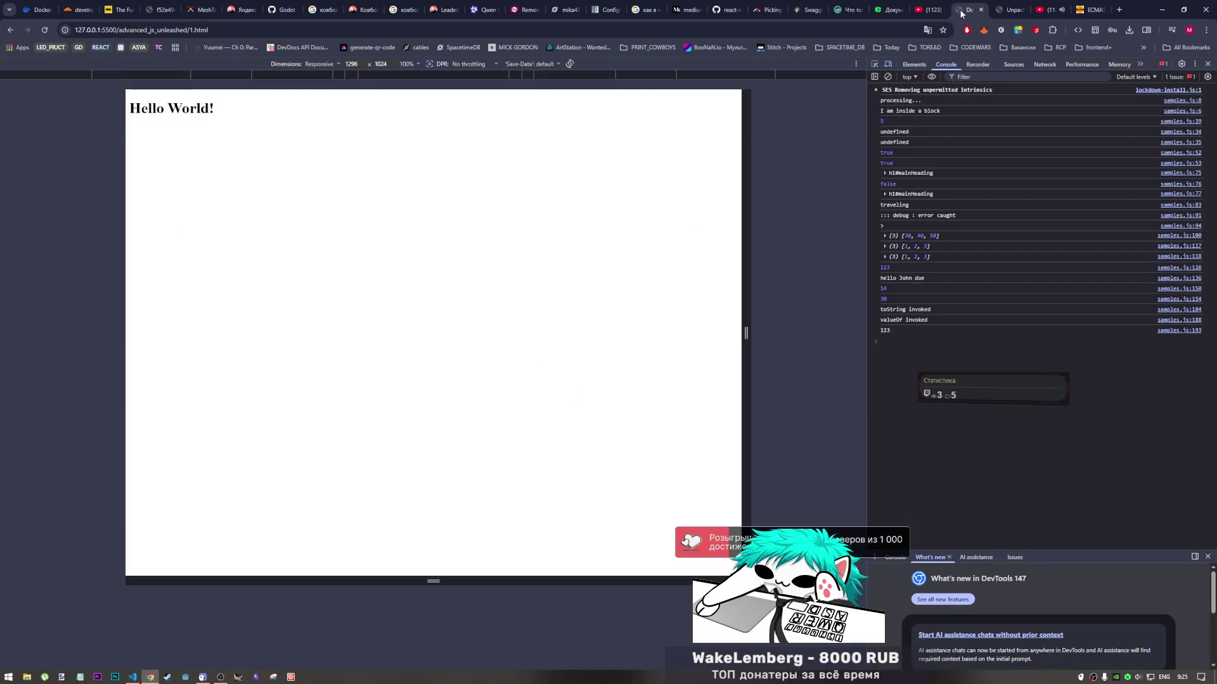
click(1009, 9)
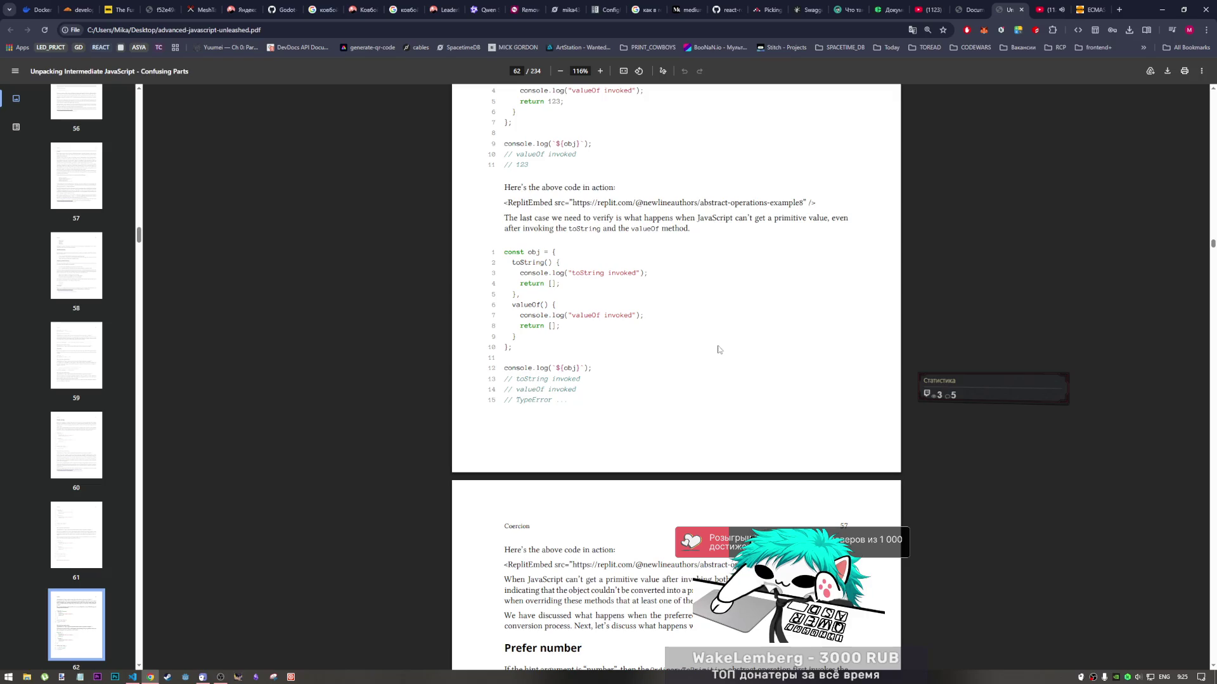
scroll(697, 374, down, 5)
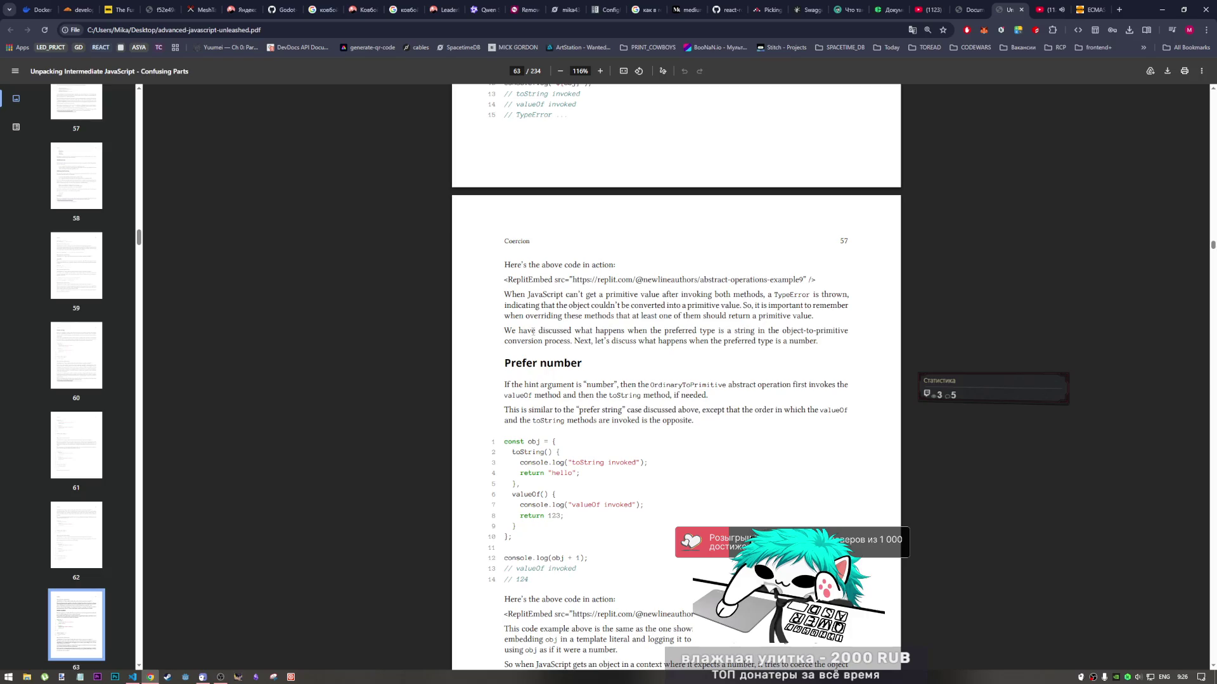
scroll(530, 330, down, 2)
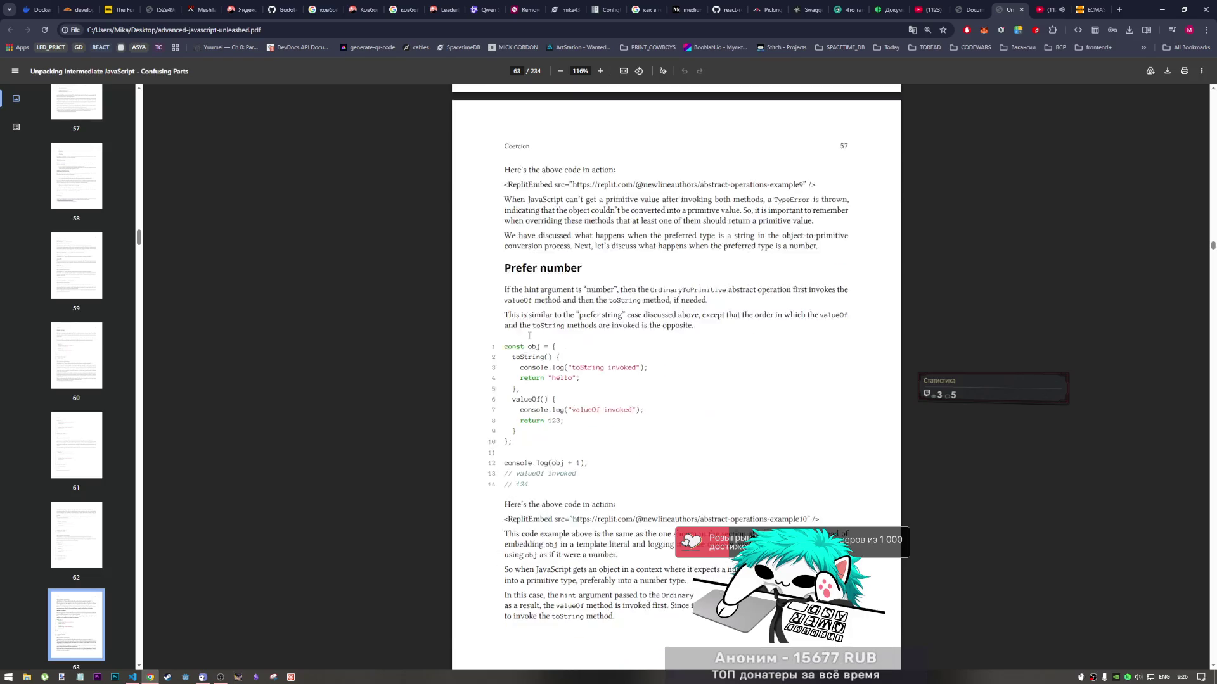
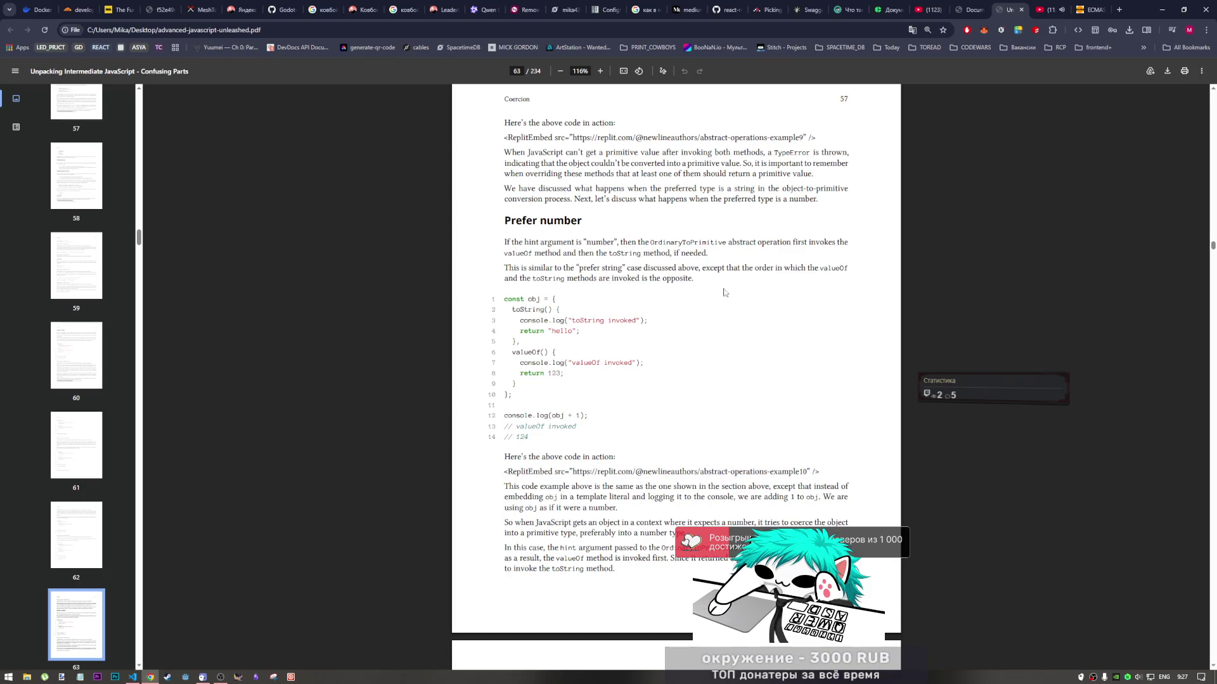
Review the Prefer number example on page 63, then select its code from const obj to console.log(obj + 1)
scroll(724, 273, up, 2)
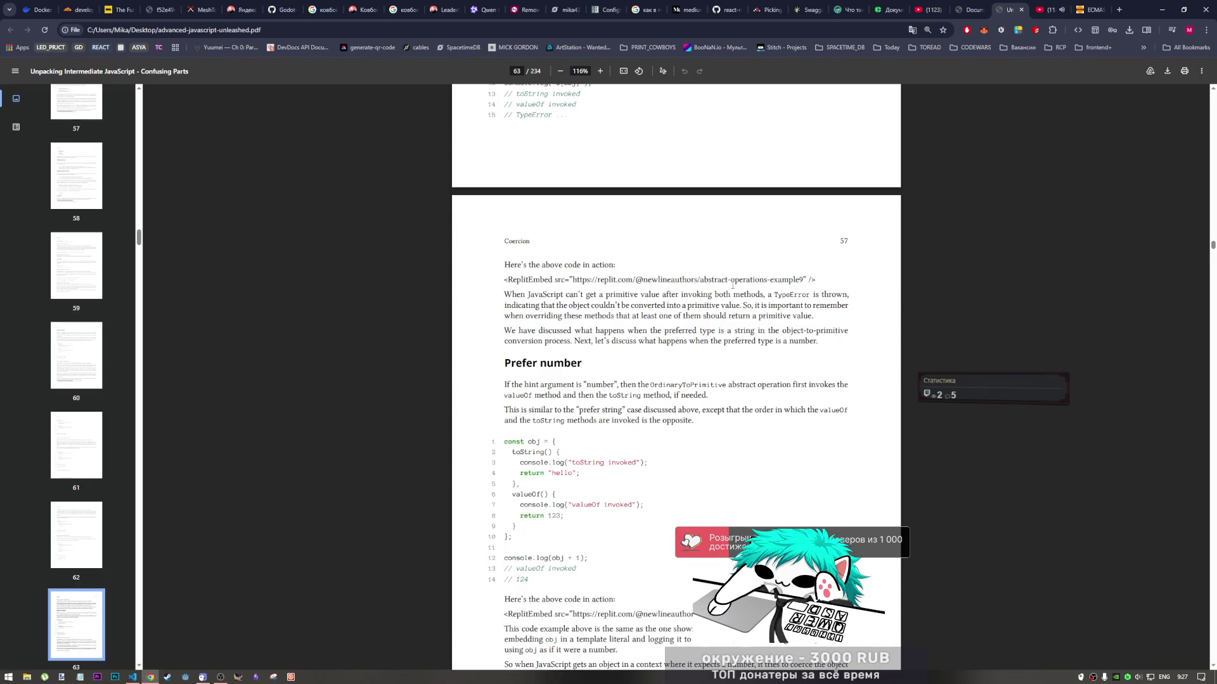
scroll(732, 285, down, 3)
scroll(729, 291, down, 1)
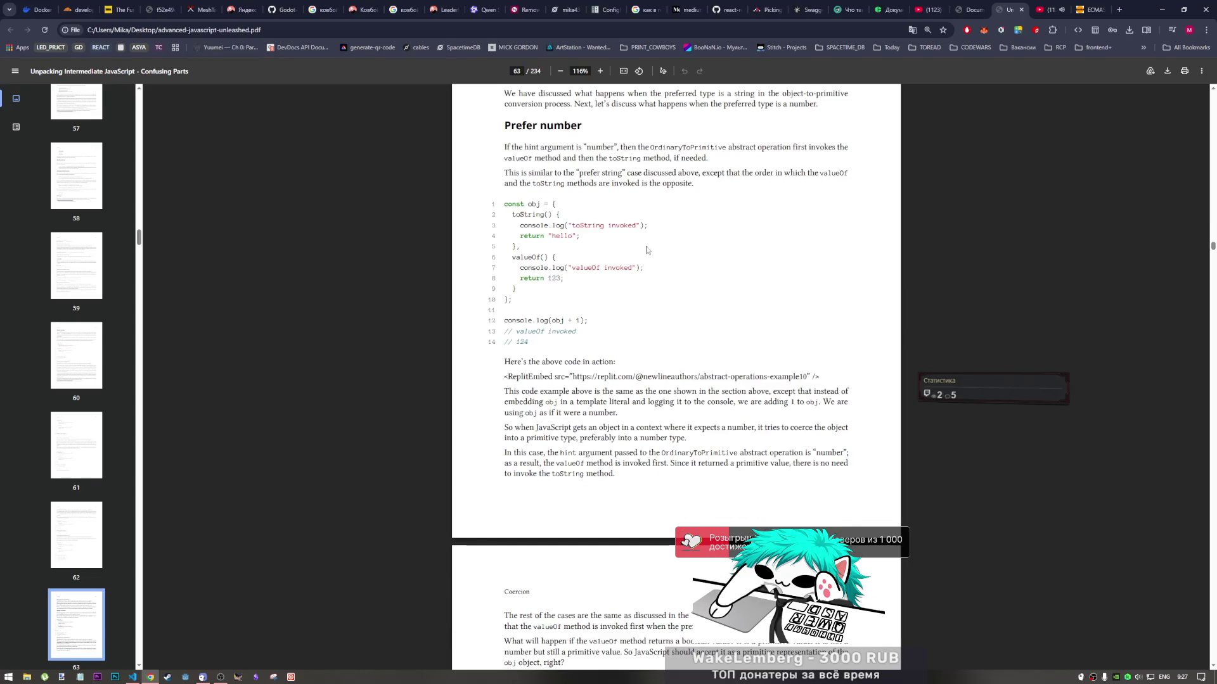
scroll(647, 251, up, 1)
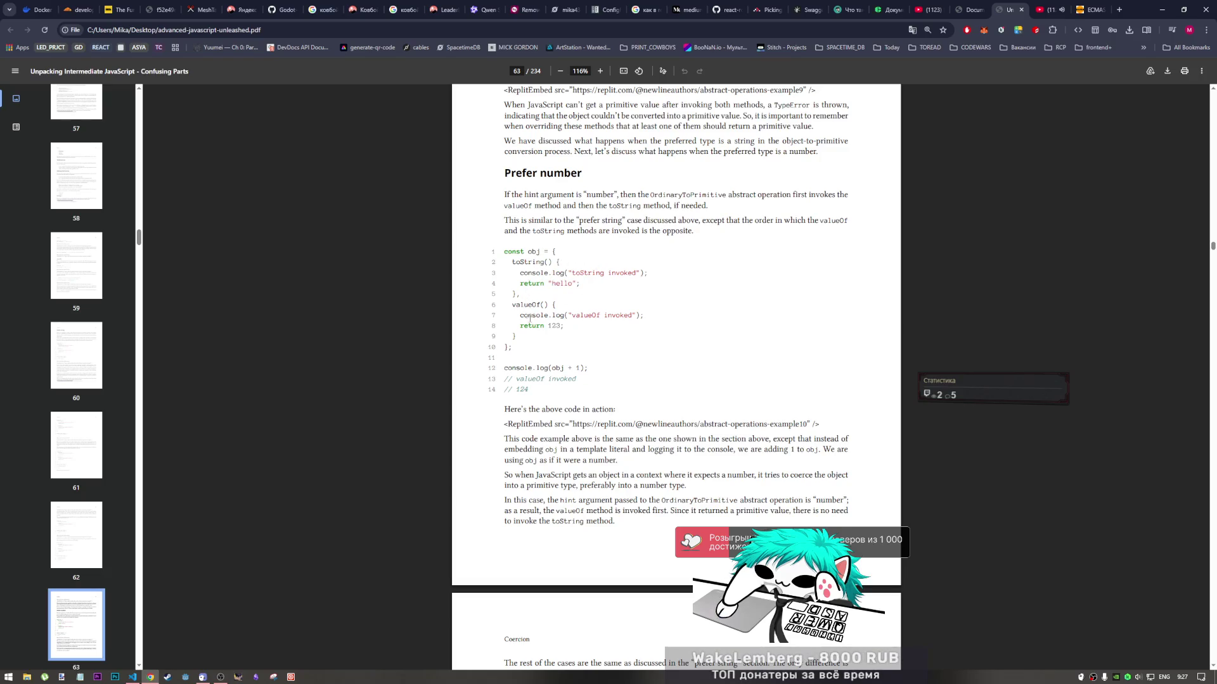
drag(532, 326, 562, 335)
mouse_move(517, 389)
mouse_down()
mouse_move(517, 379)
mouse_move(549, 390)
mouse_up()
click(561, 379)
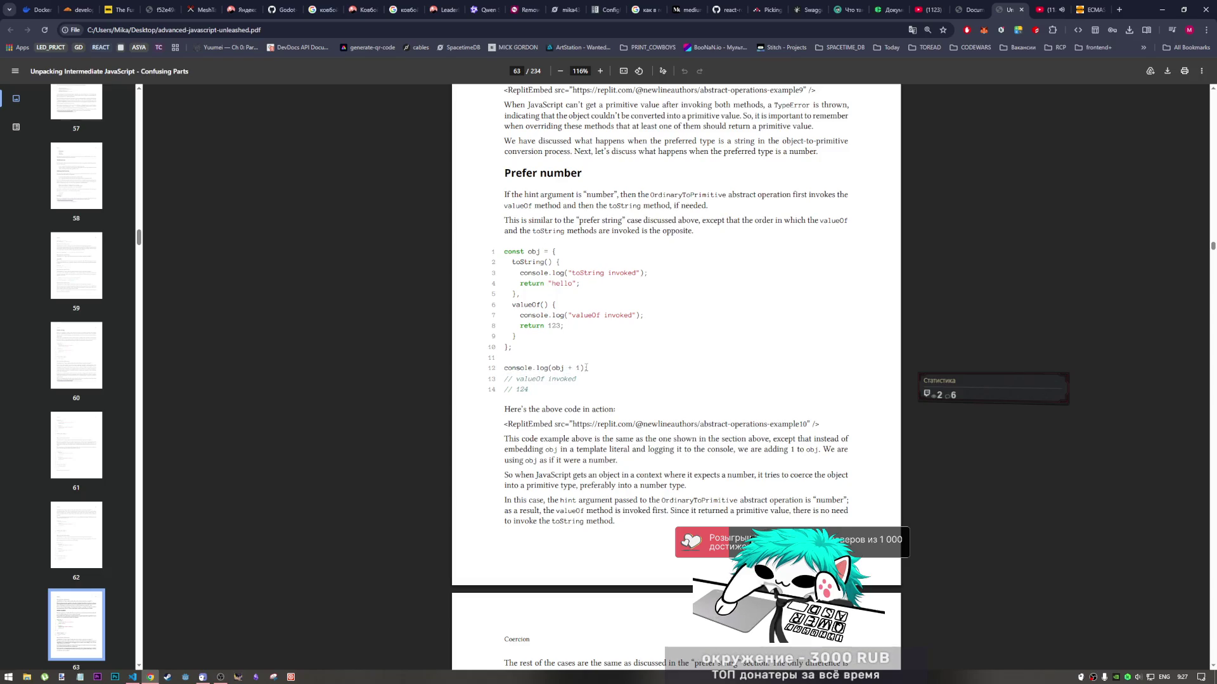
mouse_move(580, 368)
mouse_down()
mouse_move(543, 368)
mouse_move(557, 368)
mouse_up()
click(554, 387)
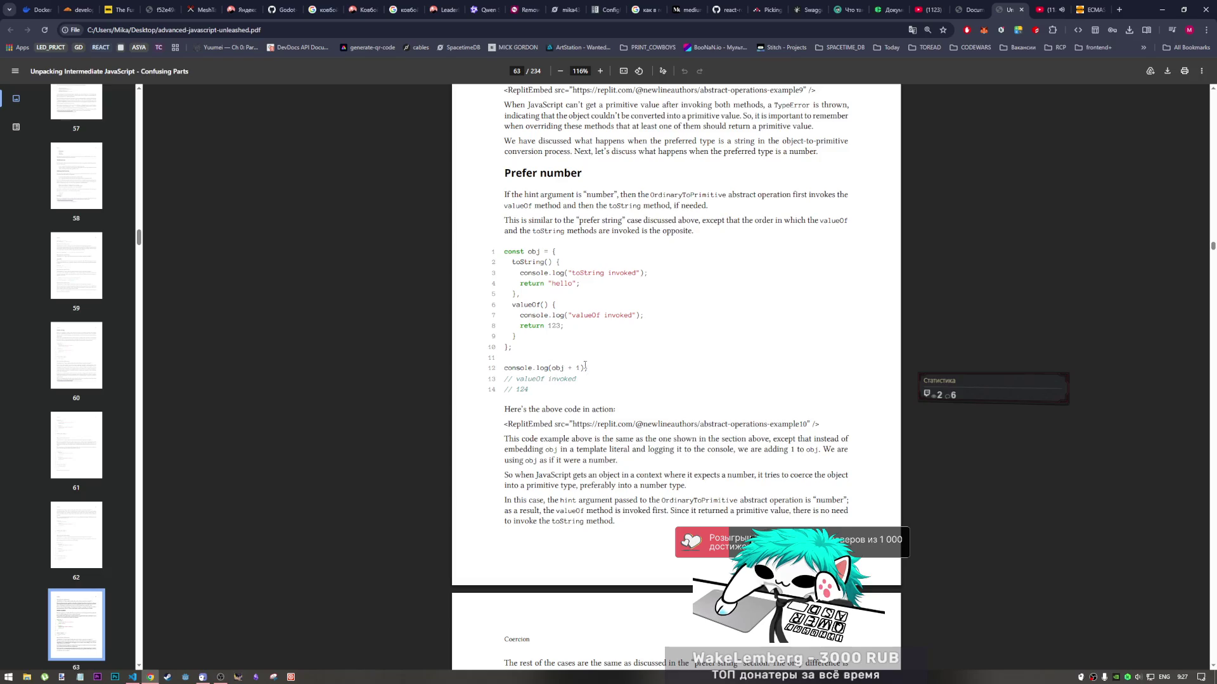
mouse_move(586, 368)
mouse_down()
mouse_move(545, 257)
mouse_move(506, 251)
mouse_up()
Copy the Prefer number code and paste it into samples.js at line 216
right_click(507, 251)
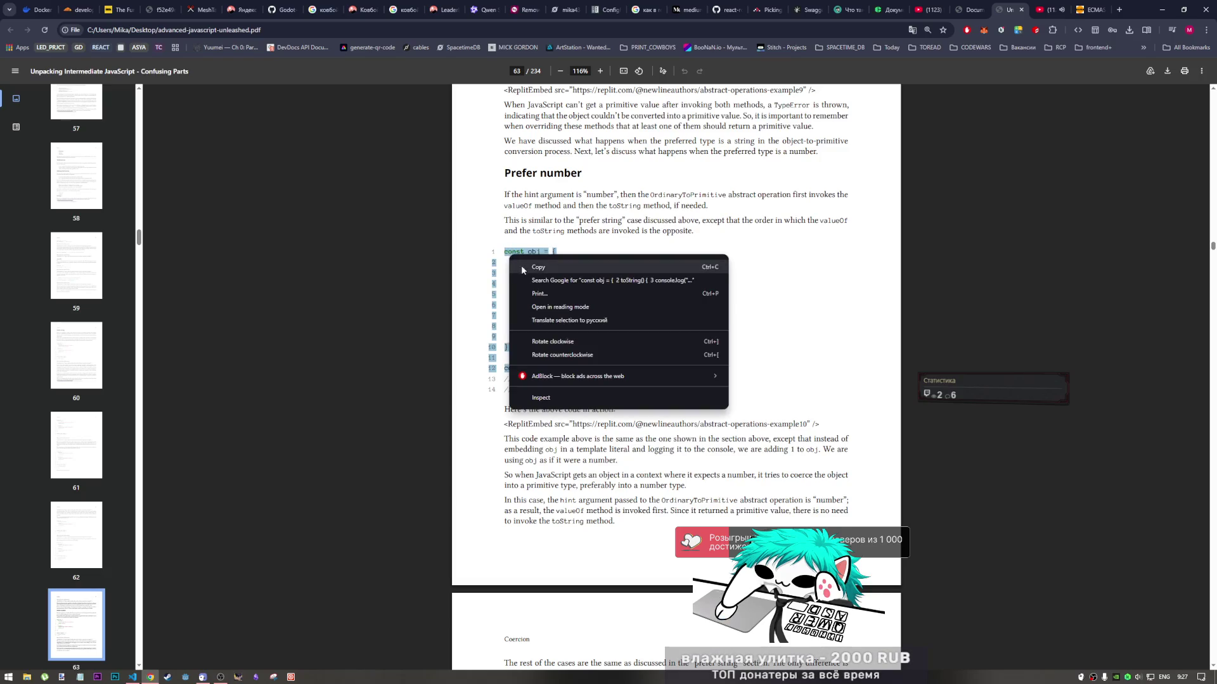
click(529, 261)
click(136, 677)
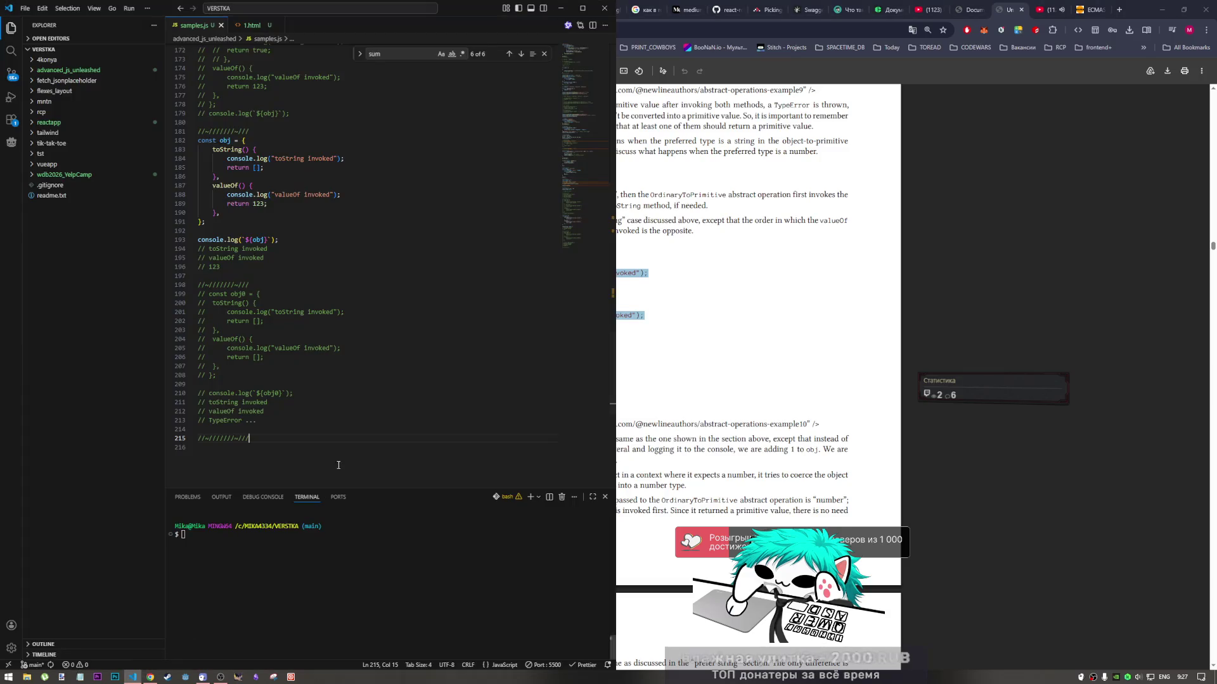
click(278, 451)
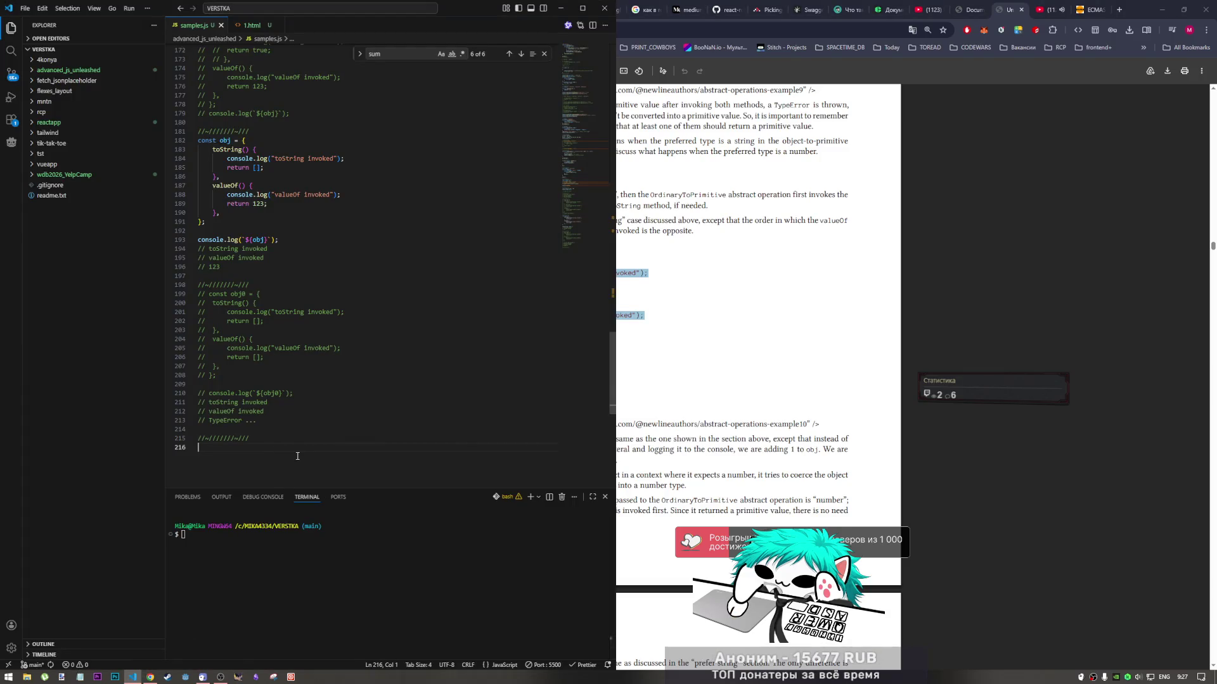
key(ctrl+v)
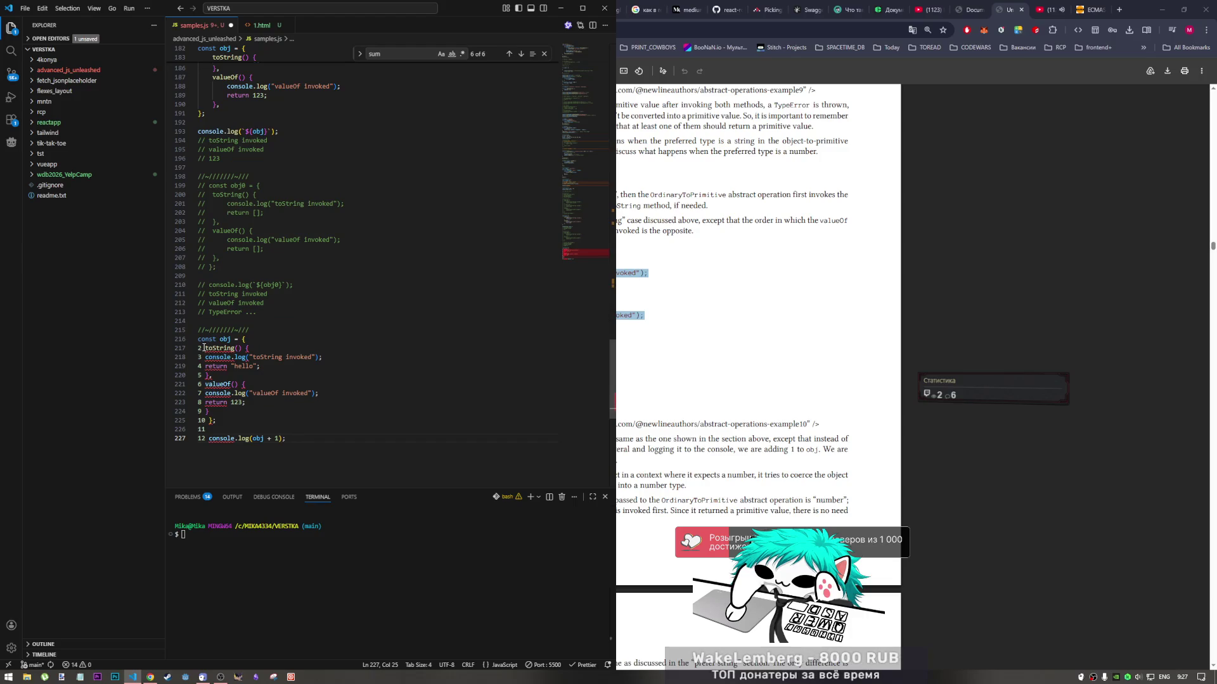
Strip the stray line-number digits from lines 217–227 with a column cursor and save
drag(200, 348, 201, 437)
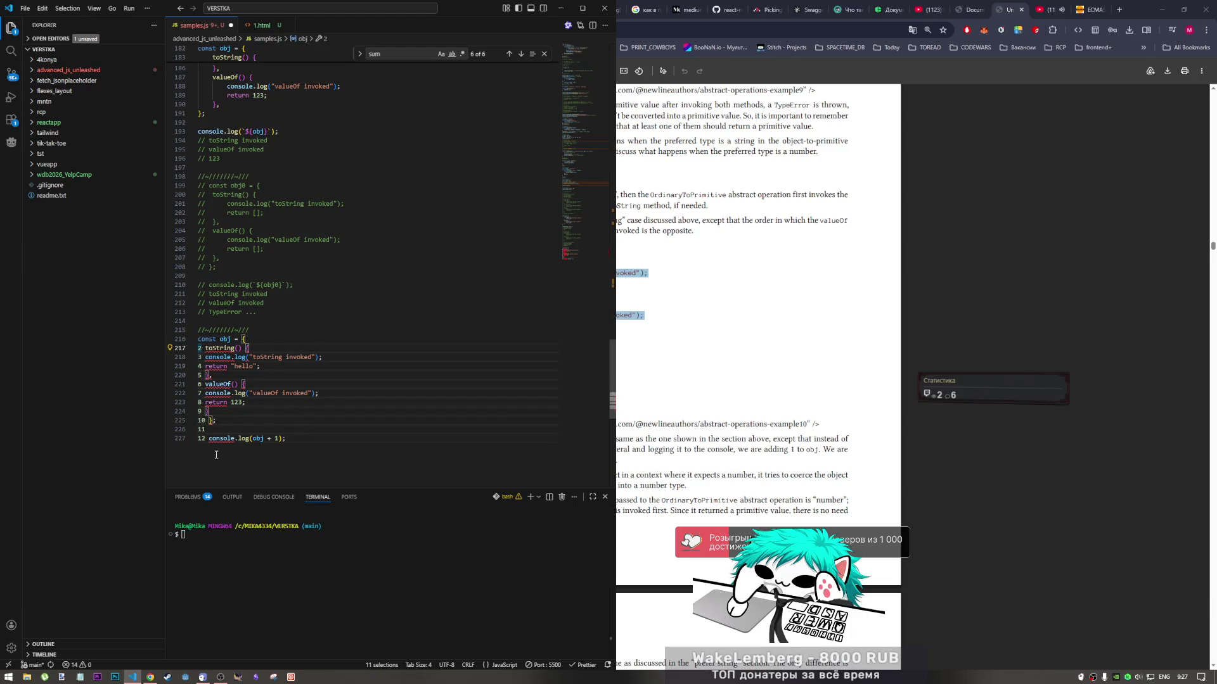
key(BackSpace)
key(ctrl+s)
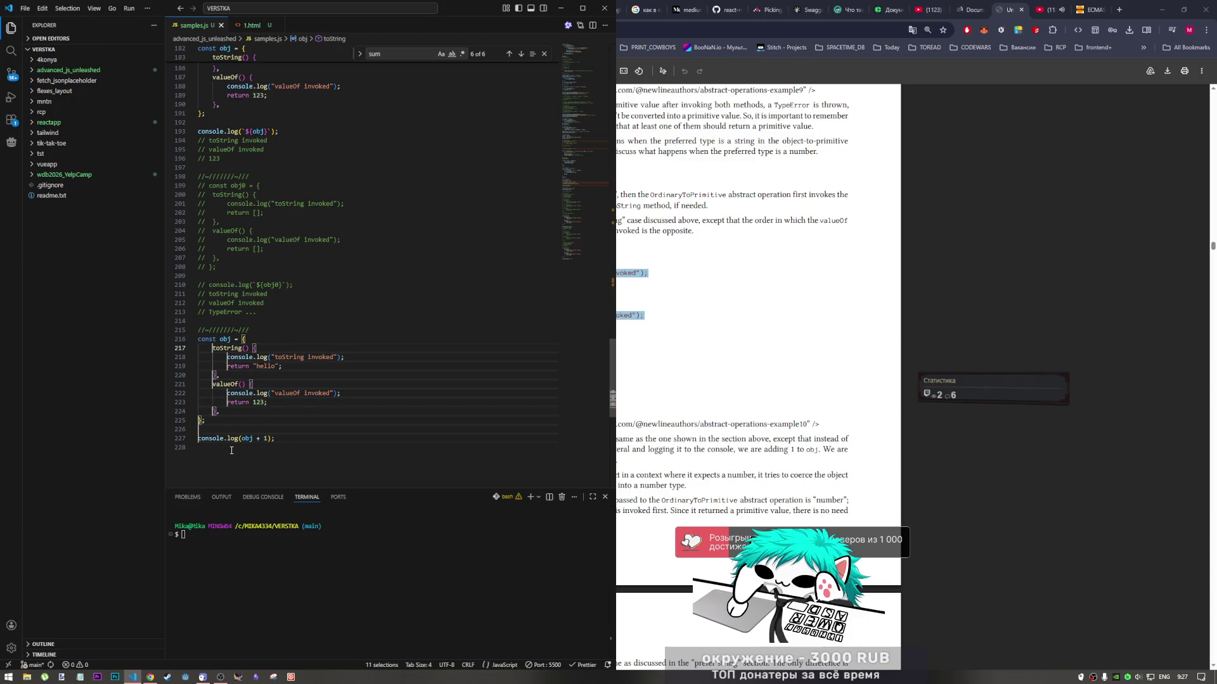
click(320, 439)
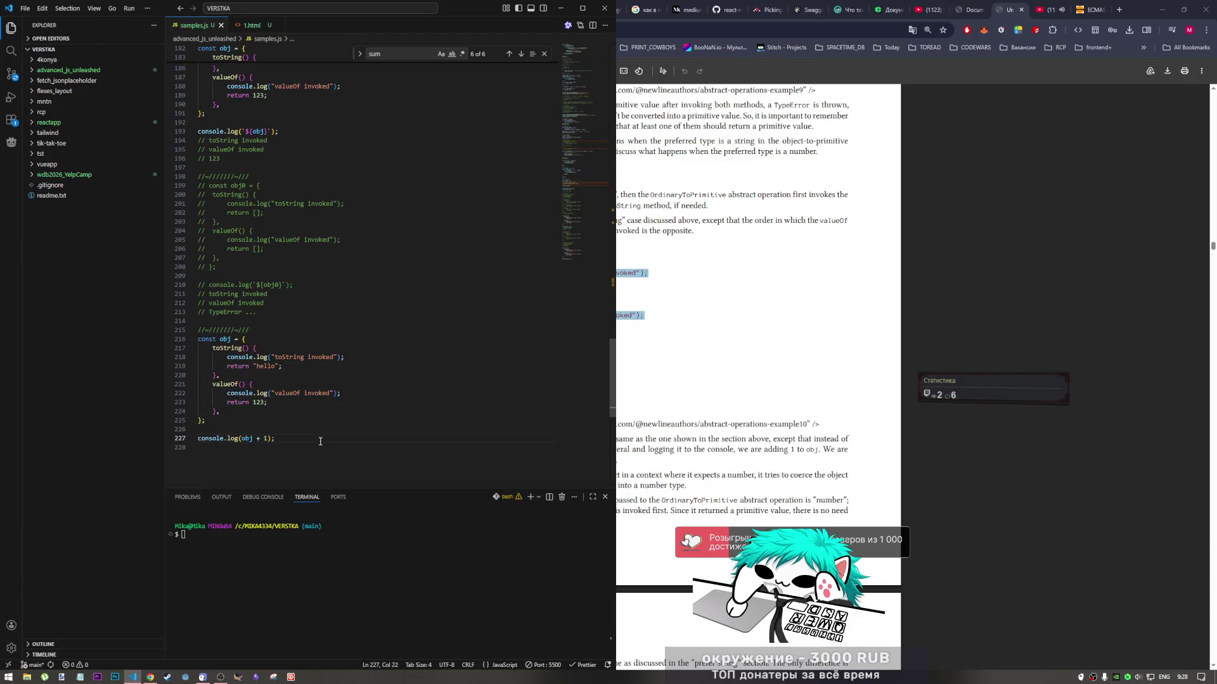
key(alt+Tab)
key(super+Up)
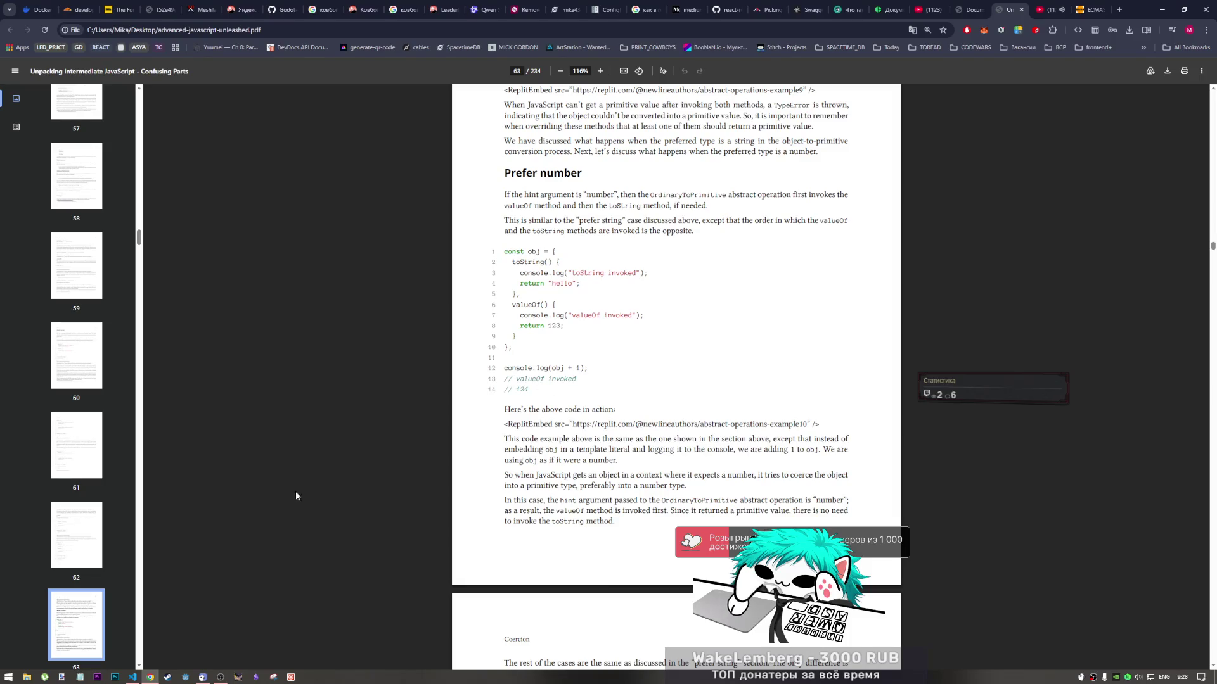
key(super+Down)
Copy the line-215 separator onto line 230 after the new example and save
drag(249, 330, 181, 332)
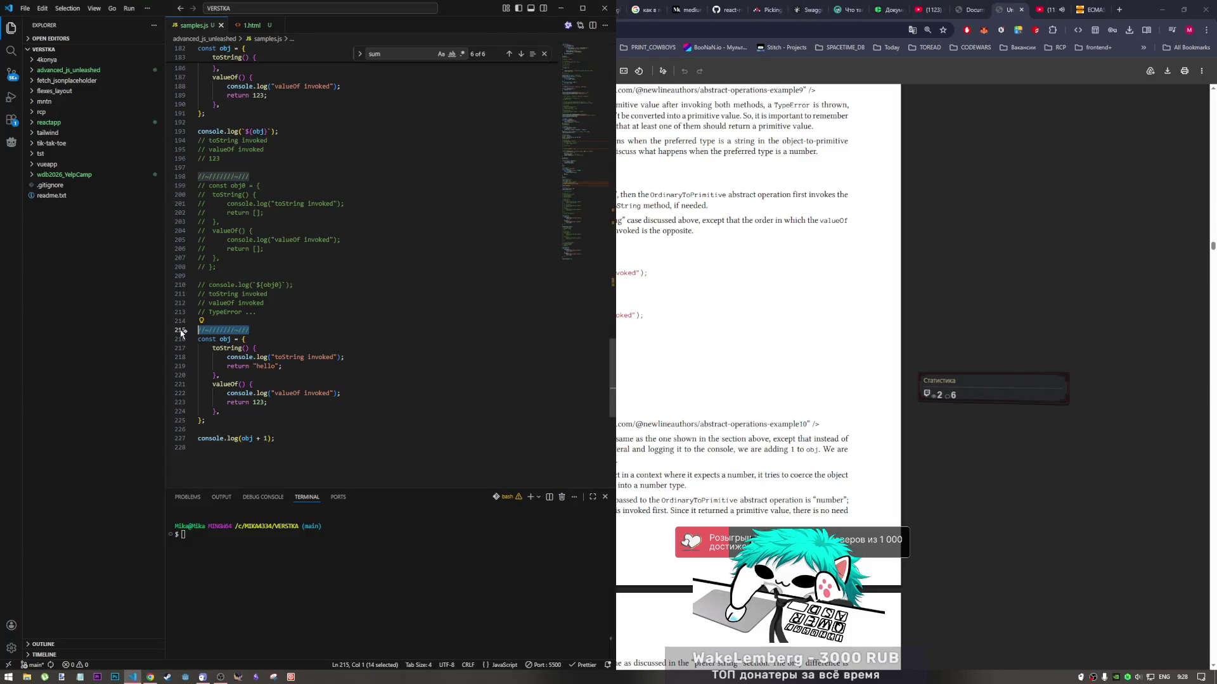
key(ctrl+c)
click(289, 456)
key(Return)
key(Return)
key(ctrl+v)
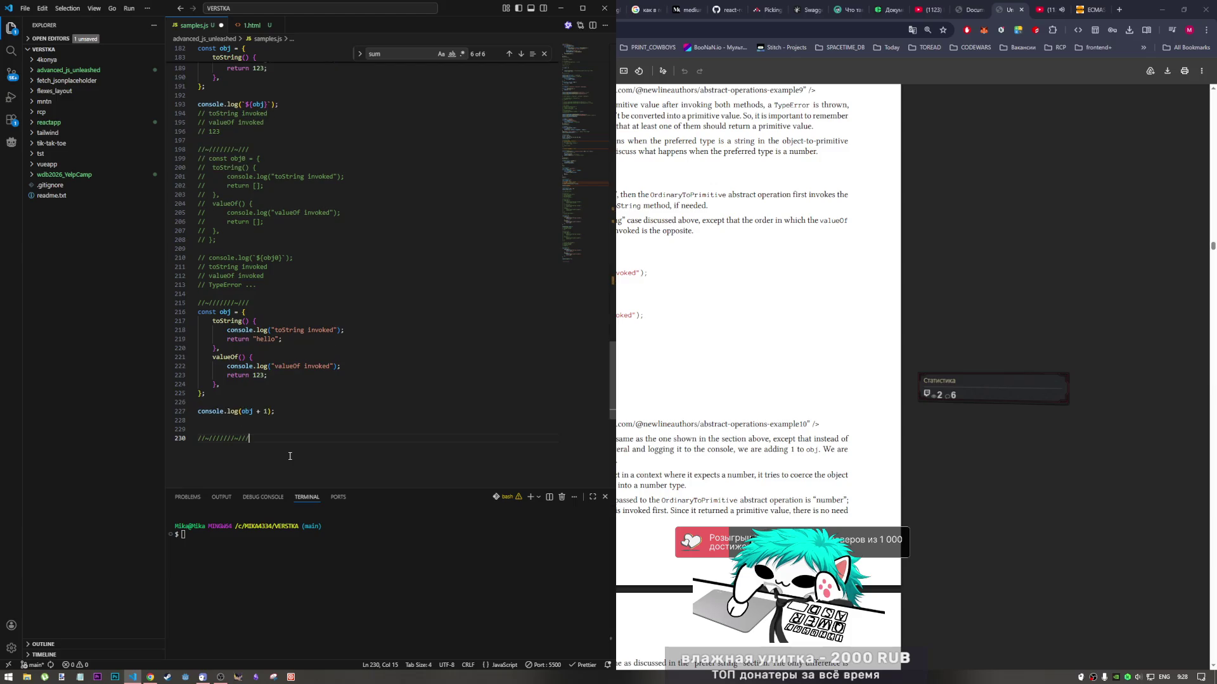
key(ctrl+s)
key(alt+Tab)
key(super+Up)
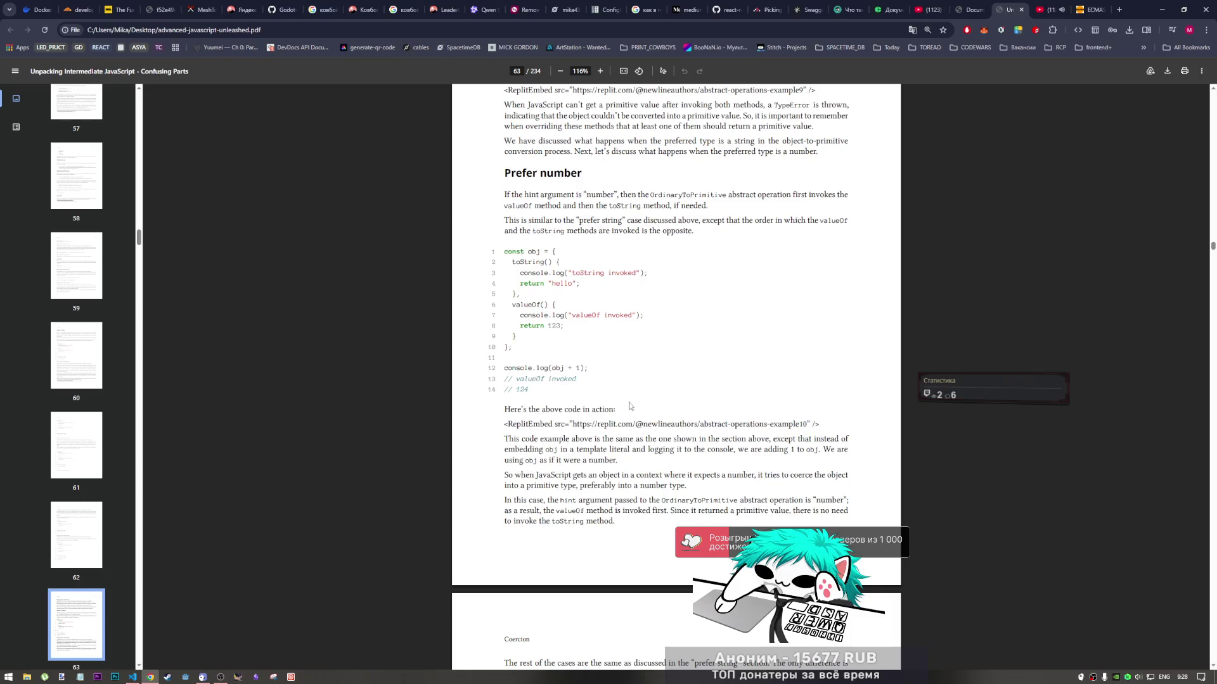
Scroll through the Prefer number explanation to where the valueOf-returns-true example begins
scroll(631, 406, down, 1)
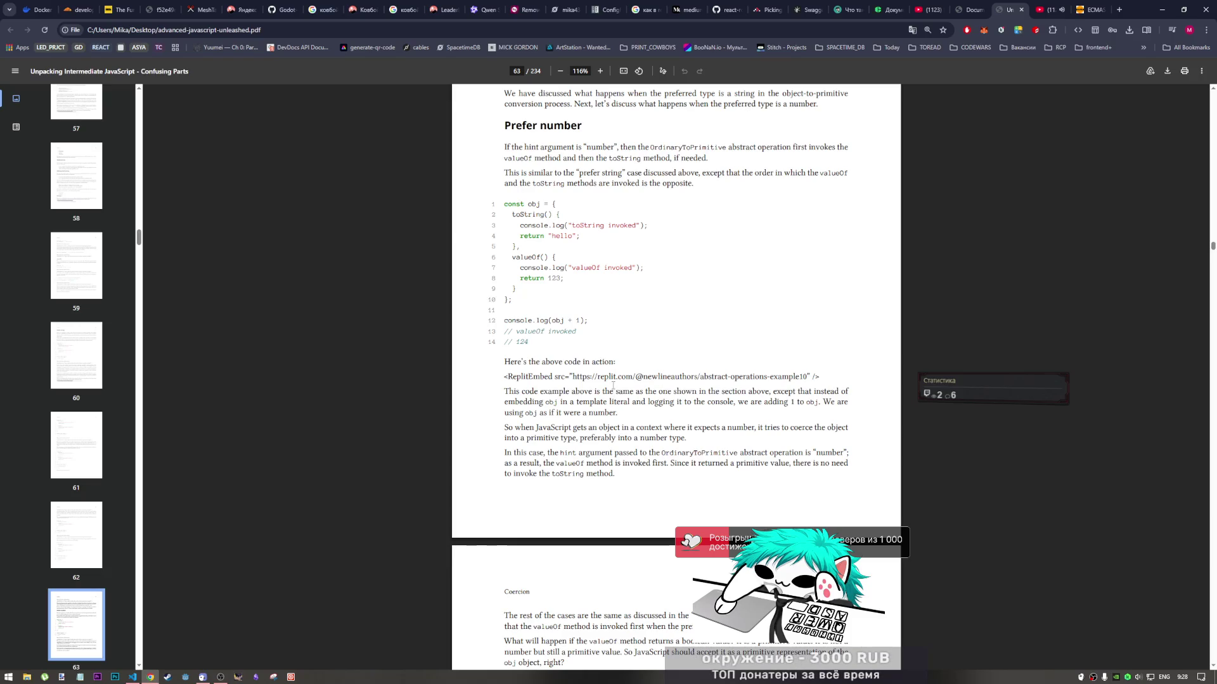
scroll(612, 382, down, 1)
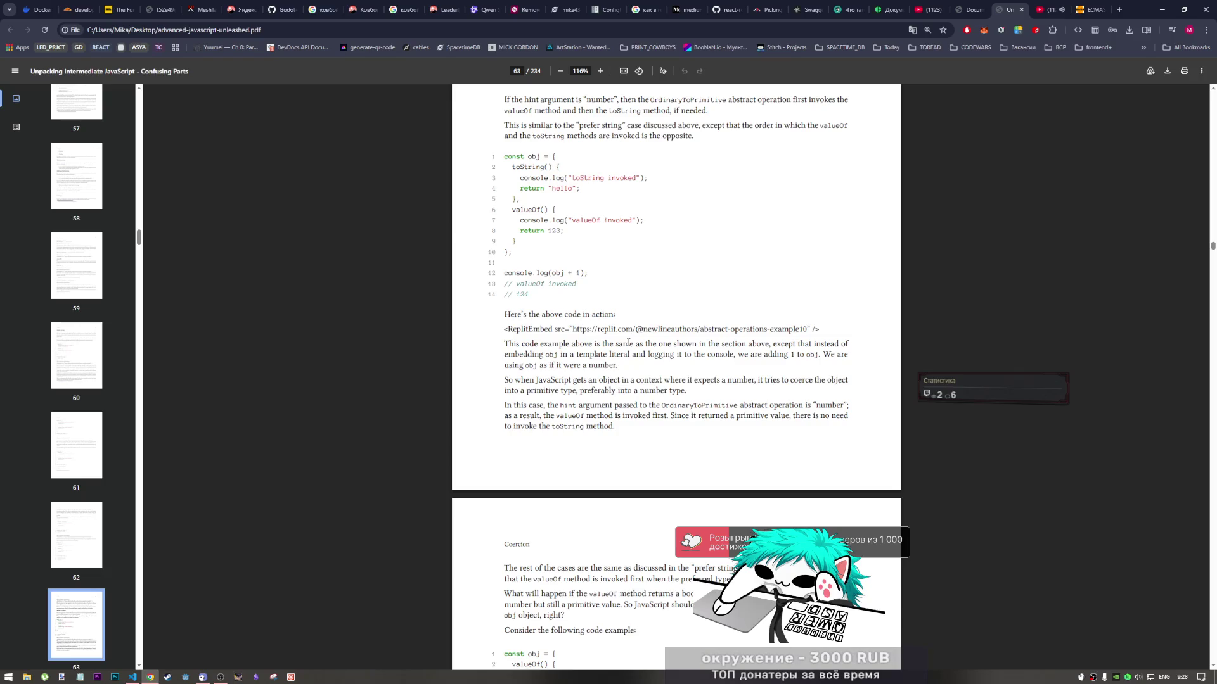
scroll(627, 342, down, 3)
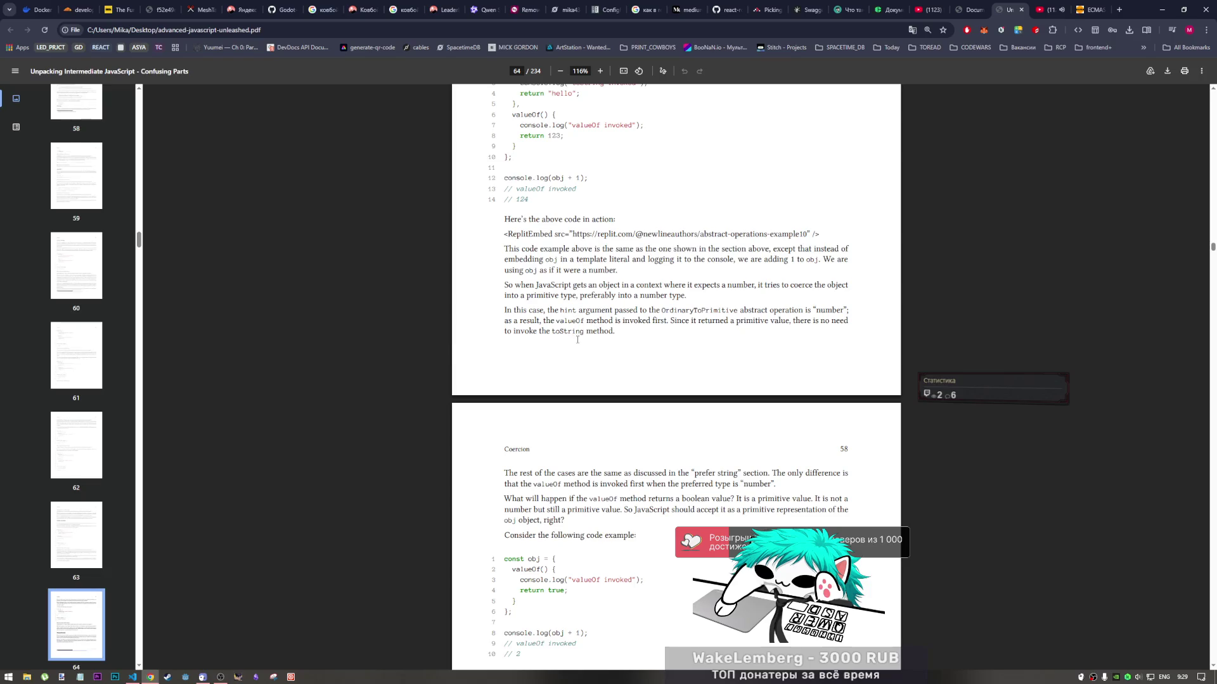
Scroll until the valueOf-returns-true example (output 2) and the No preference heading are fully visible
scroll(573, 334, down, 3)
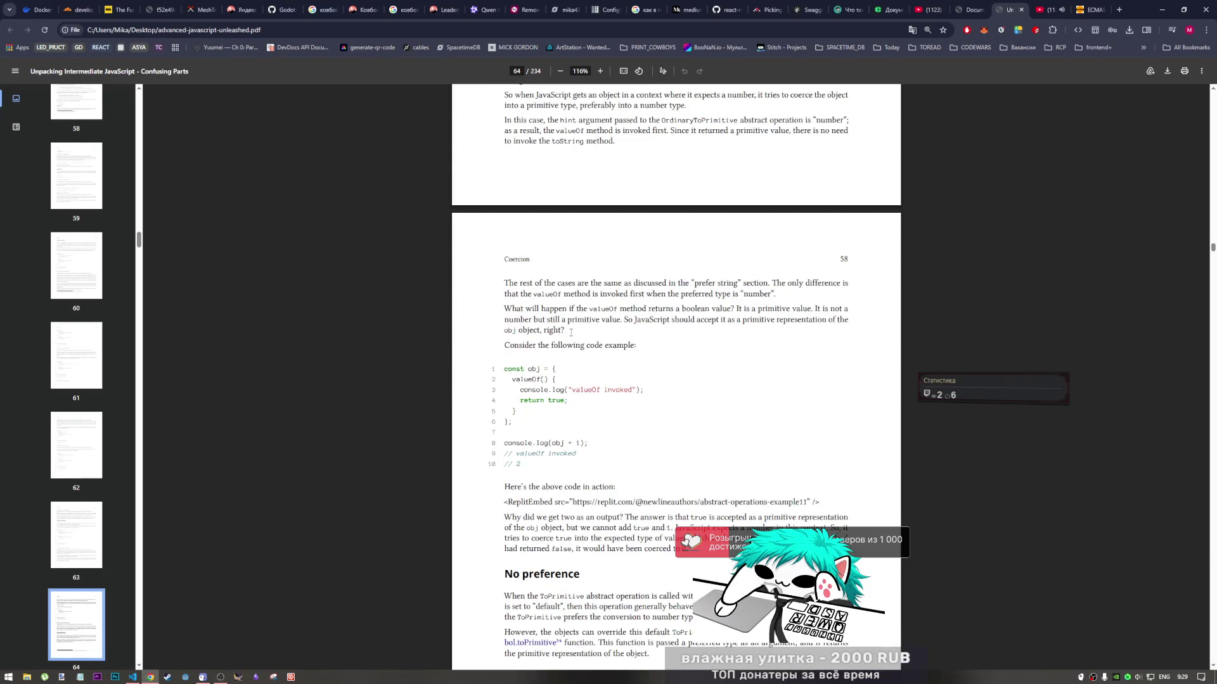
scroll(571, 332, down, 1)
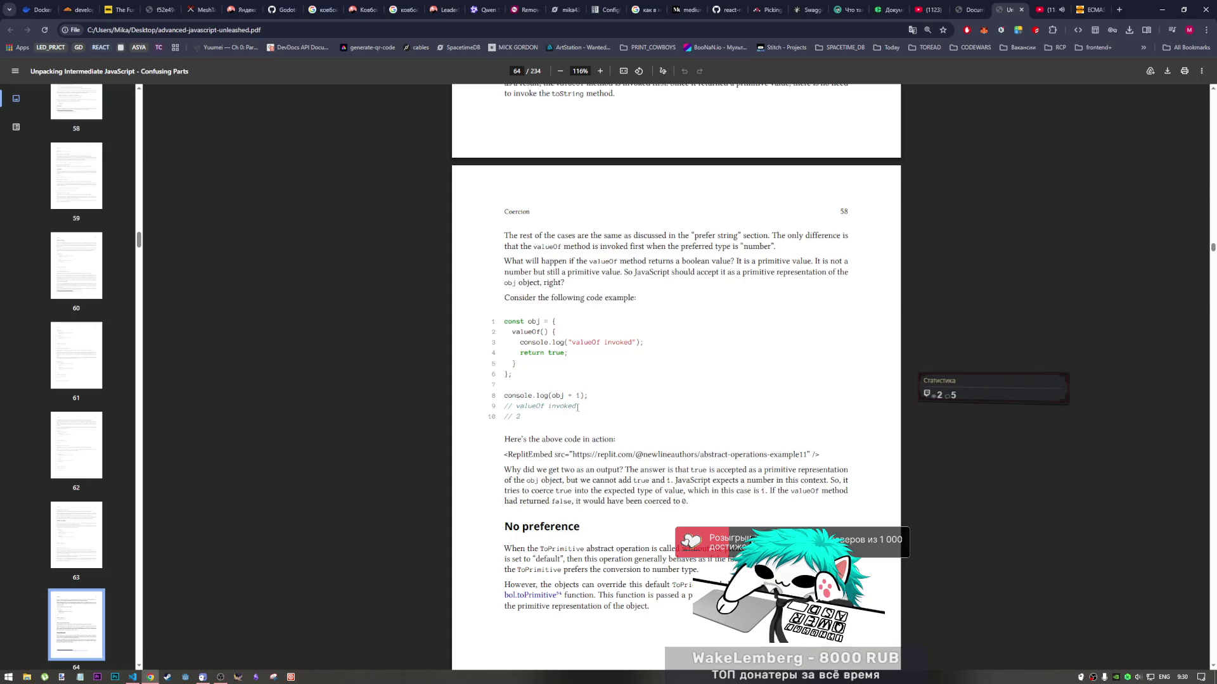
scroll(574, 408, down, 1)
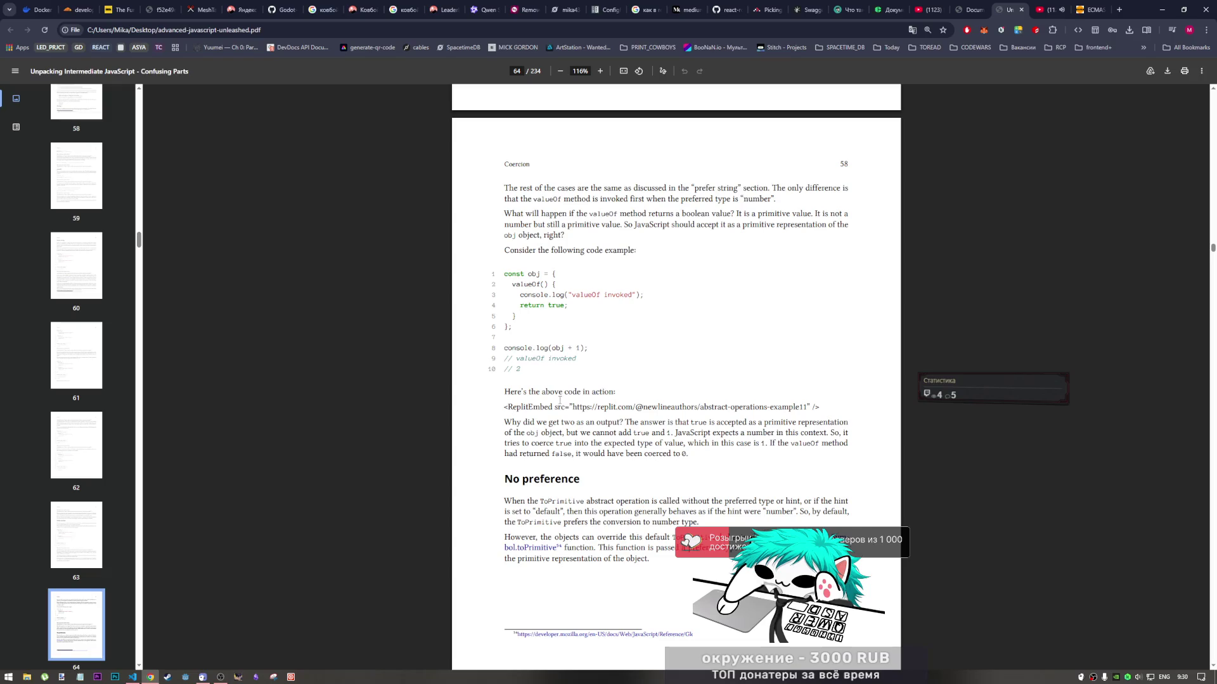
scroll(558, 400, down, 3)
scroll(558, 401, up, 3)
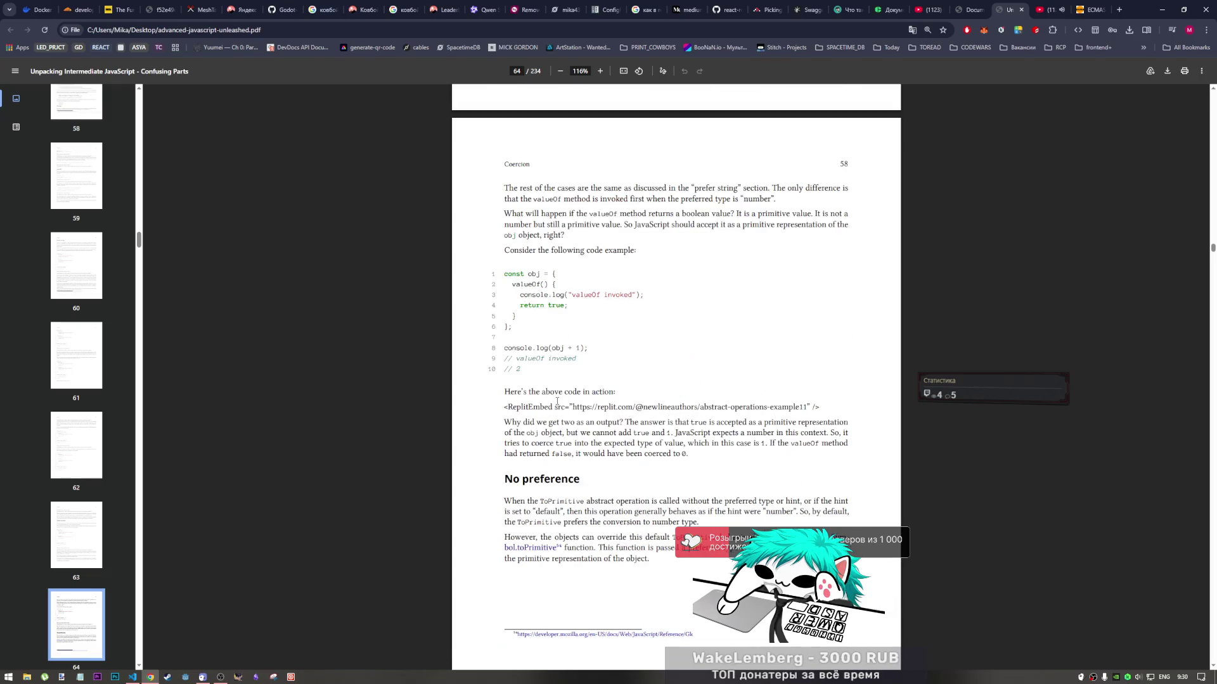
Paste the valueOf-returns-true example at line 230, strip line numbers from lines 231–237, and save
drag(589, 349, 506, 274)
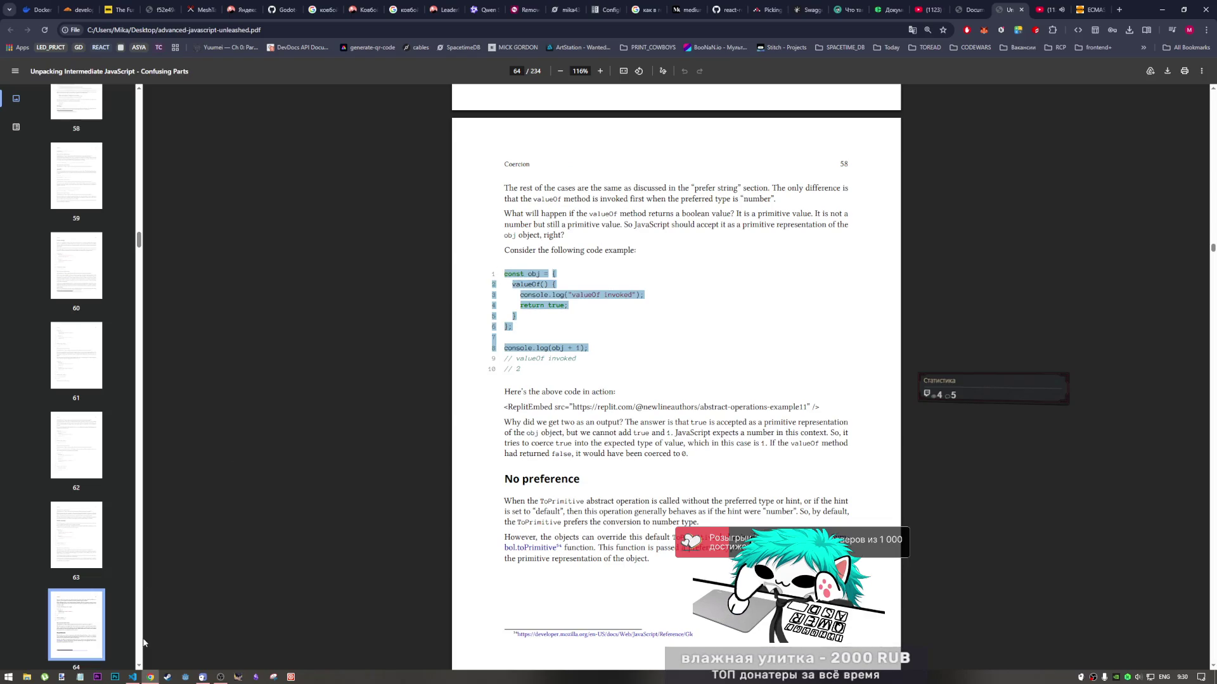
click(132, 677)
key(ctrl+v)
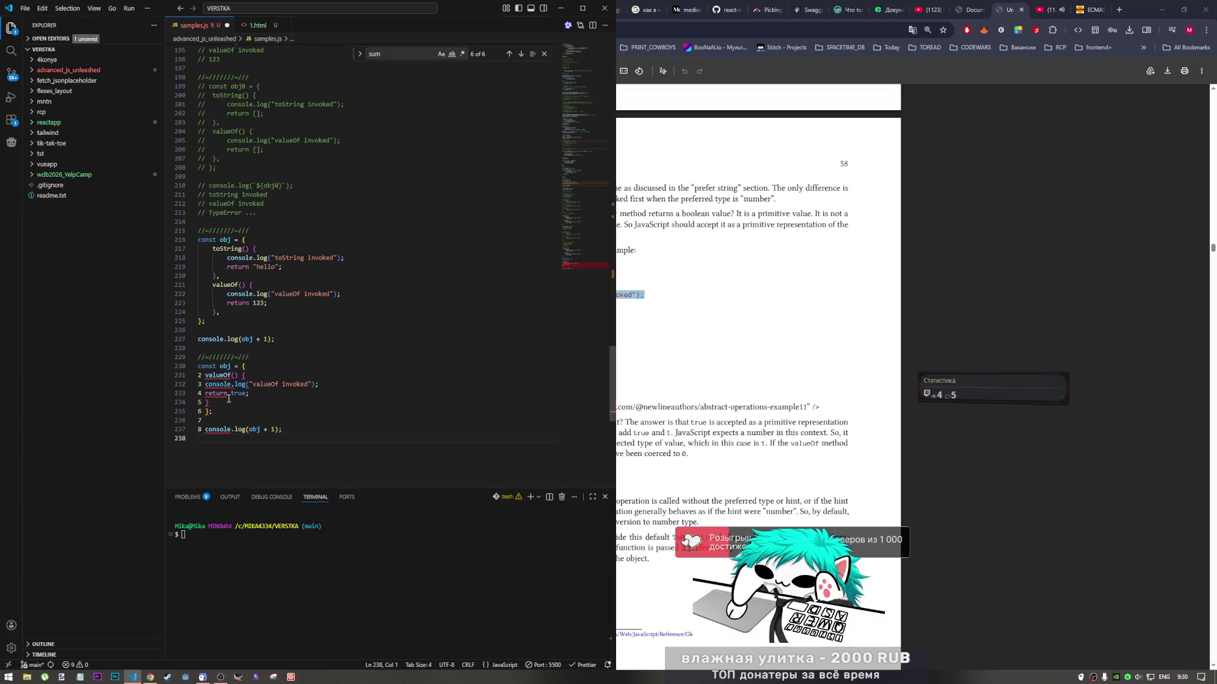
drag(202, 375, 208, 432)
key(BackSpace)
key(ctrl+s)
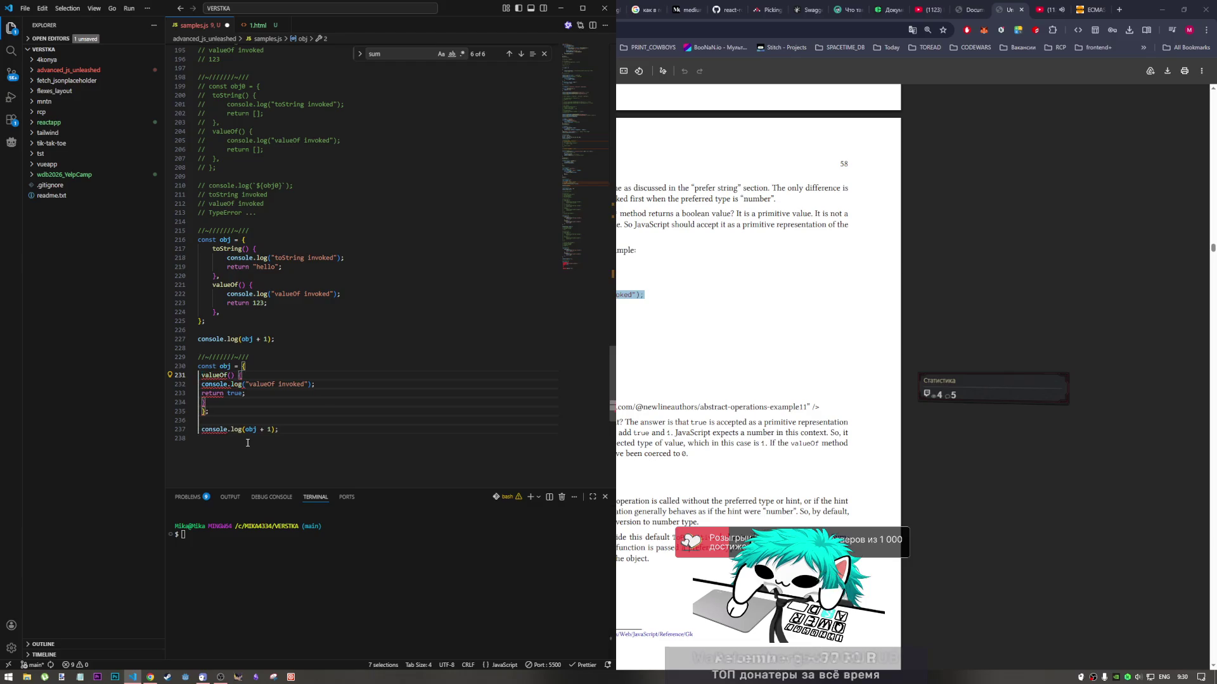
click(322, 414)
Select the line-229 separator for reuse below the new example, then return to the PDF
click(299, 430)
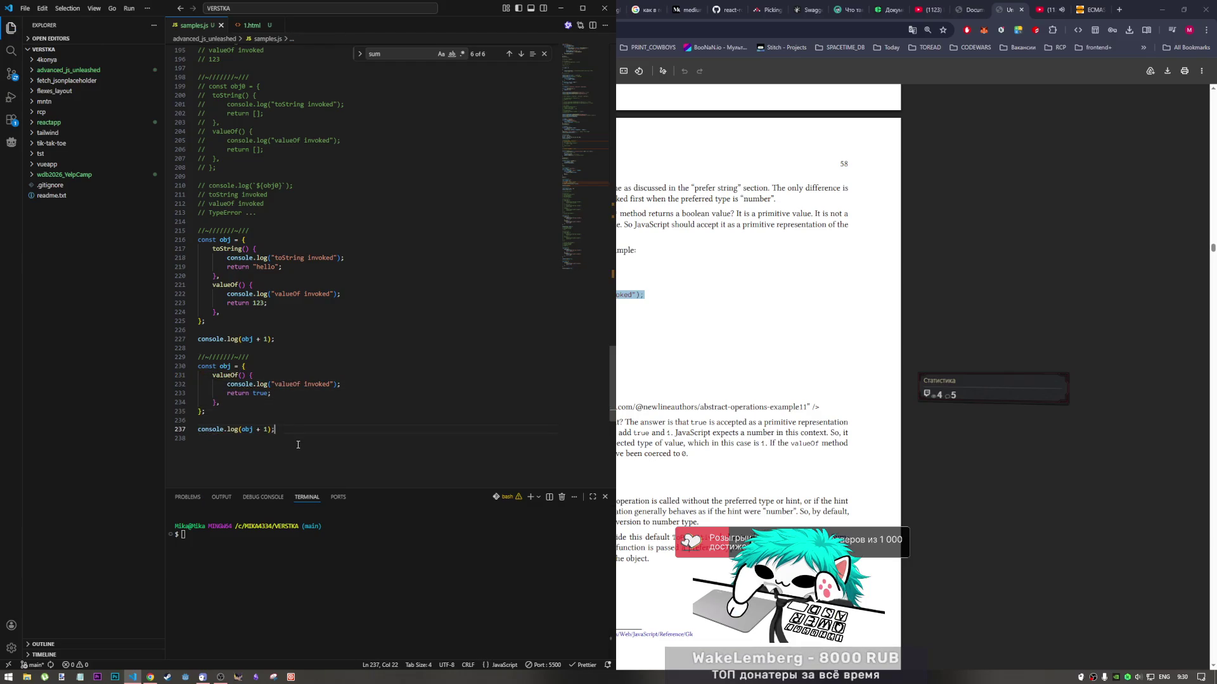
drag(249, 358, 200, 349)
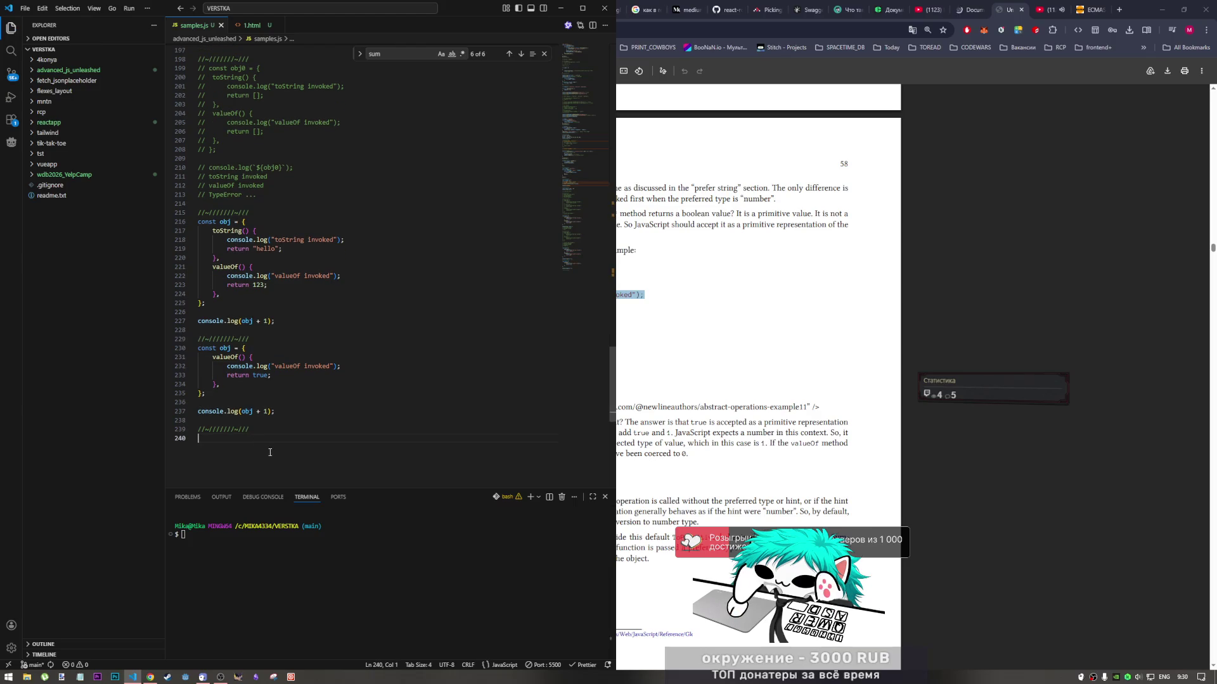
click(713, 358)
scroll(514, 418, down, 3)
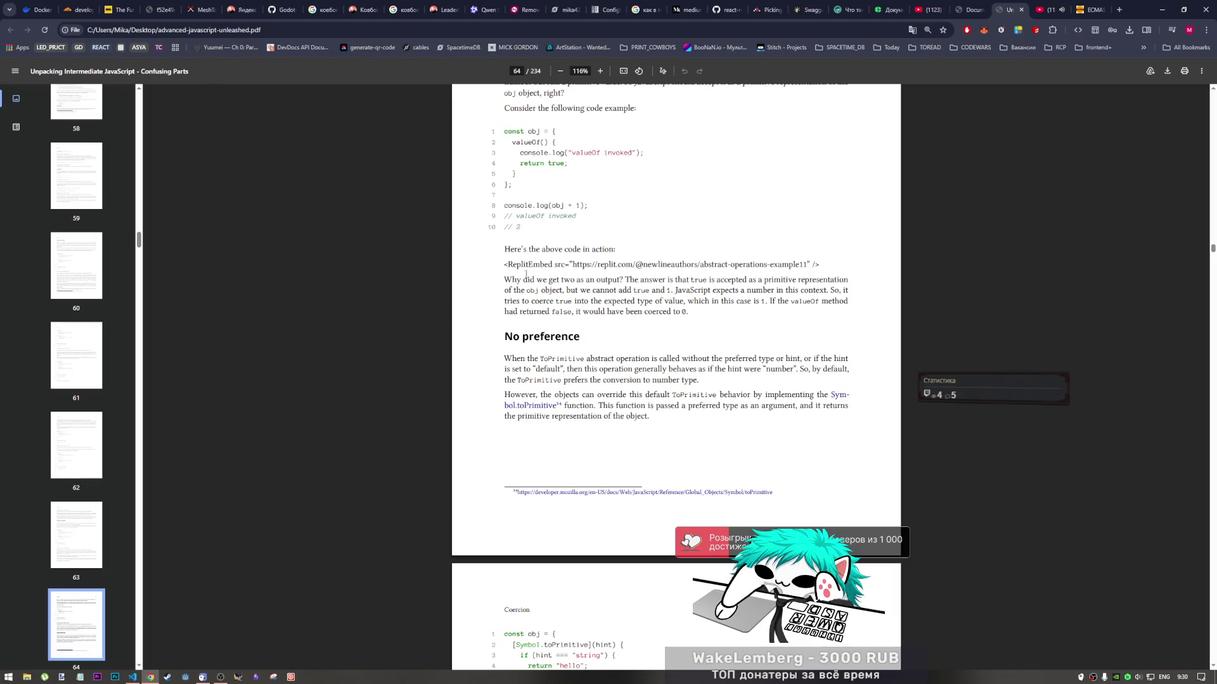
scroll(559, 356, up, 2)
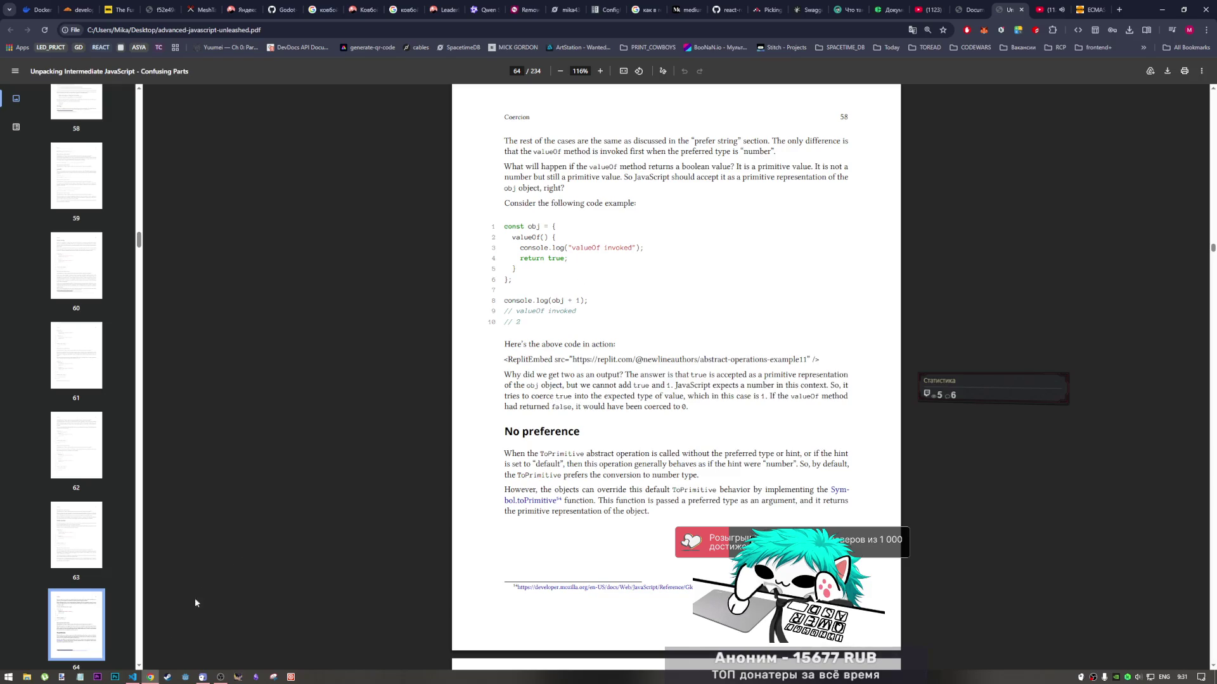
Change the valueOf return value on line 233 from true to false
click(131, 677)
click(269, 376)
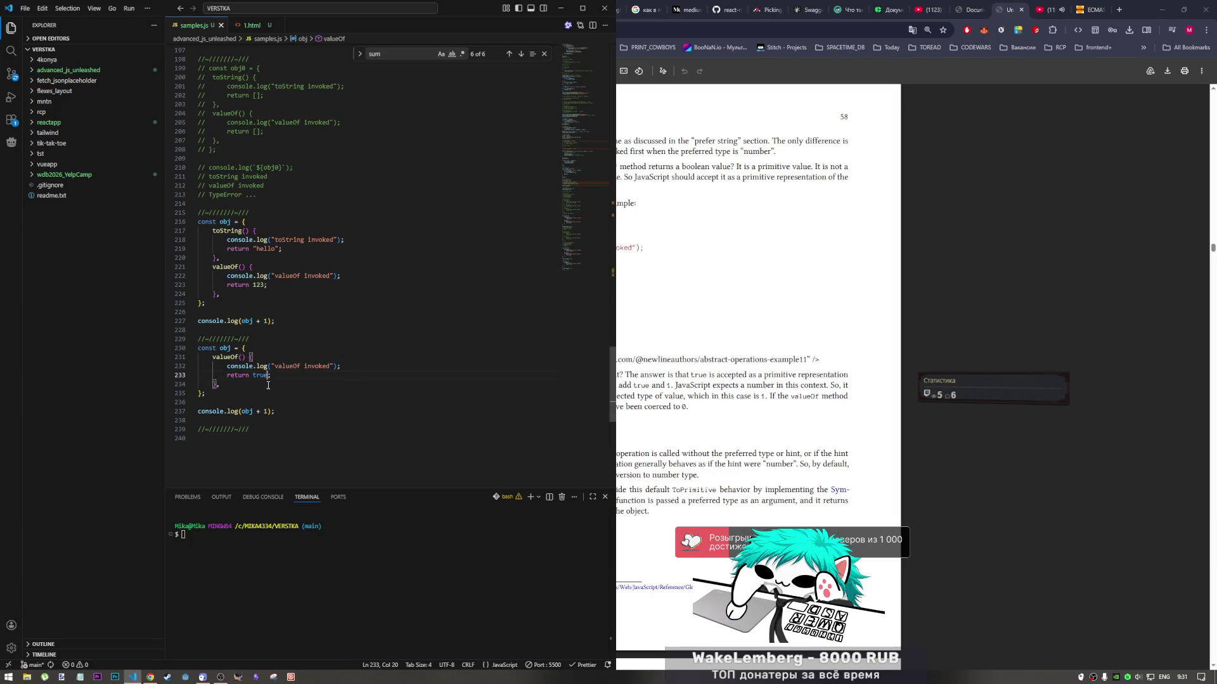
key(BackSpace)
key(BackSpace)
key(BackSpace)
key(BackSpace)
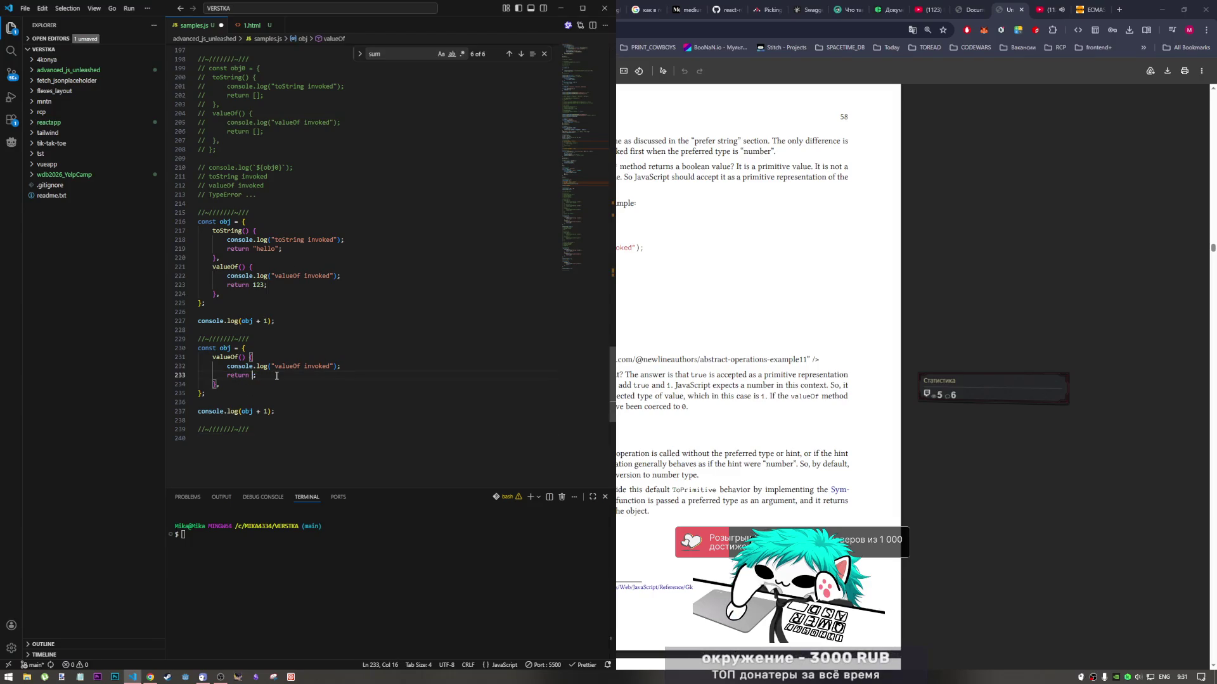
text(false)
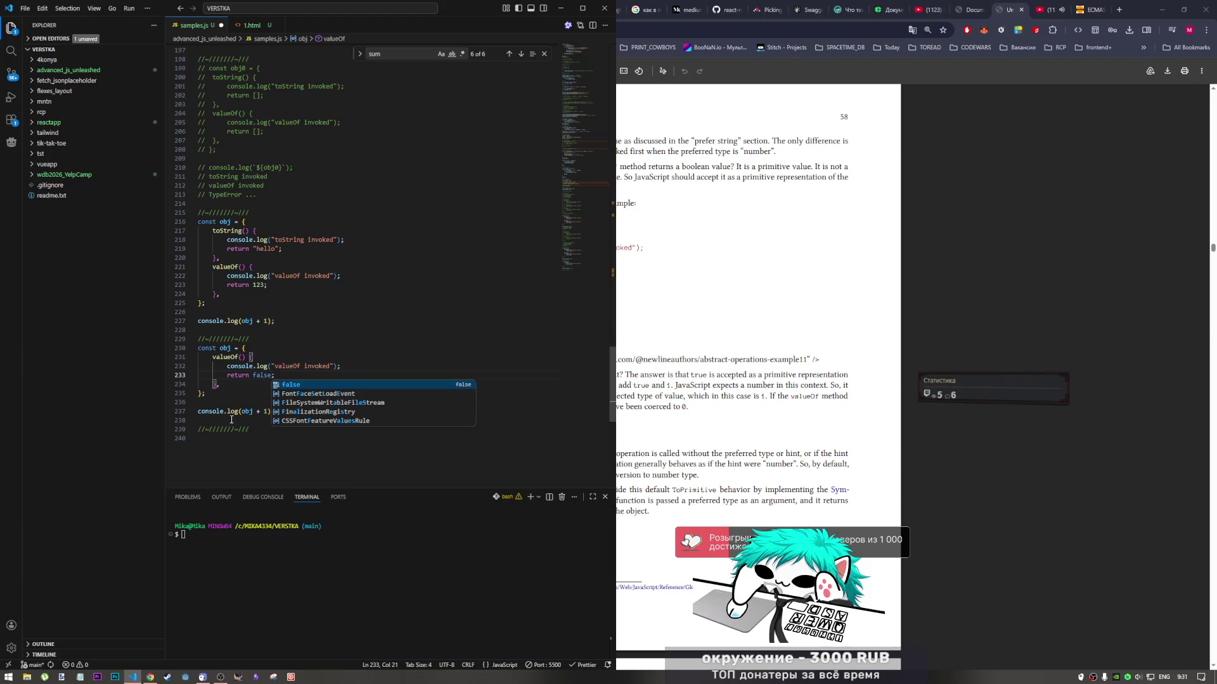
Annotate console.log(obj + 1) with the comment // 0+1 = 1, save, and view the 1.html test page
click(308, 412)
text(// 0)
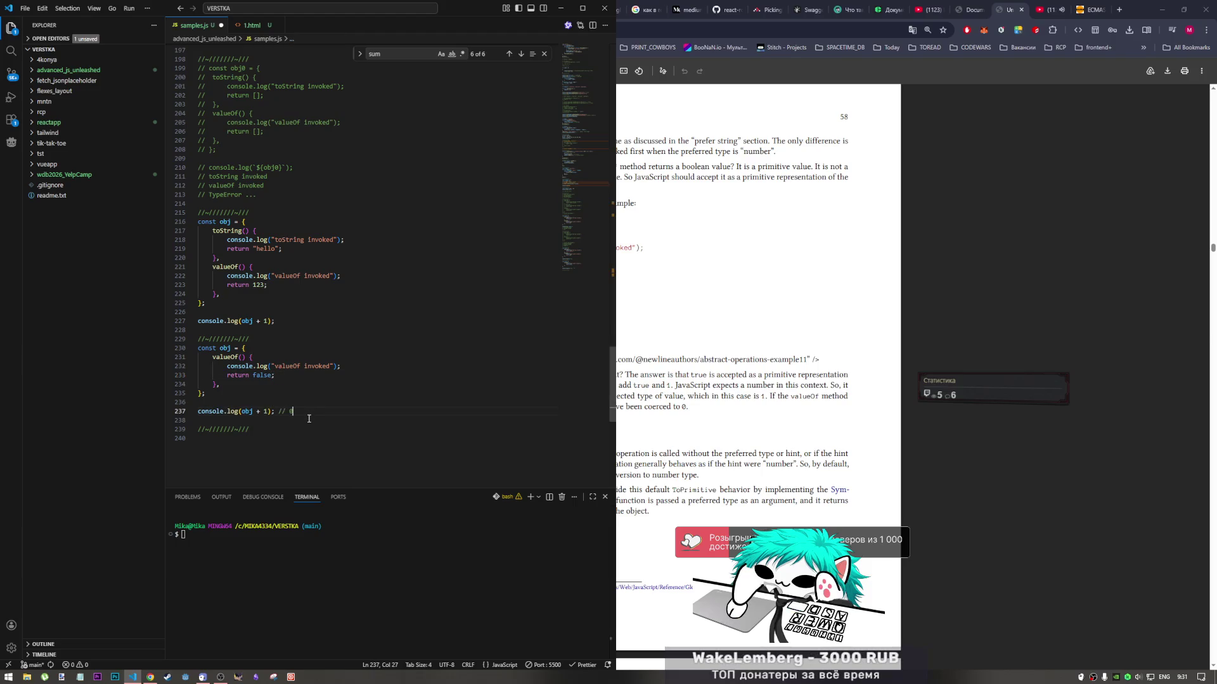
key(BackSpace)
text(1)
key(ctrl+s)
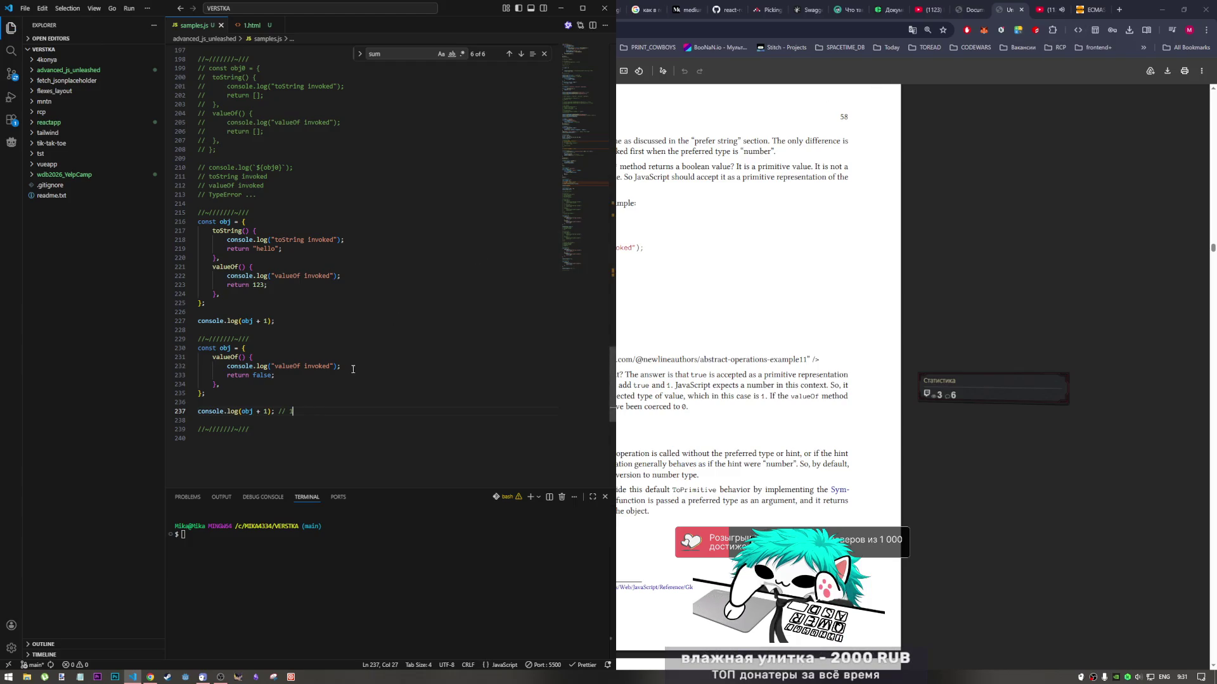
text())
text(+)
key(ctrl+s)
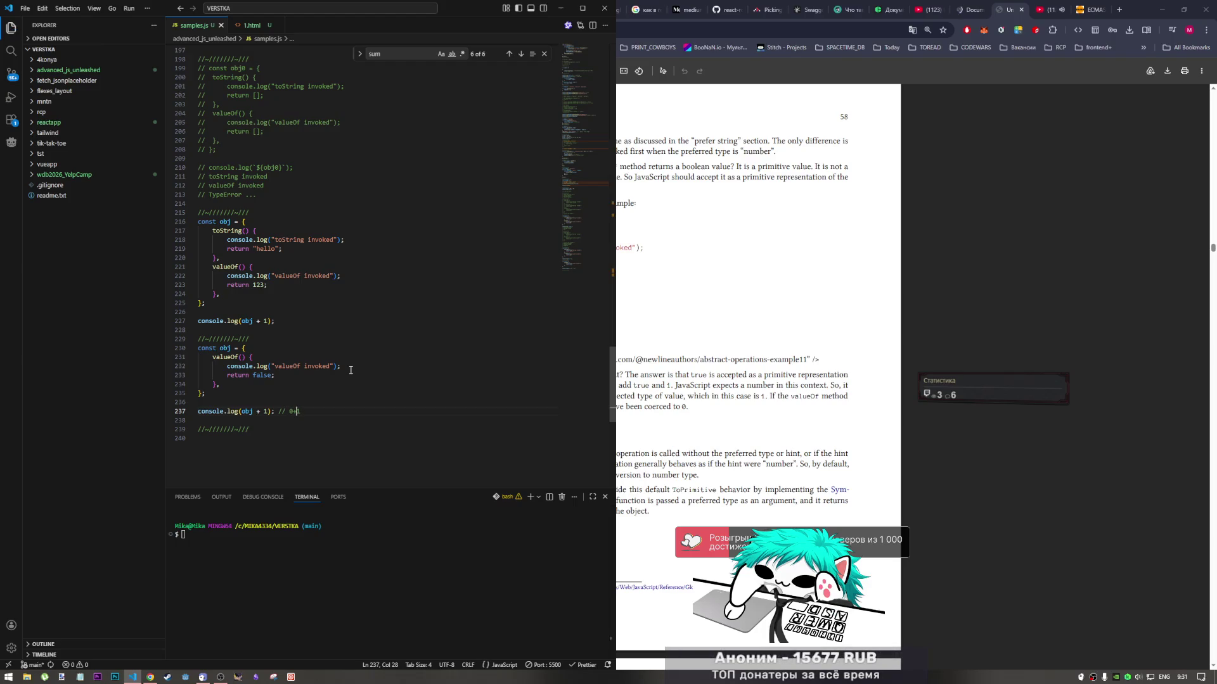
click(345, 412)
text(= 1)
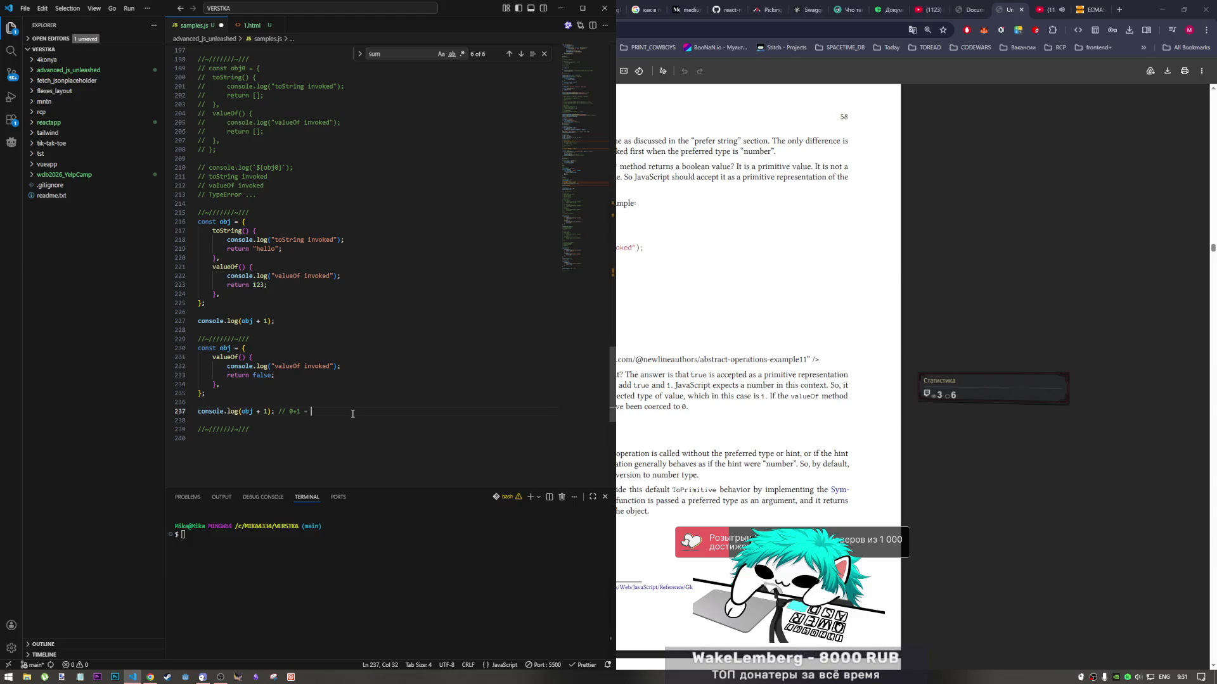
key(alt+Tab)
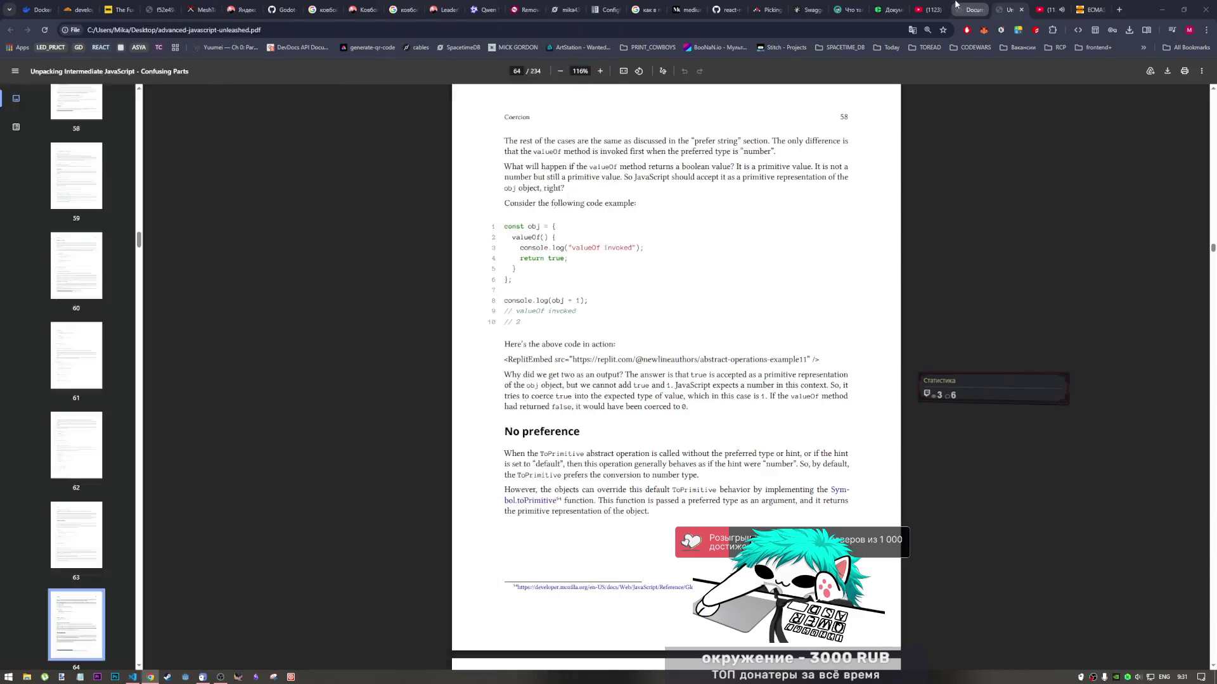
key(ctrl+shift+Tab)
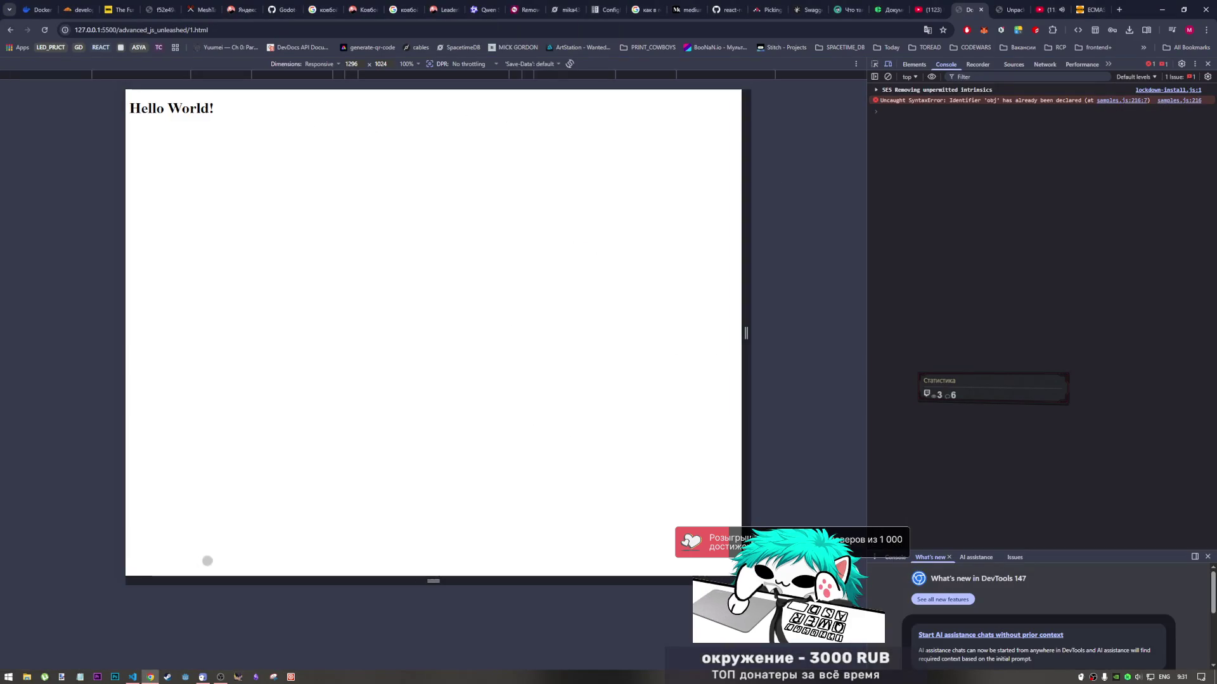
Rename the second example's obj to obj0 in its declaration and log line
click(132, 677)
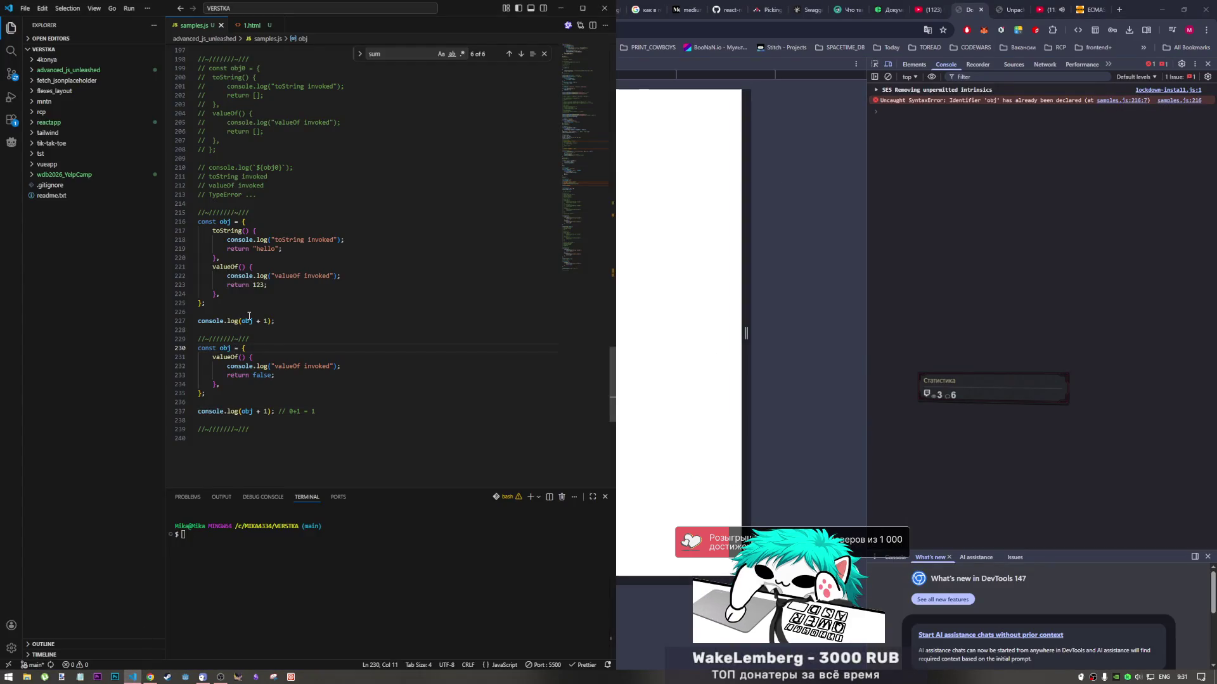
click(234, 340)
click(235, 350)
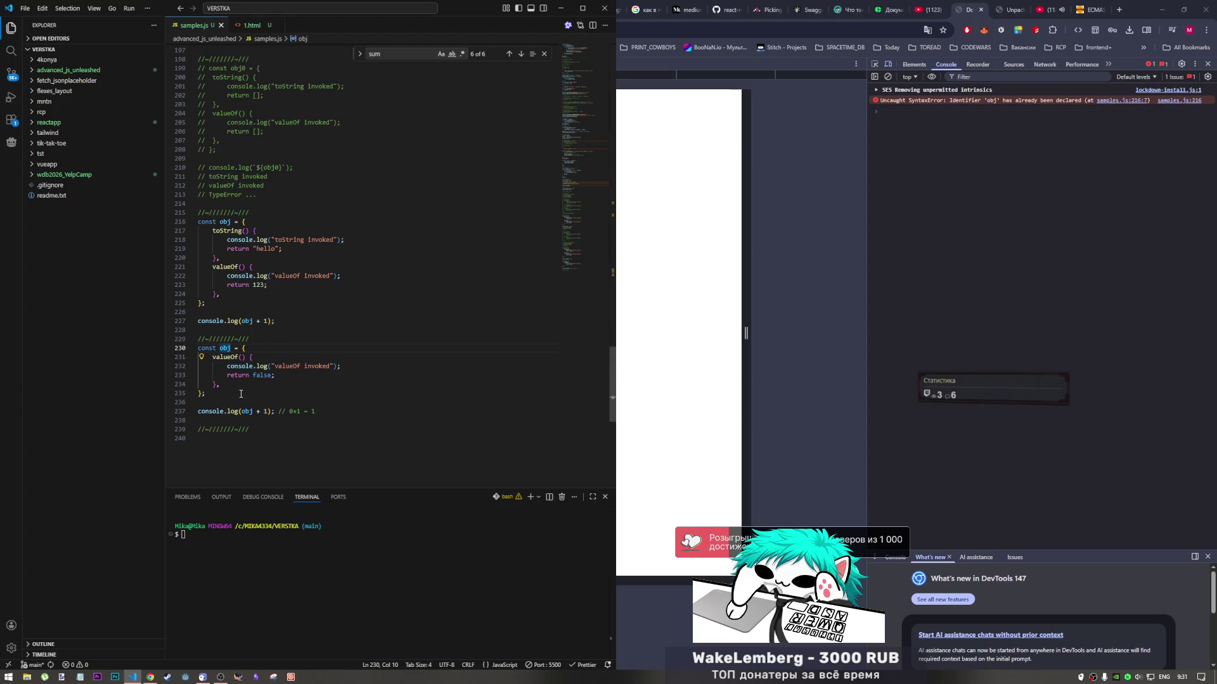
scroll(248, 348, up, 5)
scroll(248, 348, up, 8)
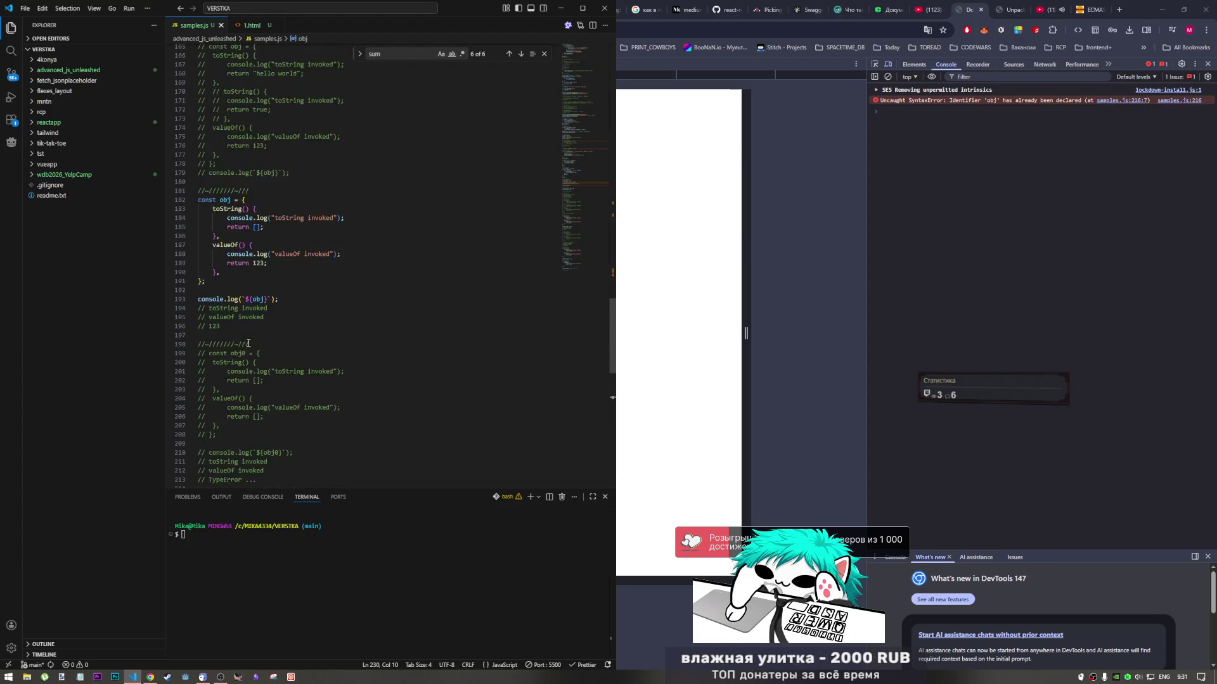
scroll(248, 341, up, 9)
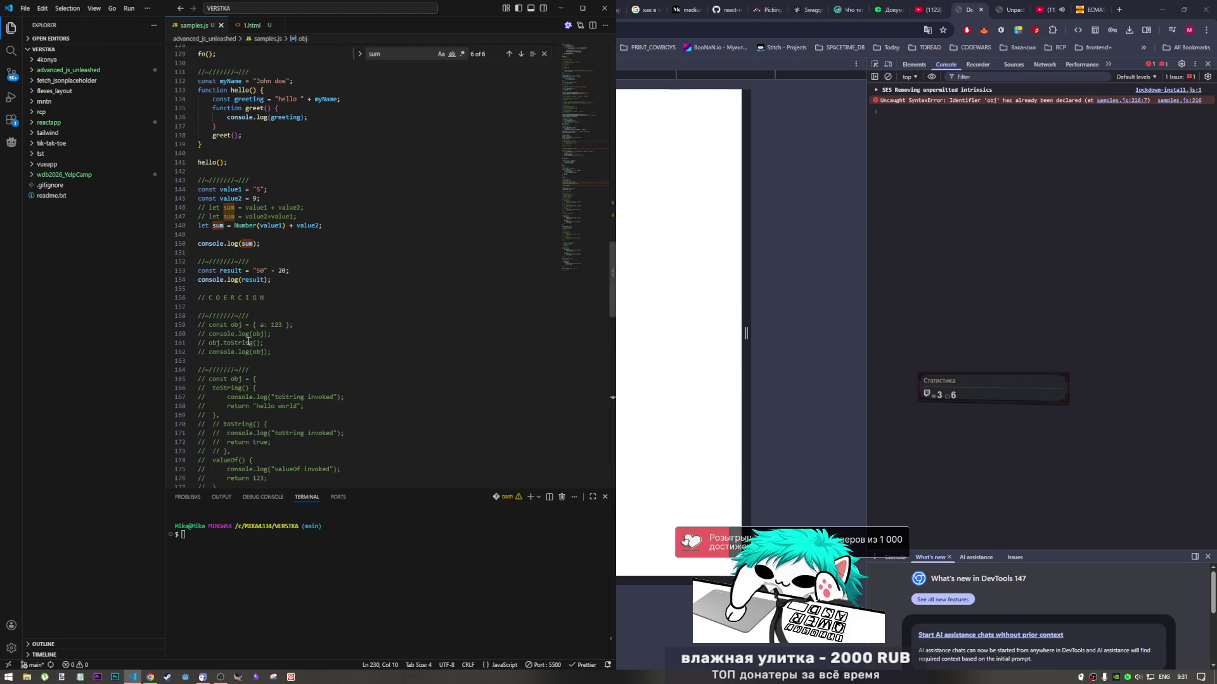
scroll(245, 347, down, 6)
scroll(246, 347, down, 15)
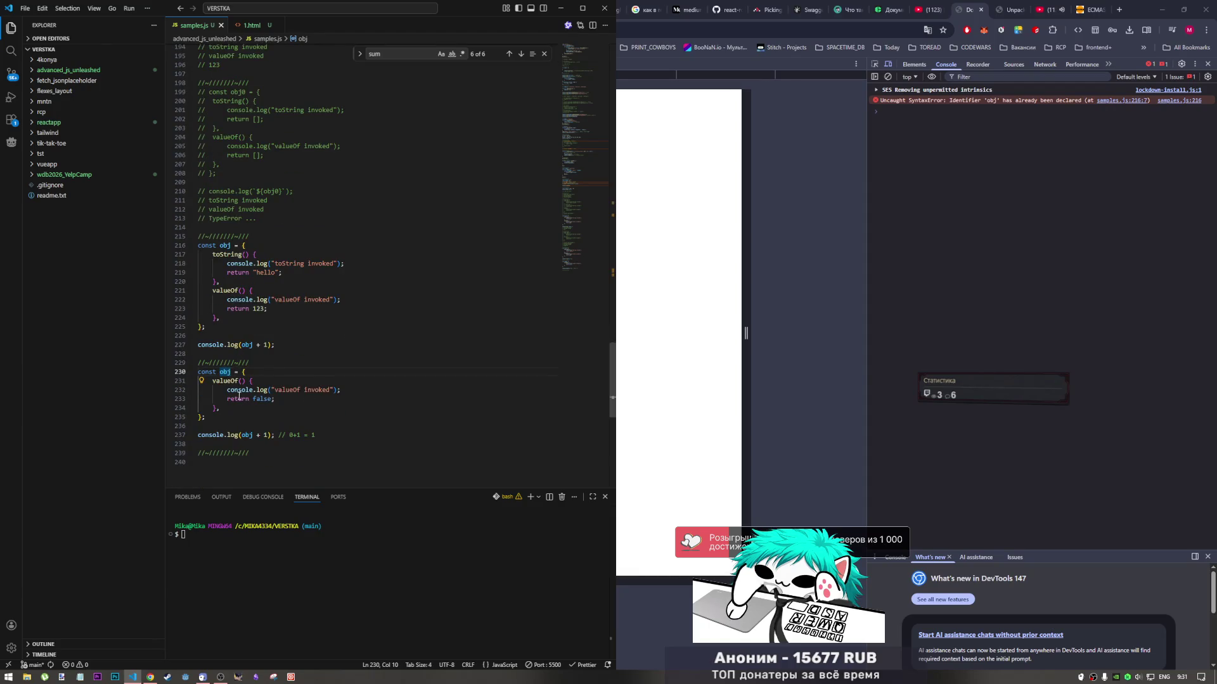
text(2)
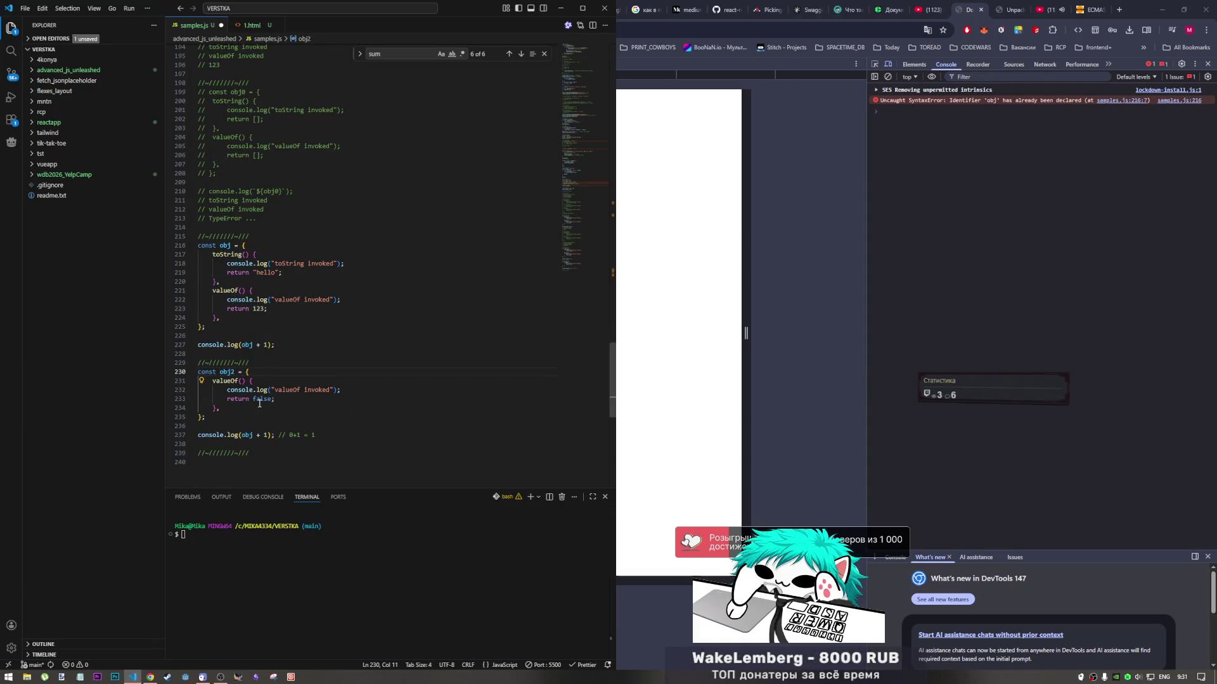
key(BackSpace)
text(0)
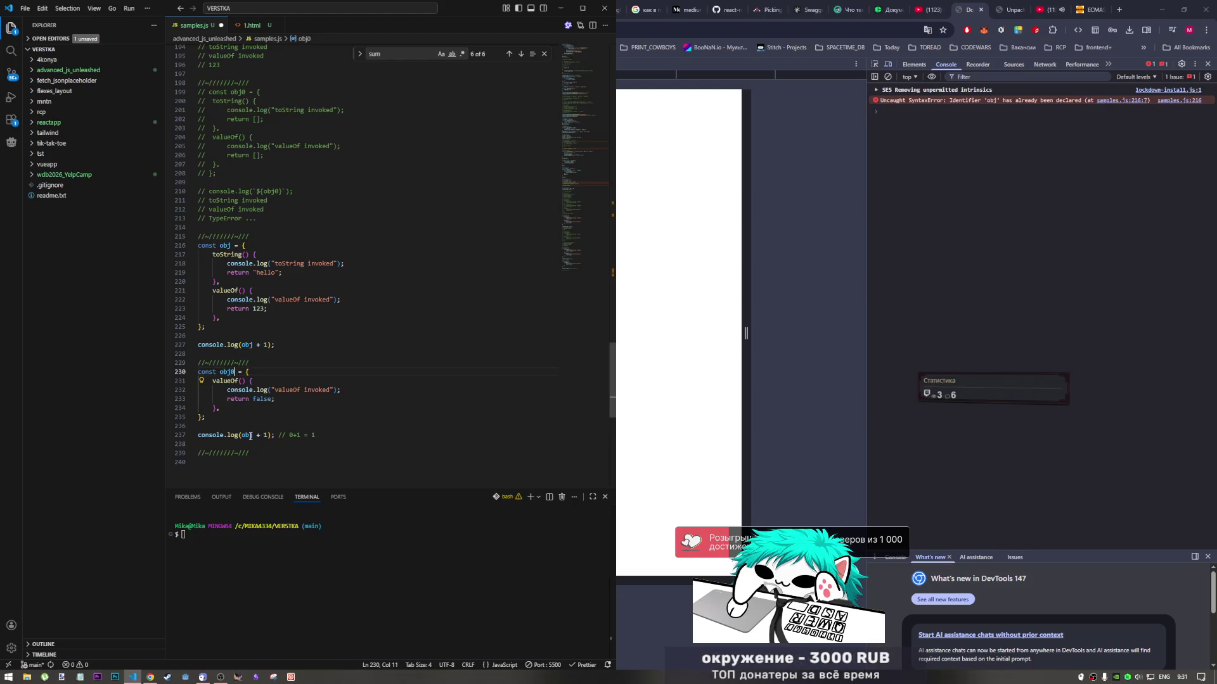
click(256, 435)
text(0)
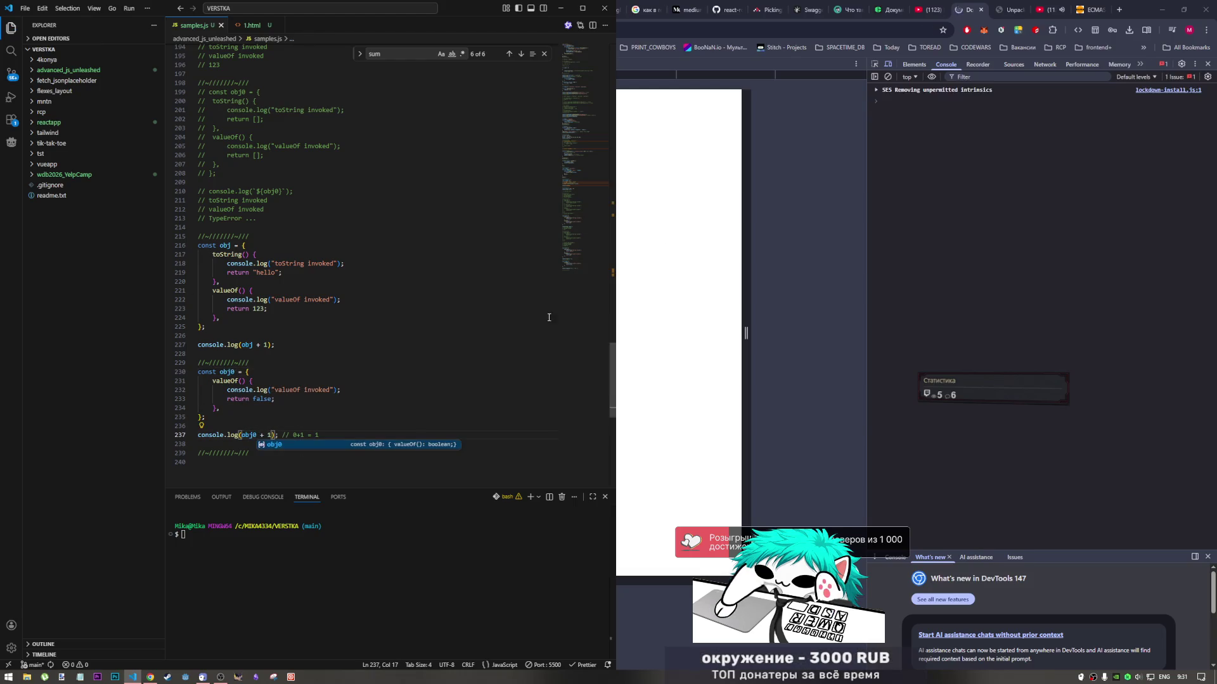
click(925, 238)
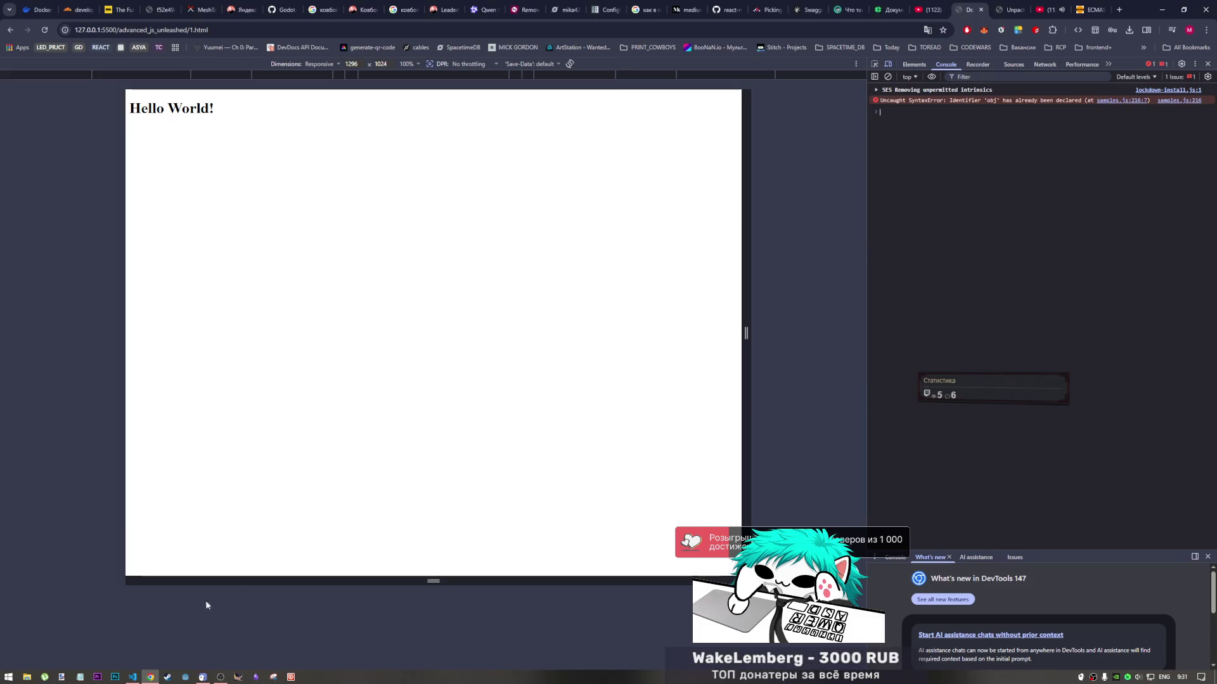
Rename that object and its log reference from obj0 to obj1 using Ctrl+D
click(132, 677)
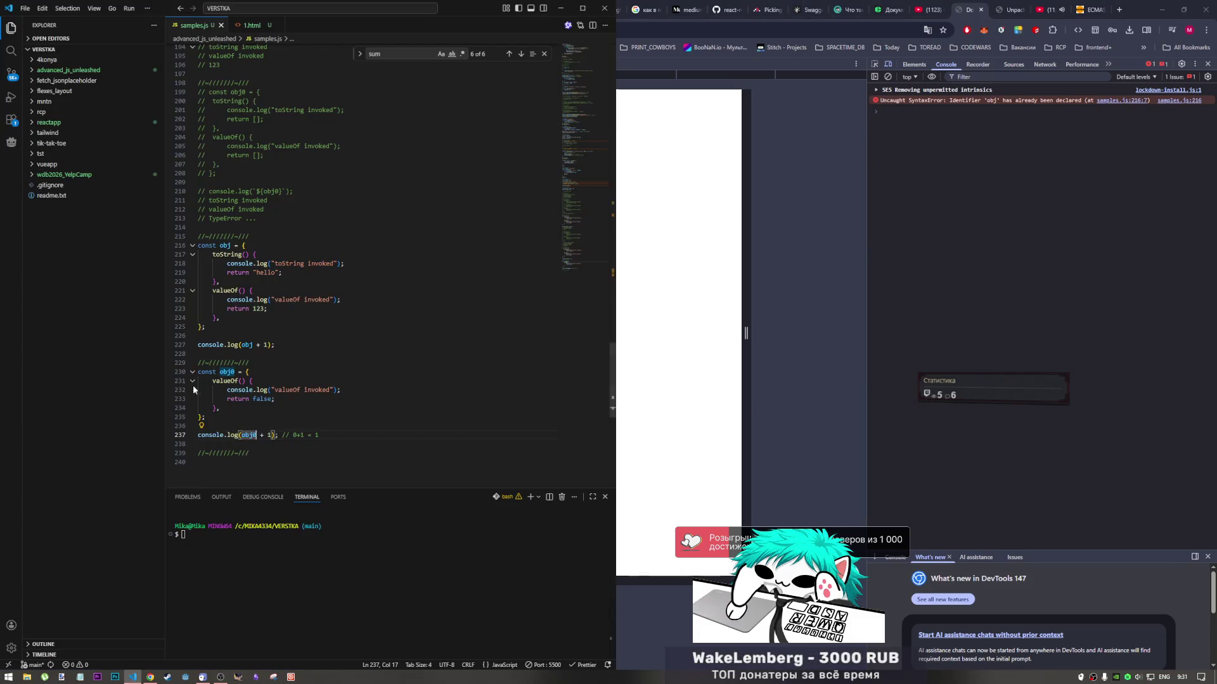
click(292, 347)
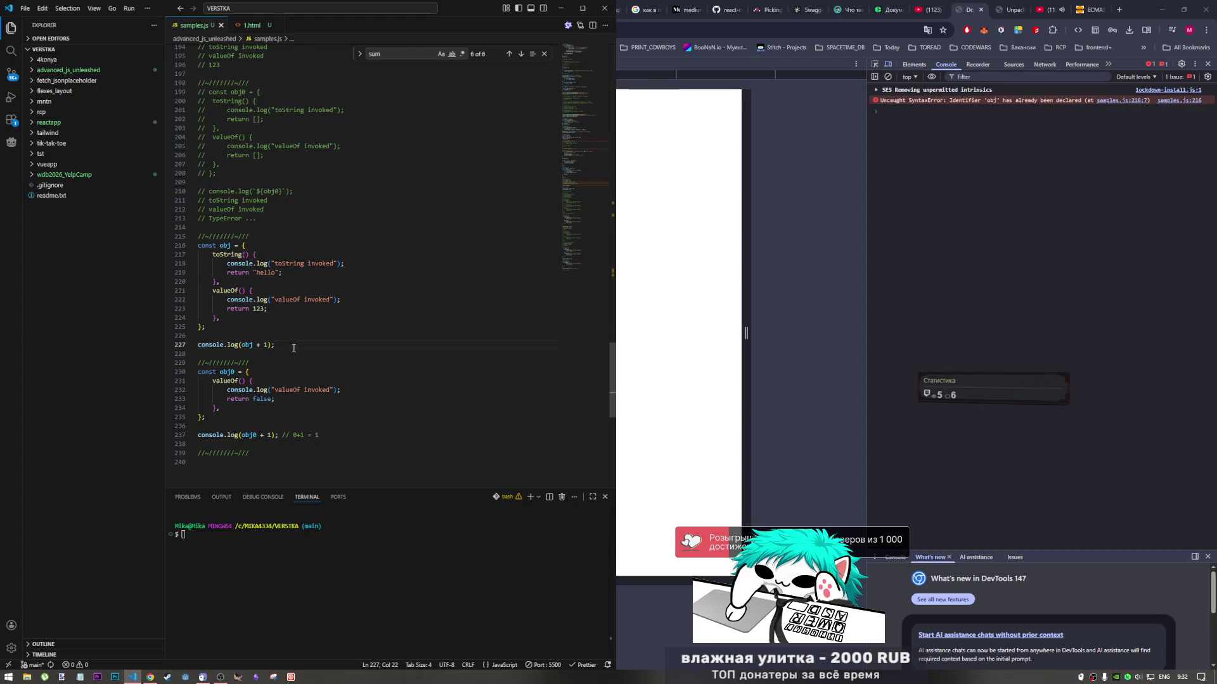
scroll(292, 347, up, 6)
scroll(280, 357, down, 8)
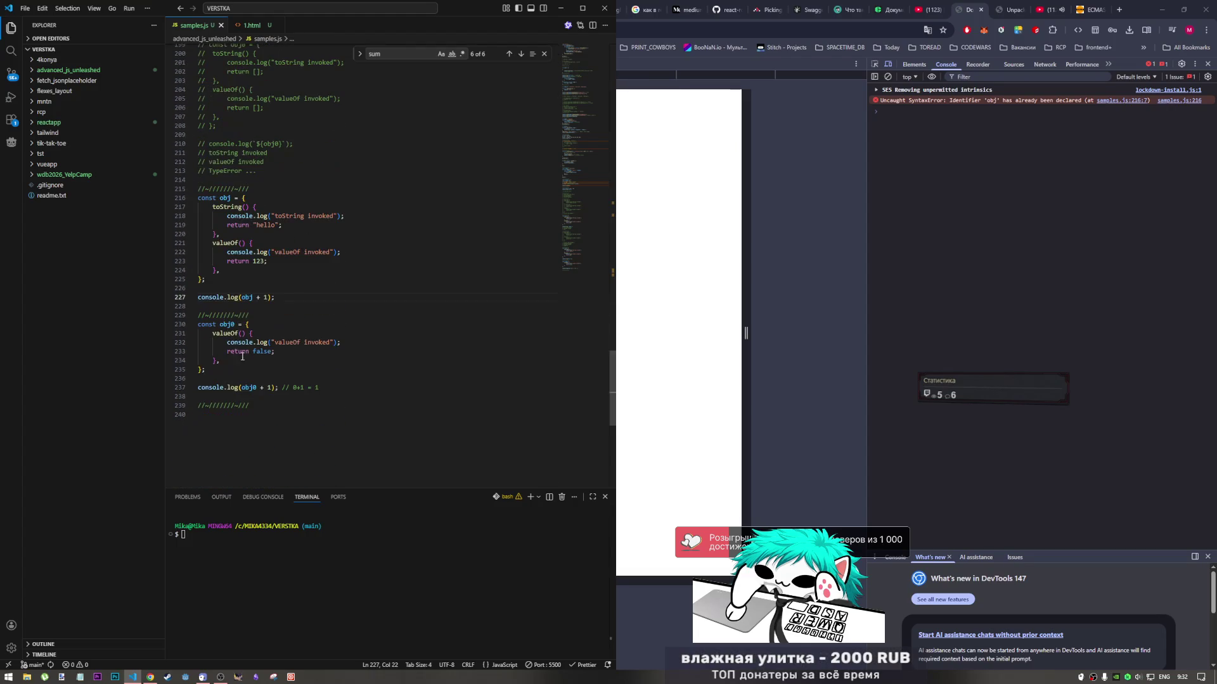
double_click(234, 325)
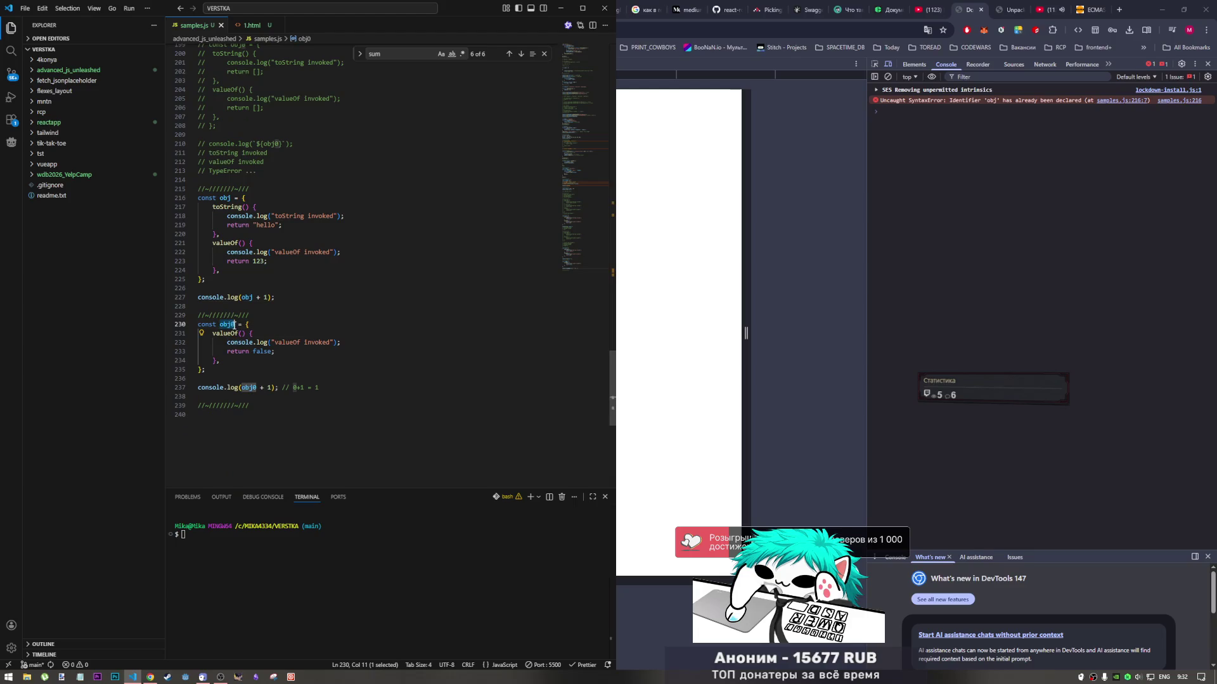
key(ctrl+d)
text(1)
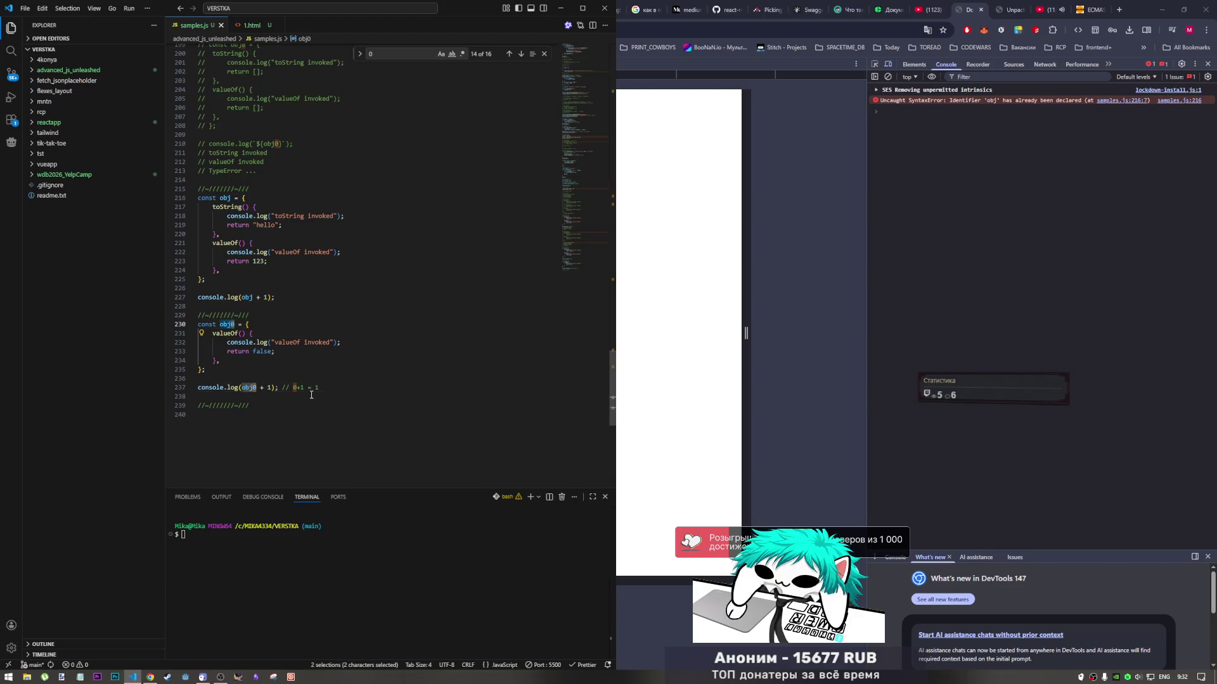
Rename the first example's obj to obj0 in both places and save so the page reloads
double_click(225, 197)
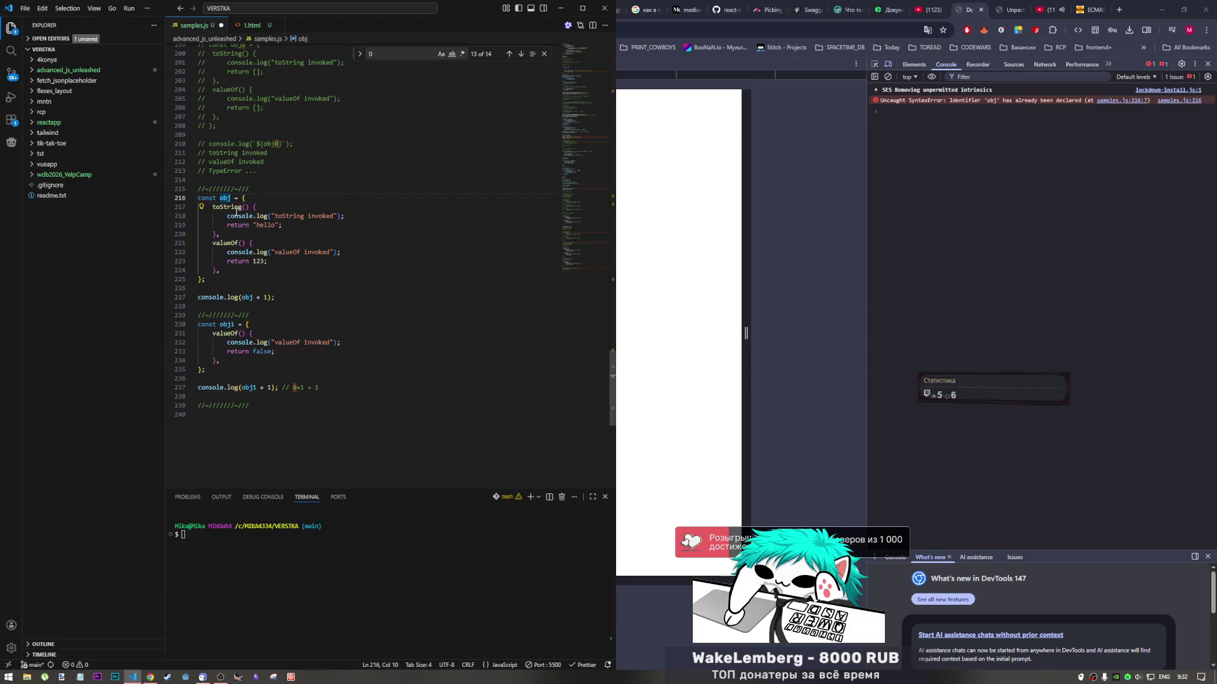
text(obj0)
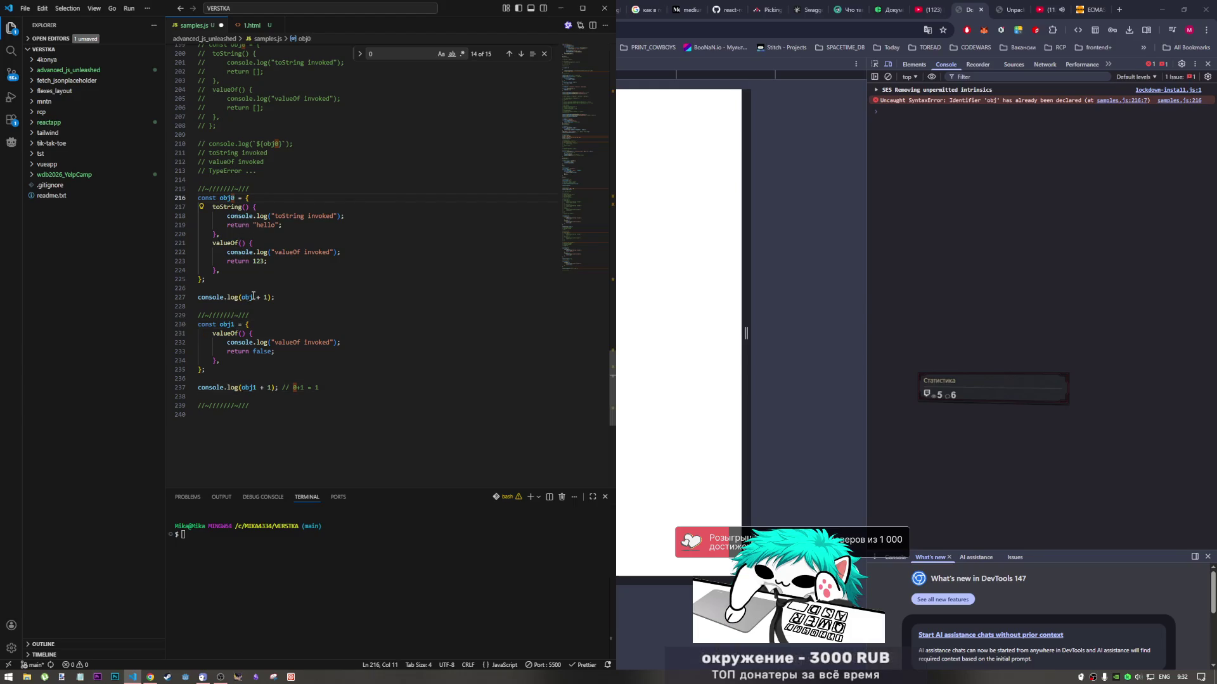
click(252, 298)
text(0)
key(ctrl+s)
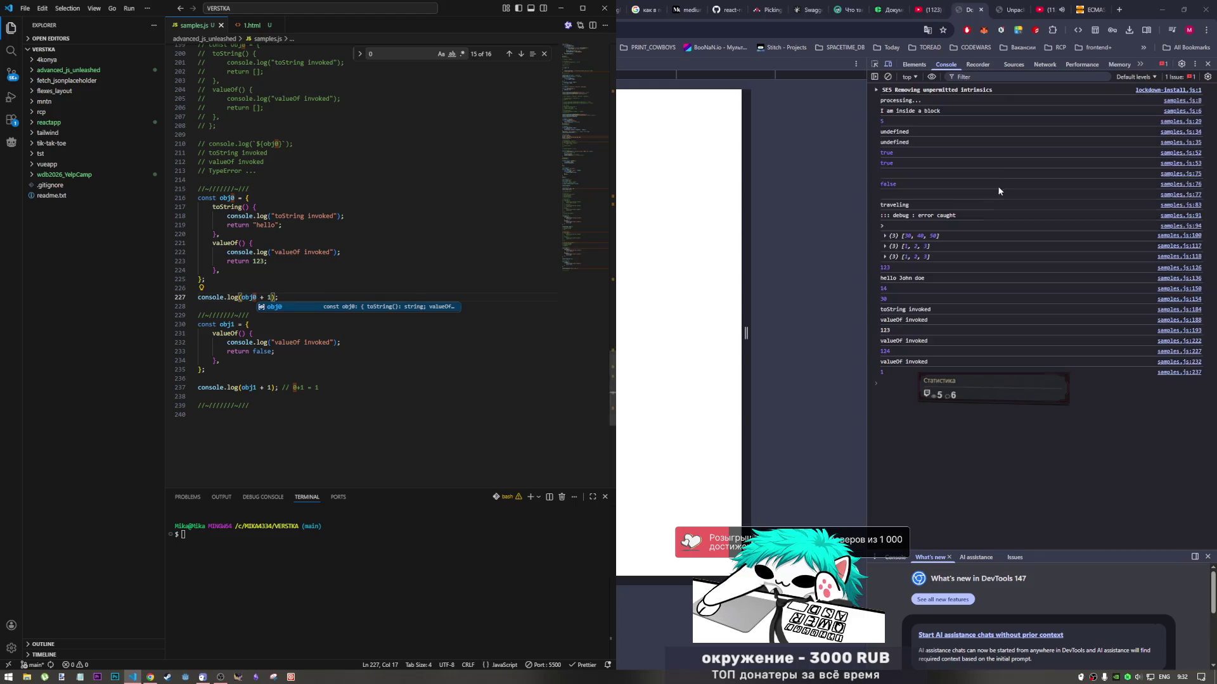
click(908, 397)
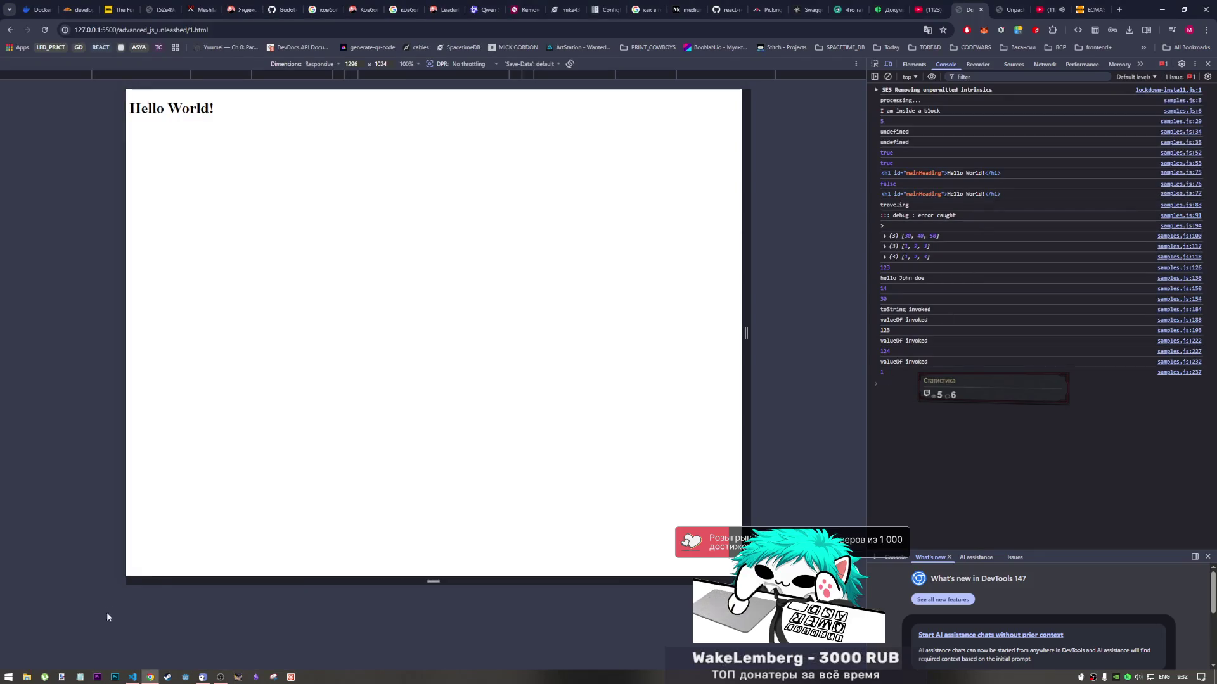
Duplicate obj1's return line so it returns true, with return false commented out below
click(133, 677)
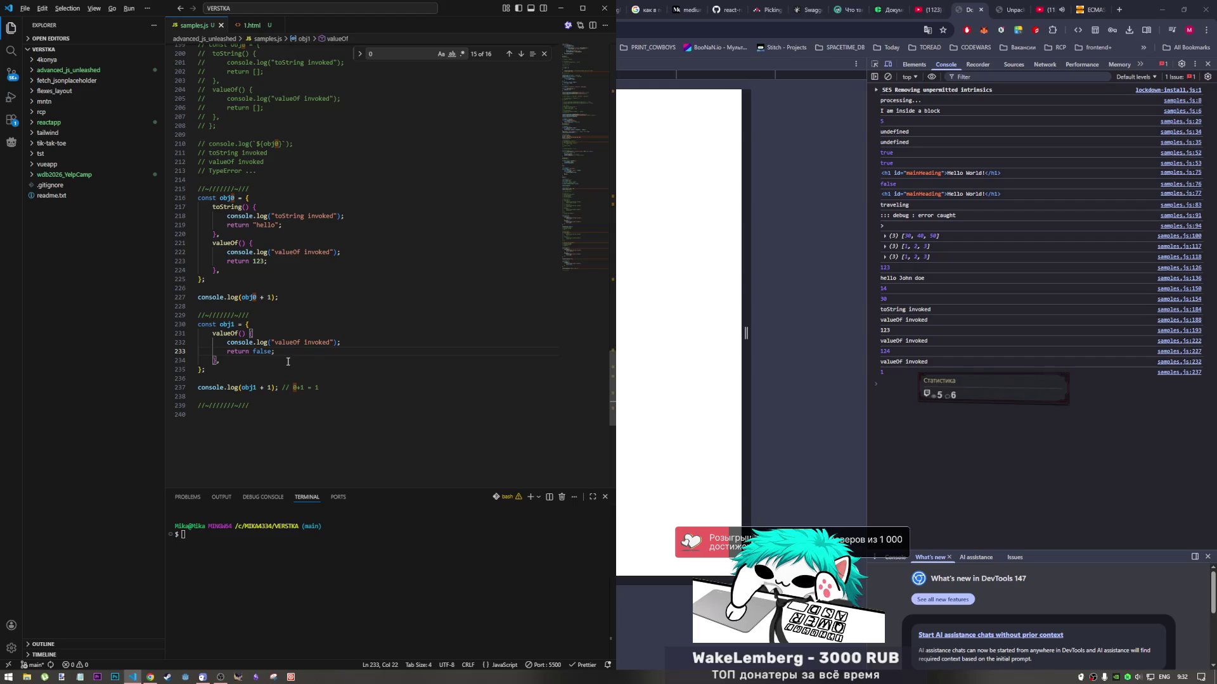
key(shift+alt+Down)
click(261, 353)
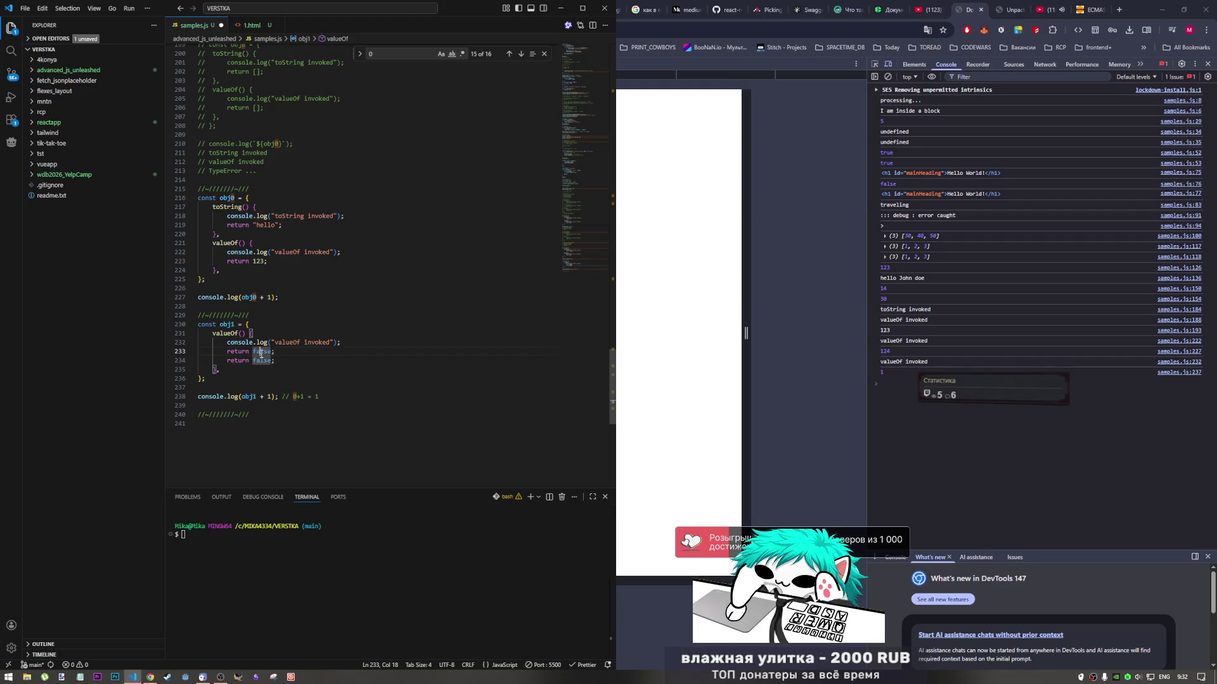
double_click(268, 352)
text(true)
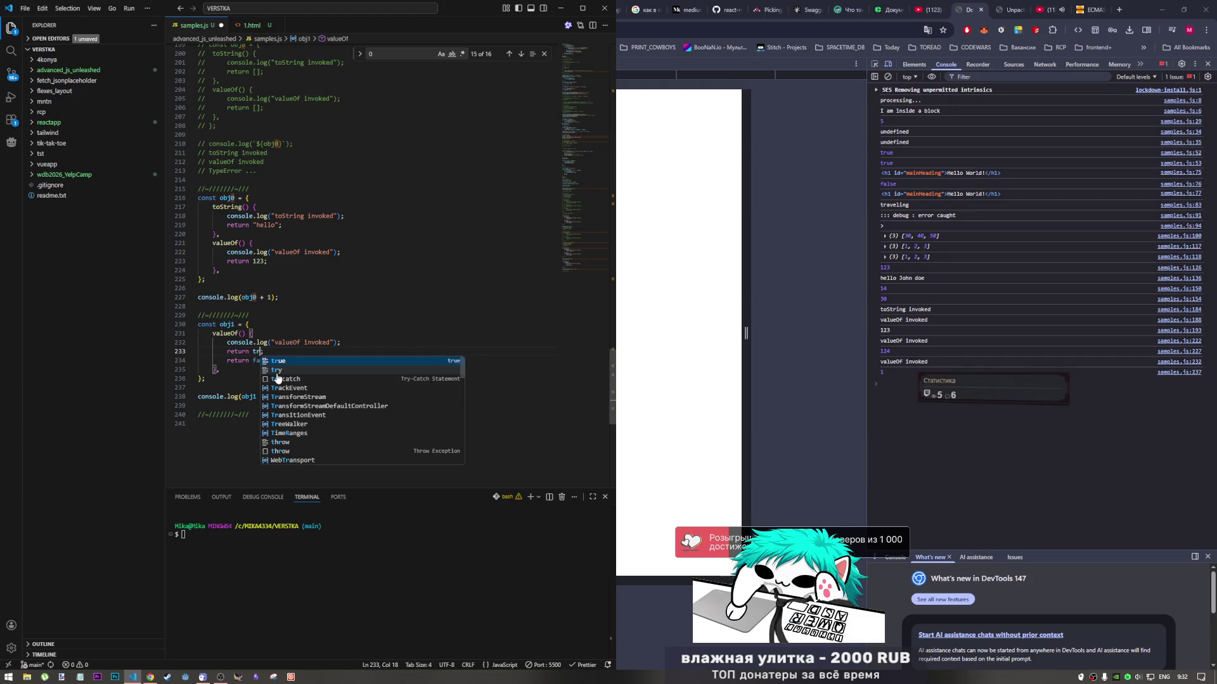
click(249, 361)
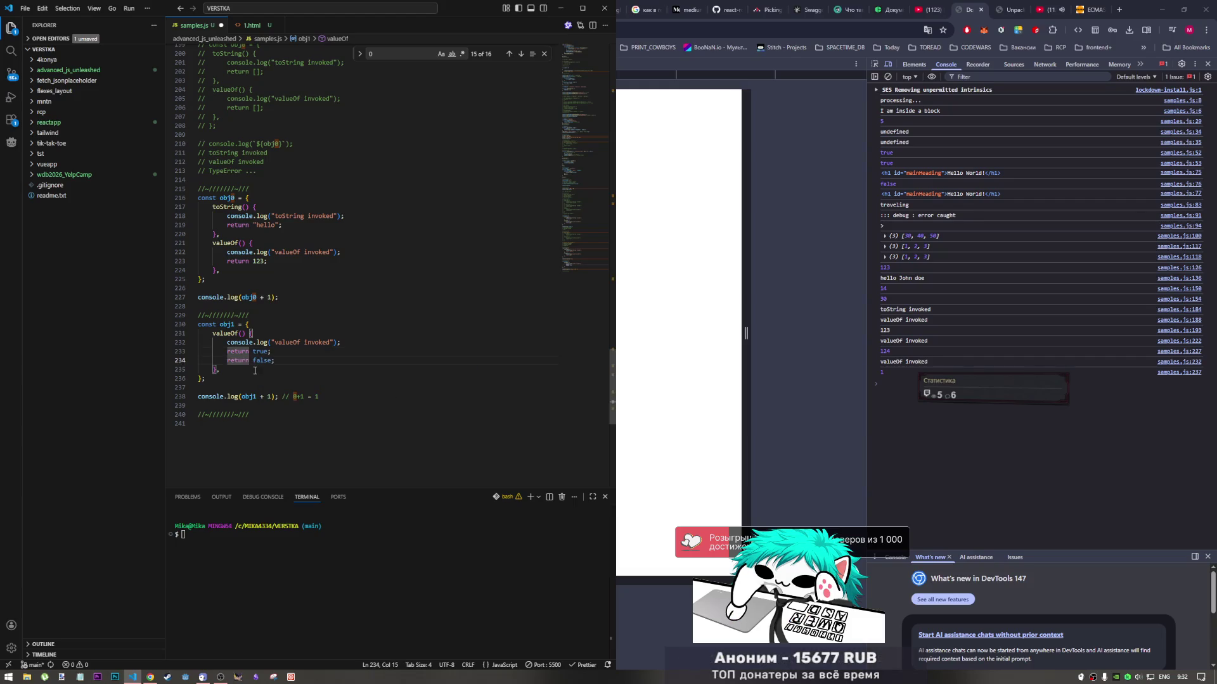
key(ctrl+slash)
Change the log comment's sum to start with 1 and save to rerun the example
click(295, 397)
key(BackSpace)
text(1)
key(ctrl+s)
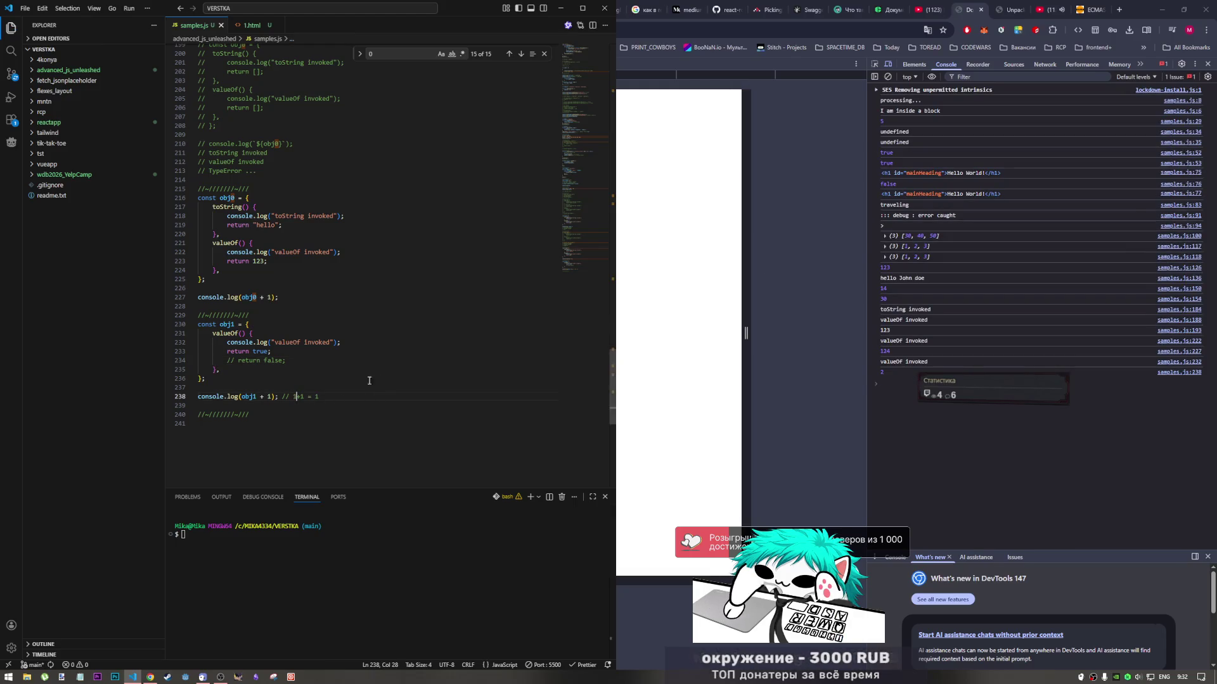
drag(300, 397, 292, 396)
click(294, 397)
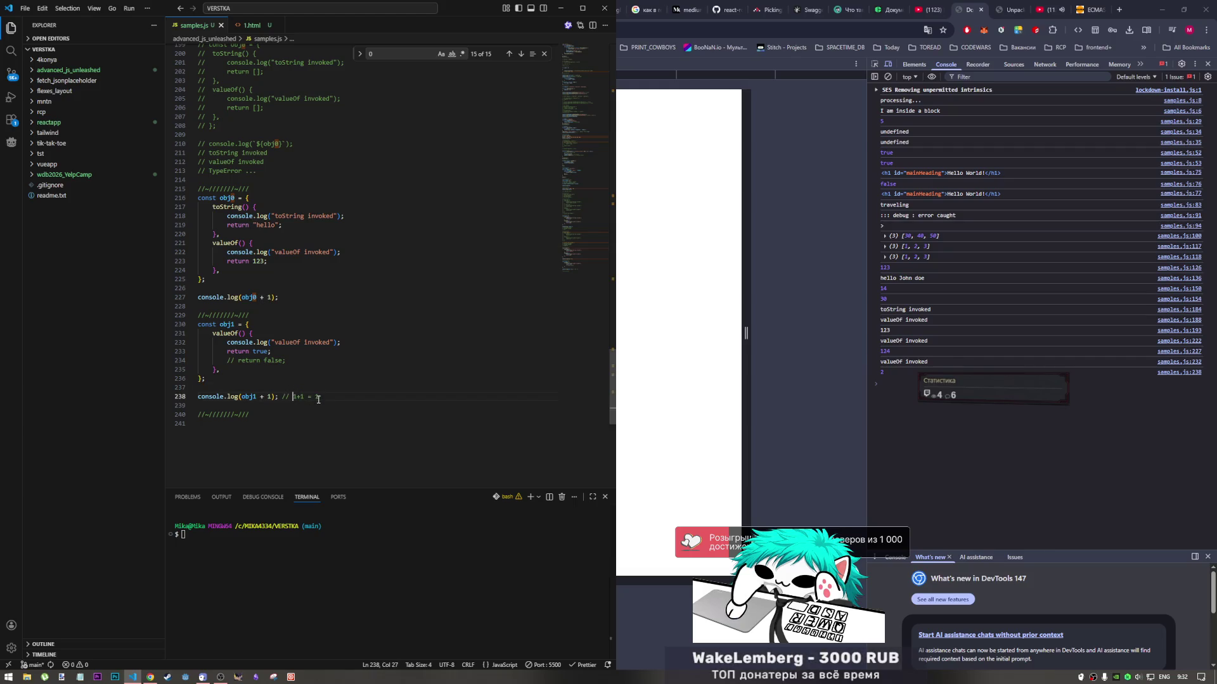
Restore the log comment's sum to 0+1 after trying and undoing a duplicated log line
key(shift+alt+Up)
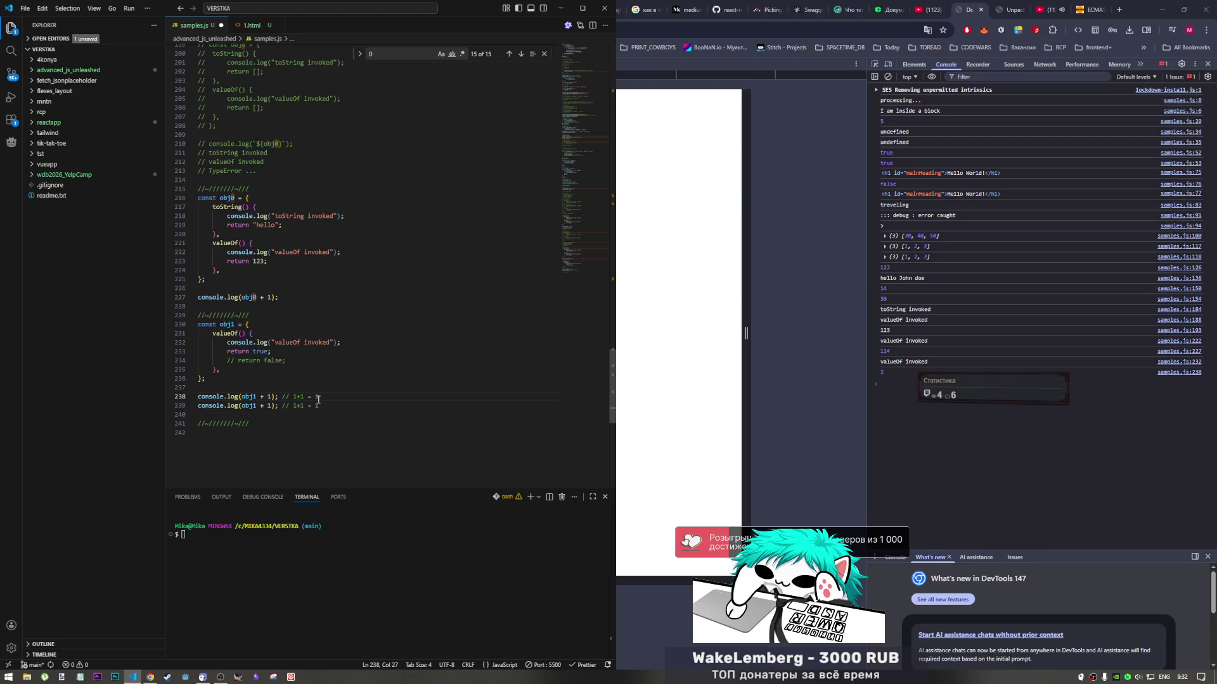
key(ctrl+z)
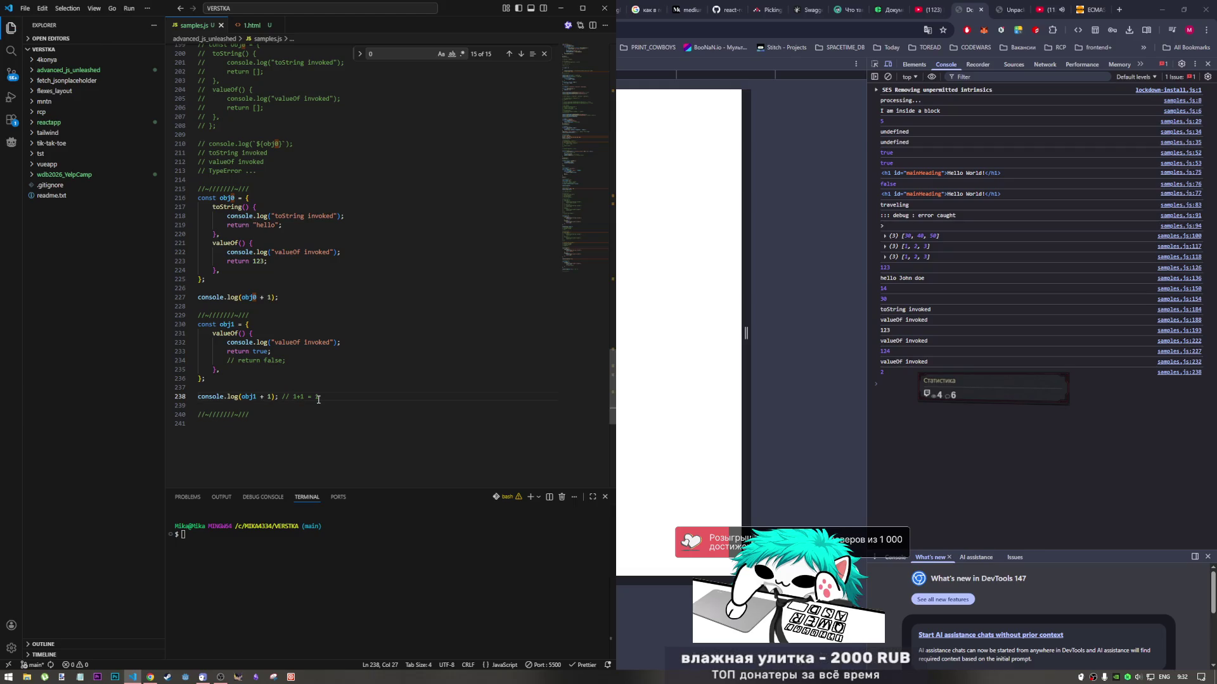
key(Delete)
text(0)
click(278, 360)
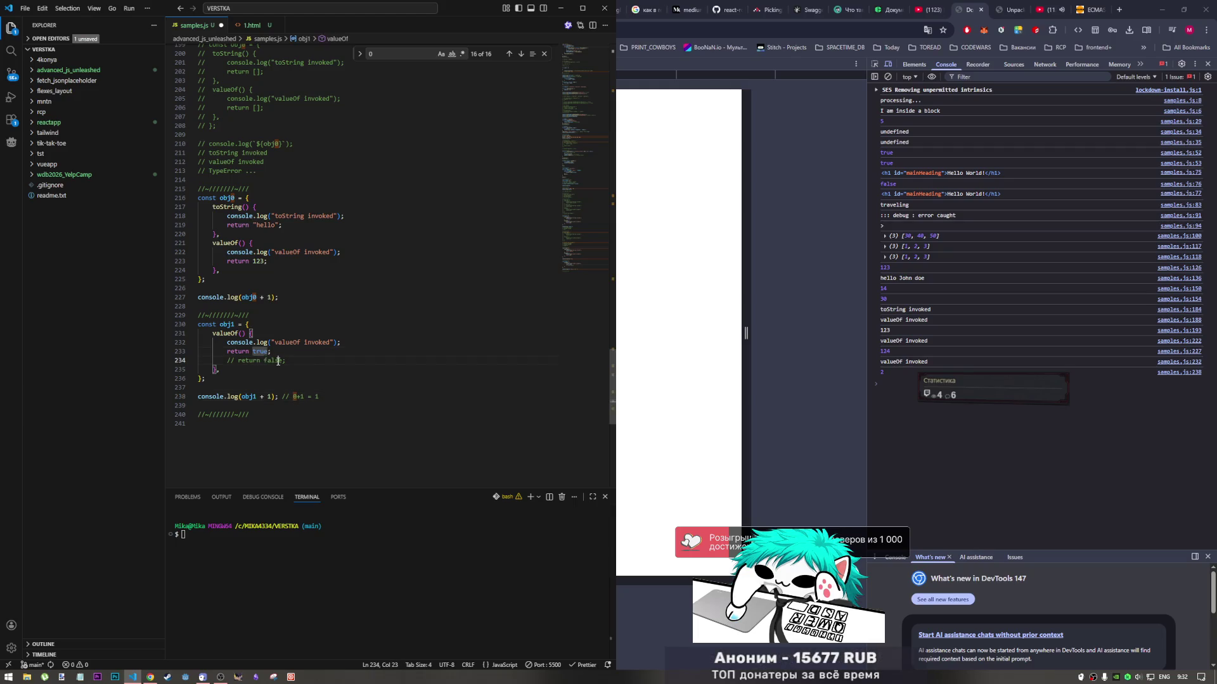
click(296, 397)
key(BackSpace)
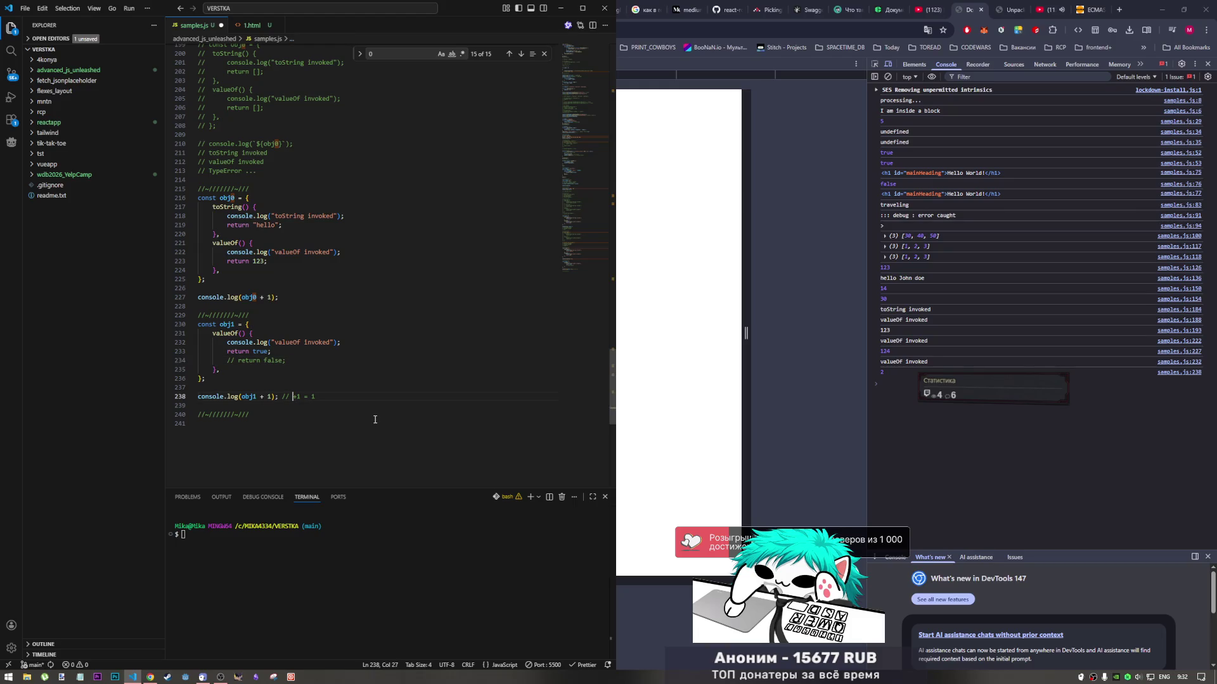
text(0)
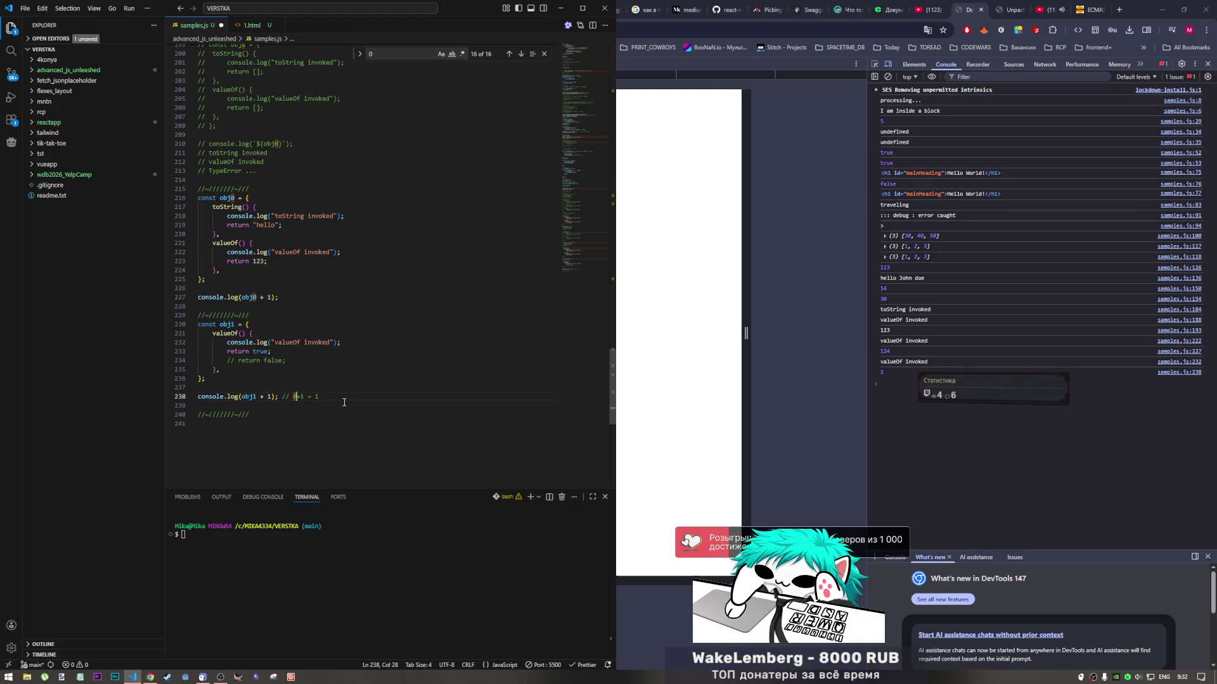
click(263, 360)
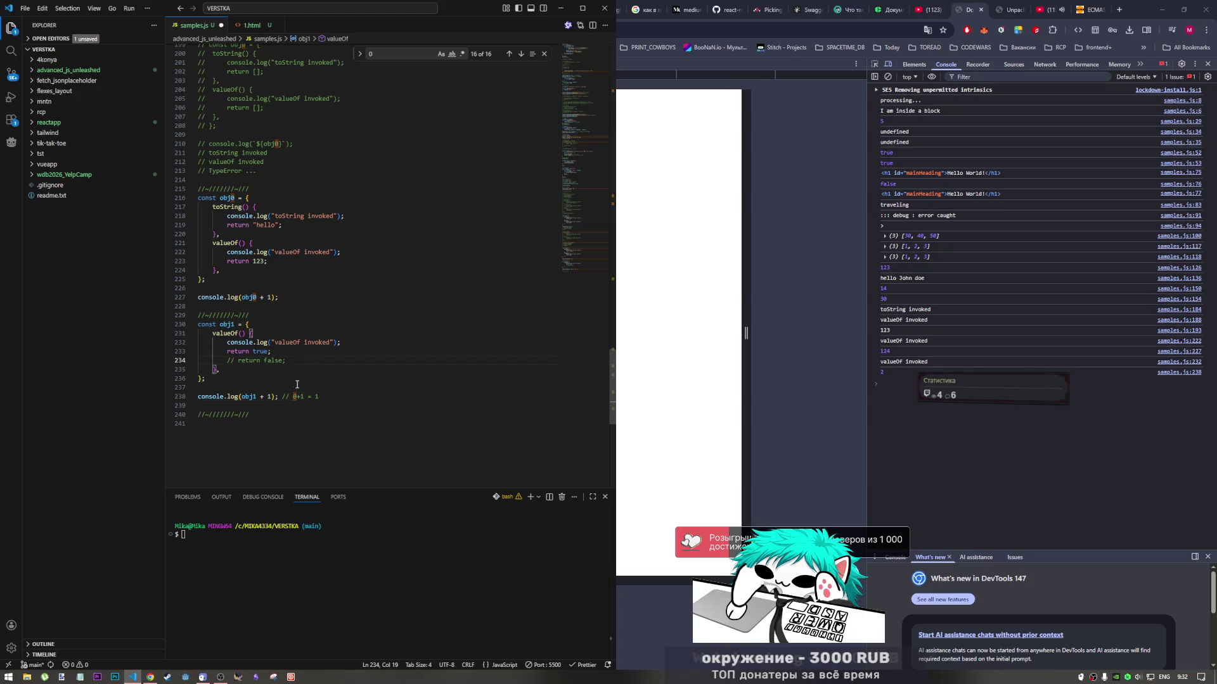
click(327, 395)
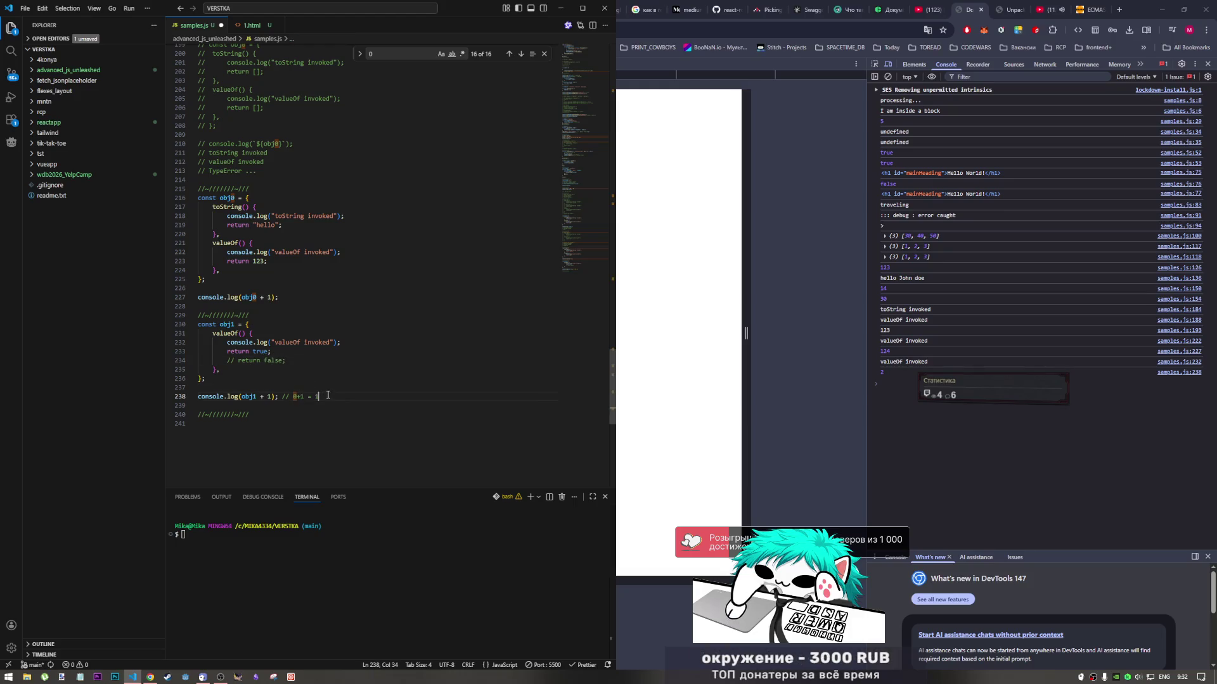
Comment out return true and re-enable return false in obj1's valueOf
click(279, 352)
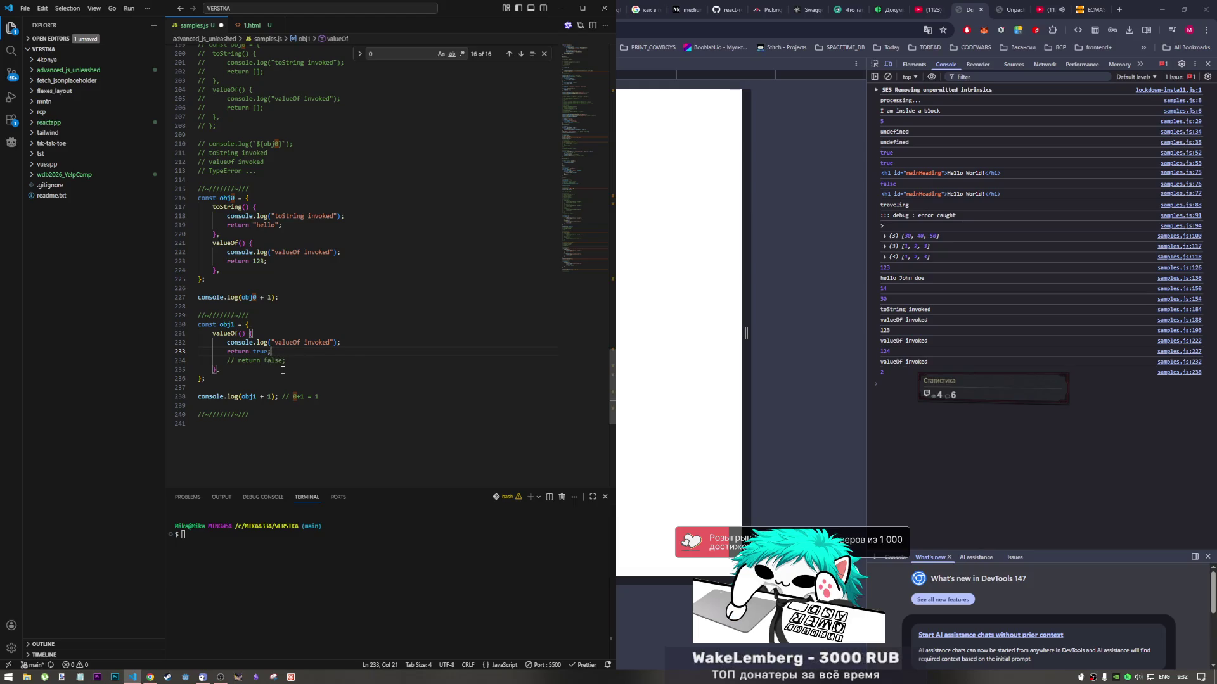
key(ctrl+slash)
key(Down)
key(ctrl+slash)
Extend the line 238 comment to read '0+1 = 1 - if return false' and save
click(350, 401)
text(if )
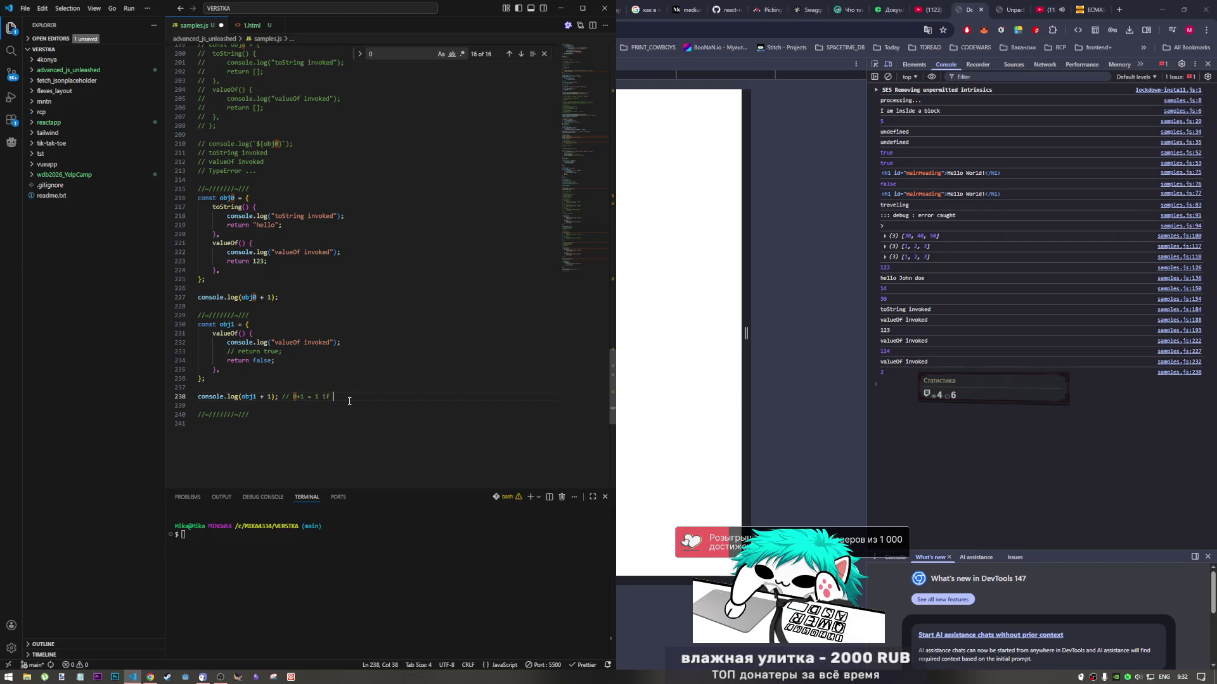
text(false)
click(327, 398)
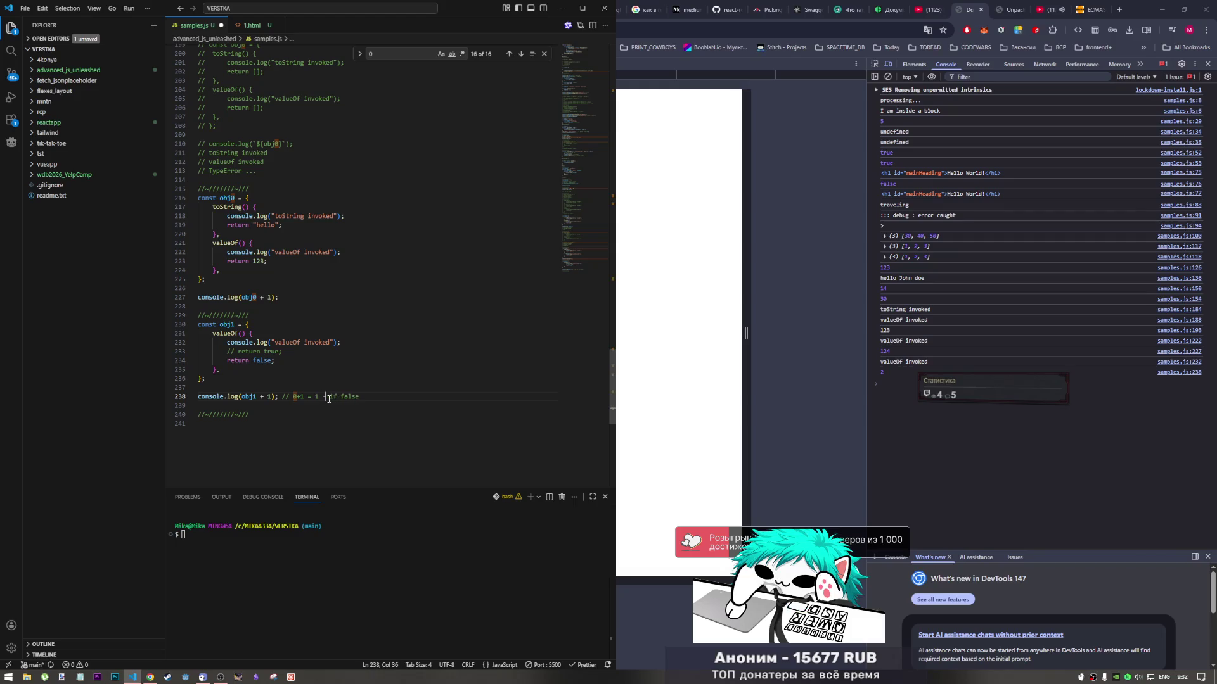
text(-)
click(337, 396)
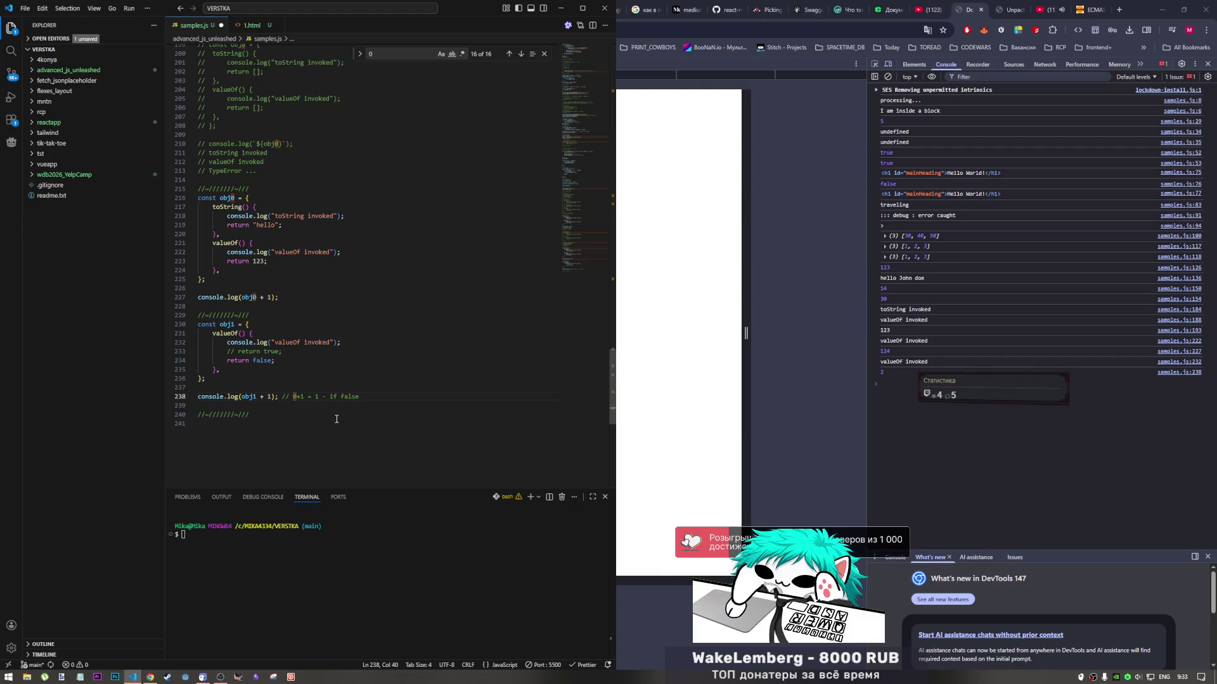
text(return)
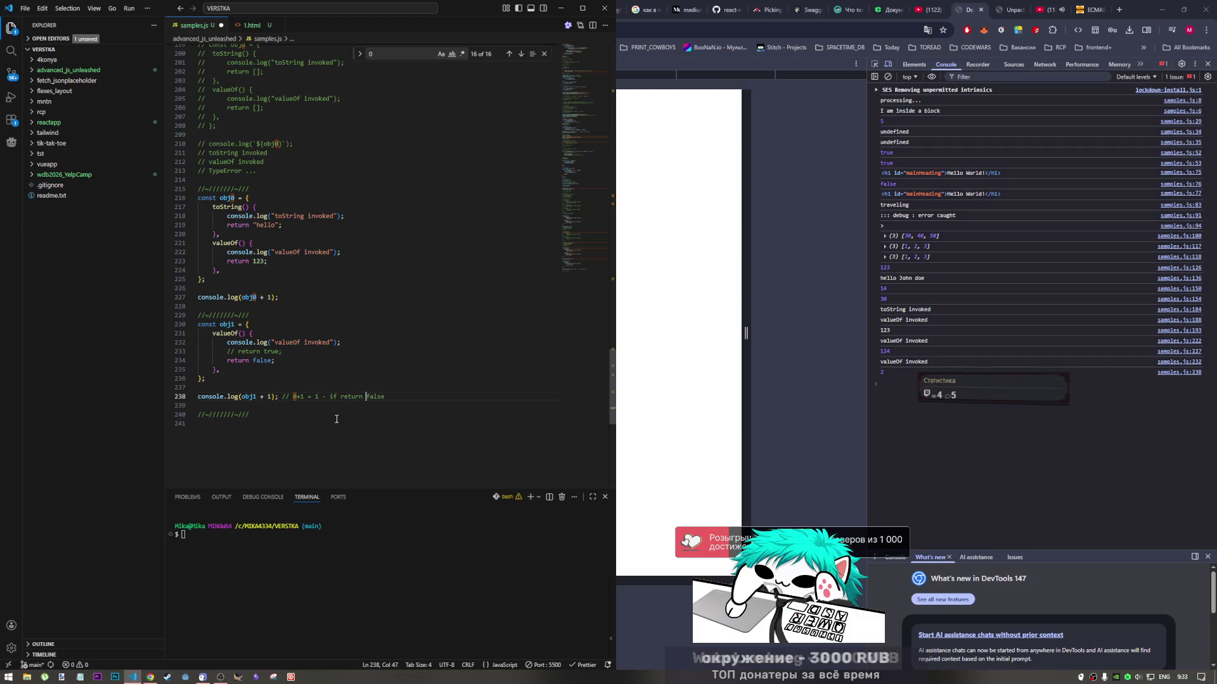
key(ctrl+s)
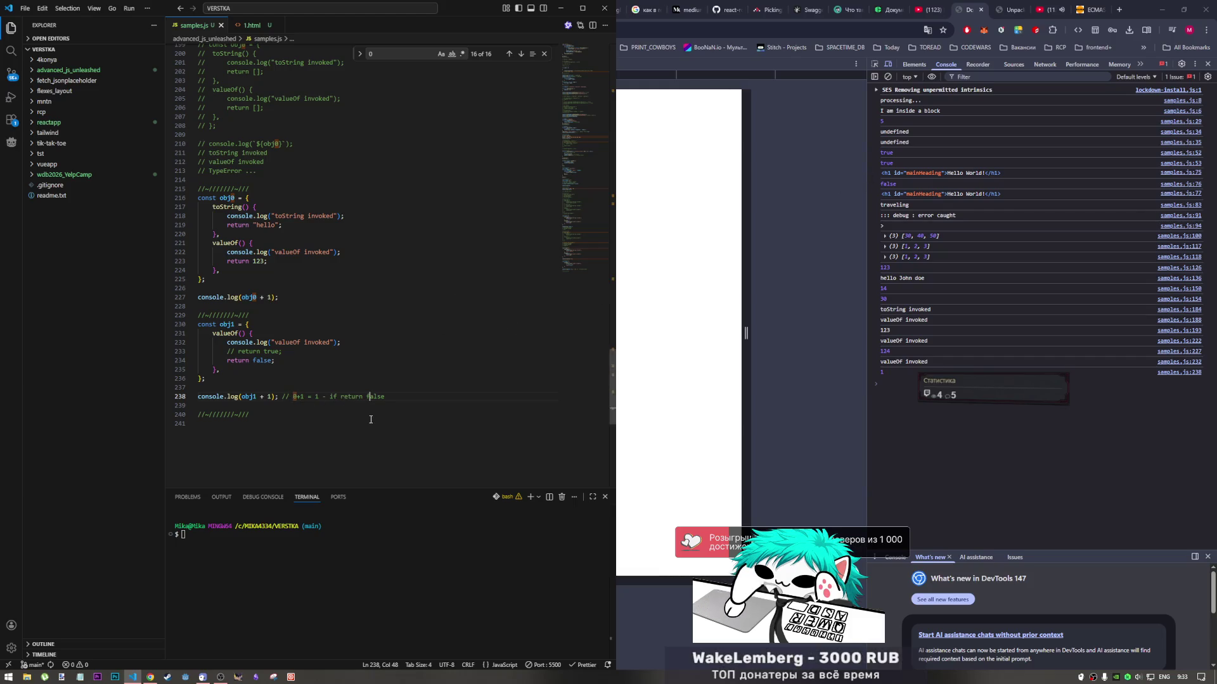
Append a second comment '1+1 = 2 - if return true' to line 238 and save
drag(386, 400, 286, 397)
key(ctrl+c)
key(End)
key(ctrl+v)
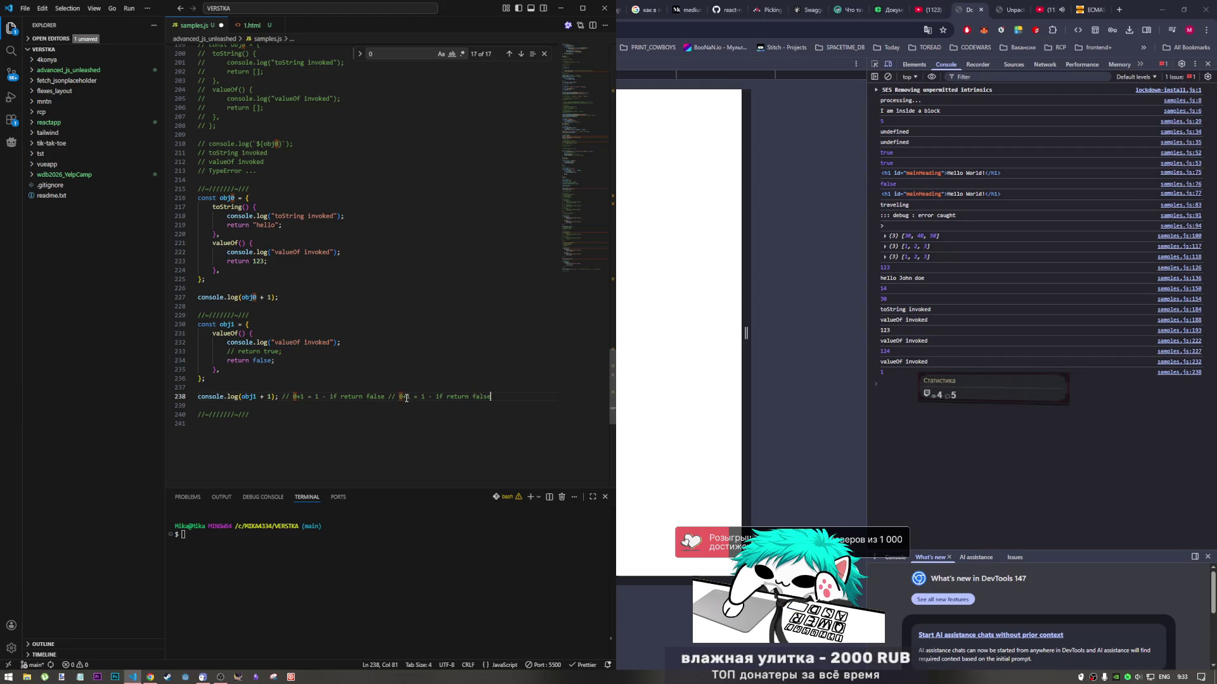
double_click(402, 397)
text(1)
key(Right)
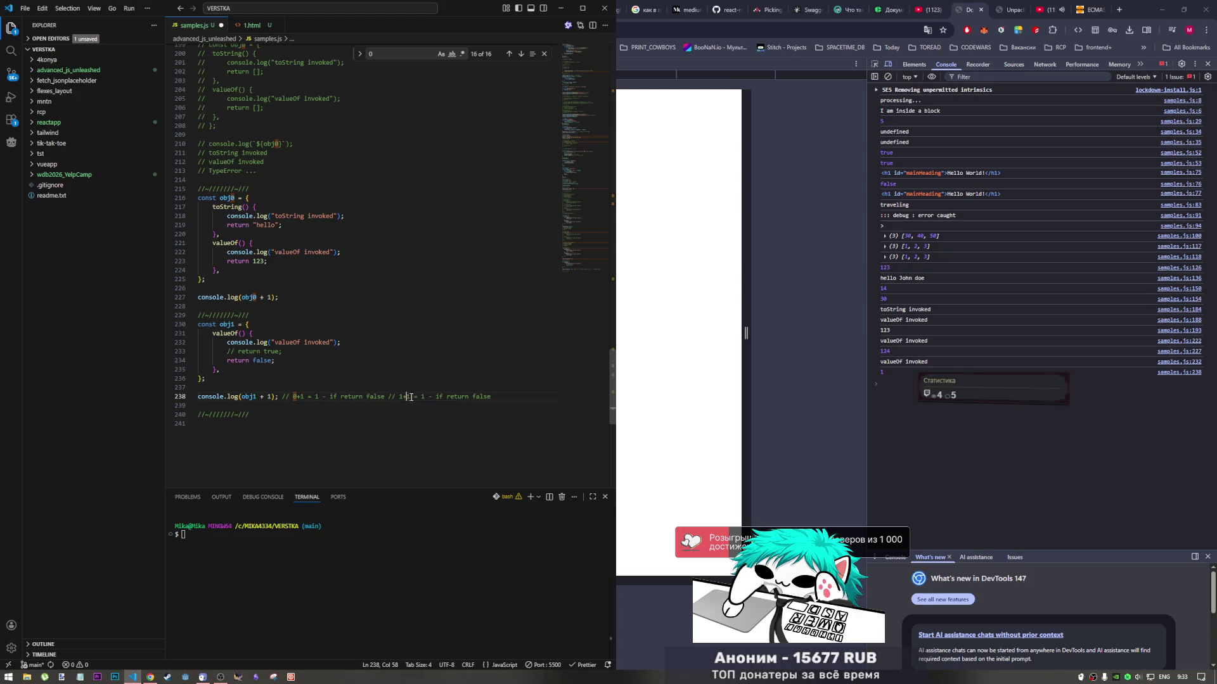
text(2)
drag(507, 397, 472, 398)
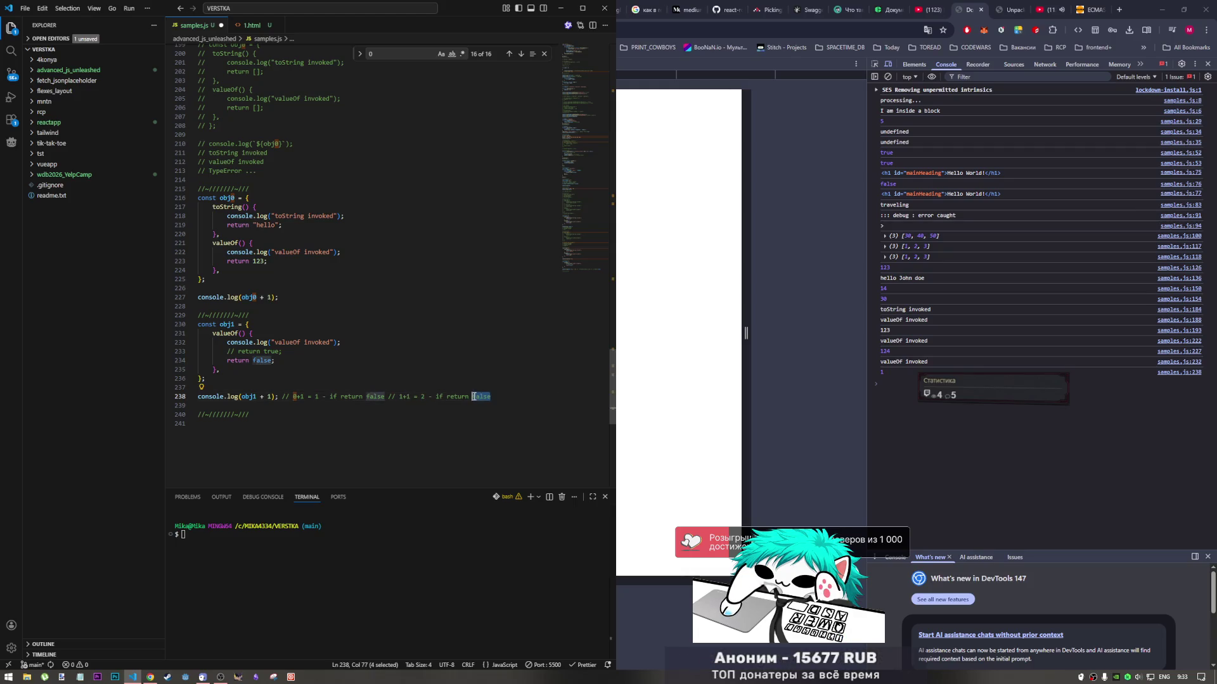
text(true)
key(ctrl+s)
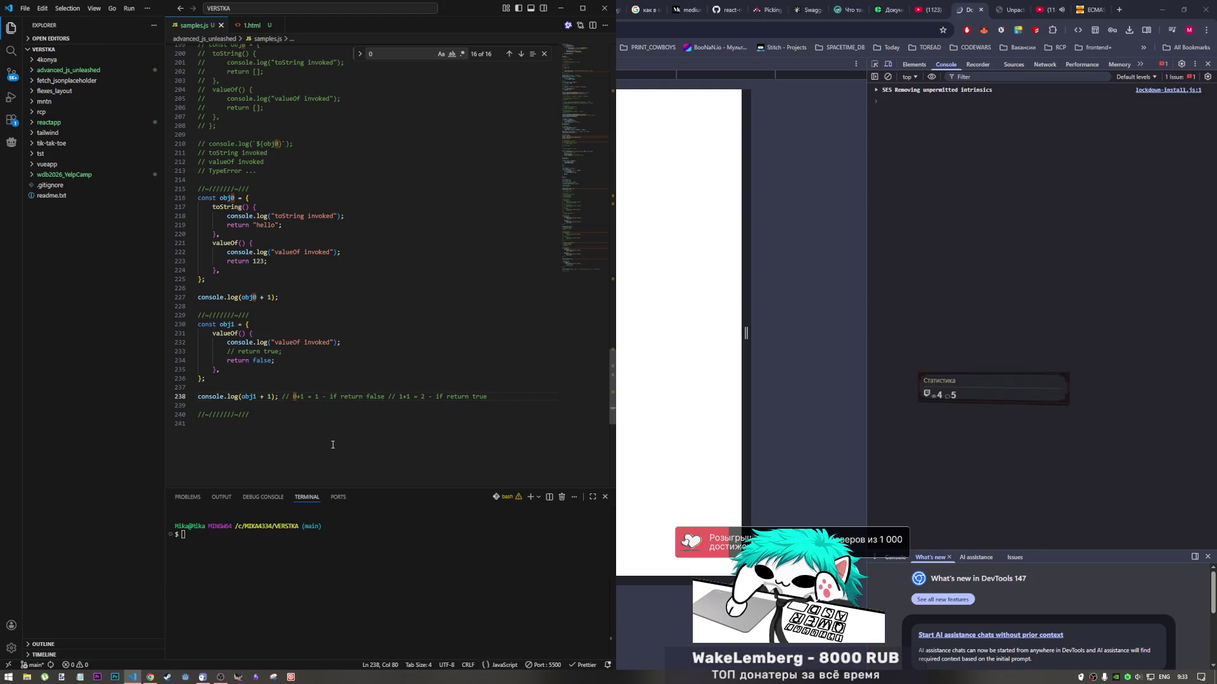
click(312, 437)
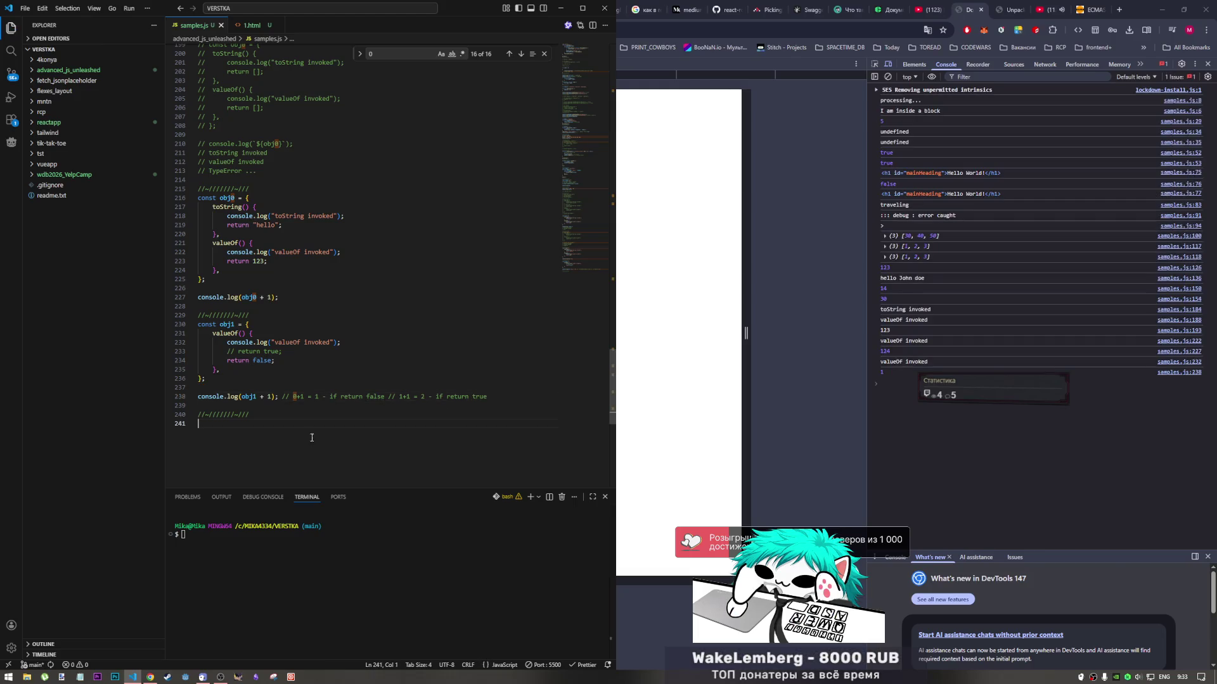
click(843, 30)
click(1010, 10)
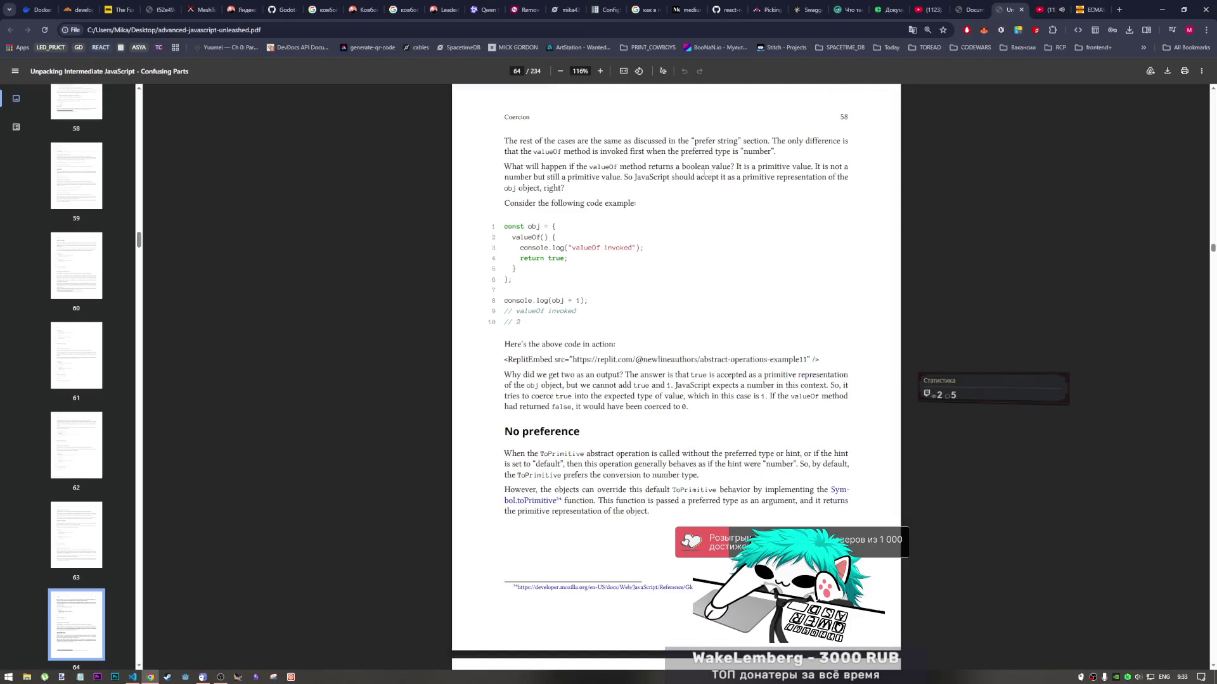
Highlight the phrase 'the expected type' at the end of page 64 while reading
drag(721, 397, 733, 397)
drag(591, 396, 651, 397)
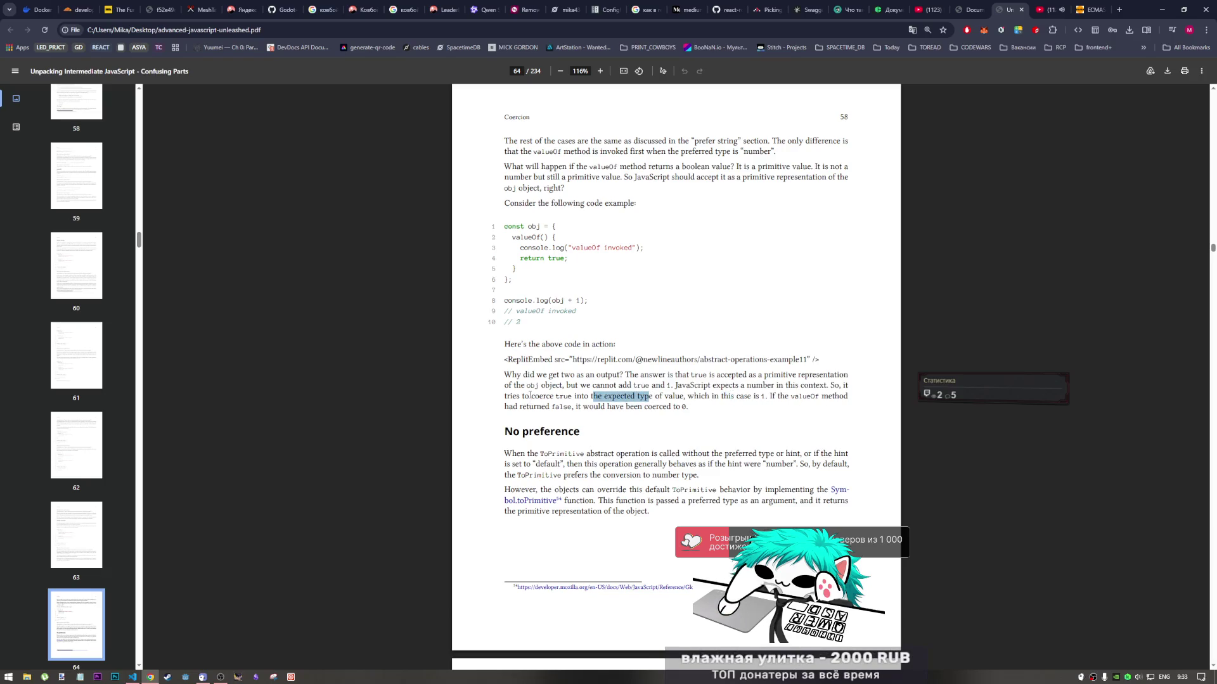
drag(530, 396, 556, 397)
drag(584, 396, 638, 398)
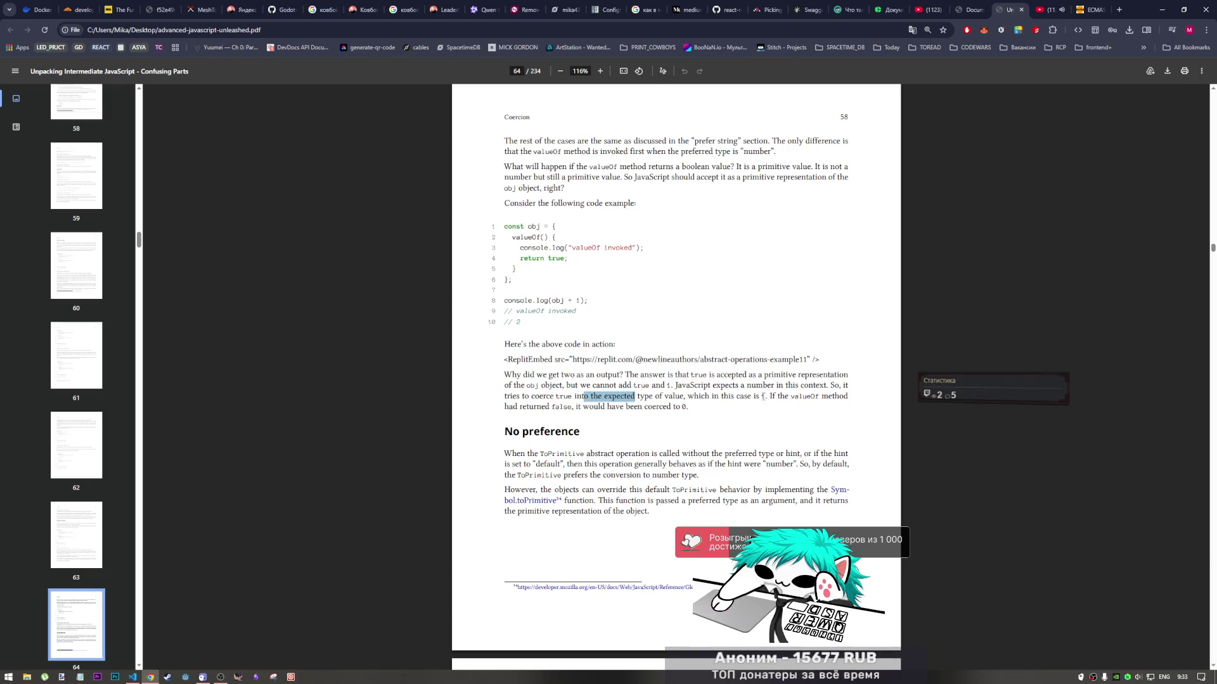
Scroll the PDF to page 65 and the No preference section's Symbol.toPrimitive example
scroll(656, 328, down, 2)
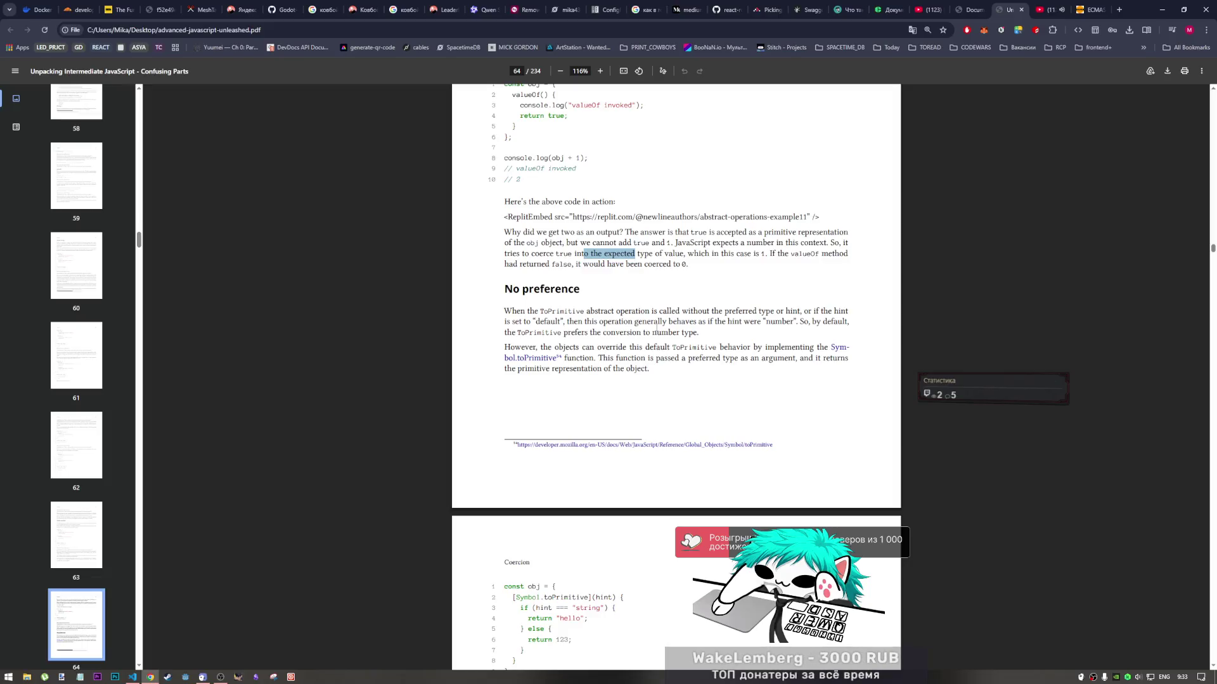
scroll(619, 304, down, 2)
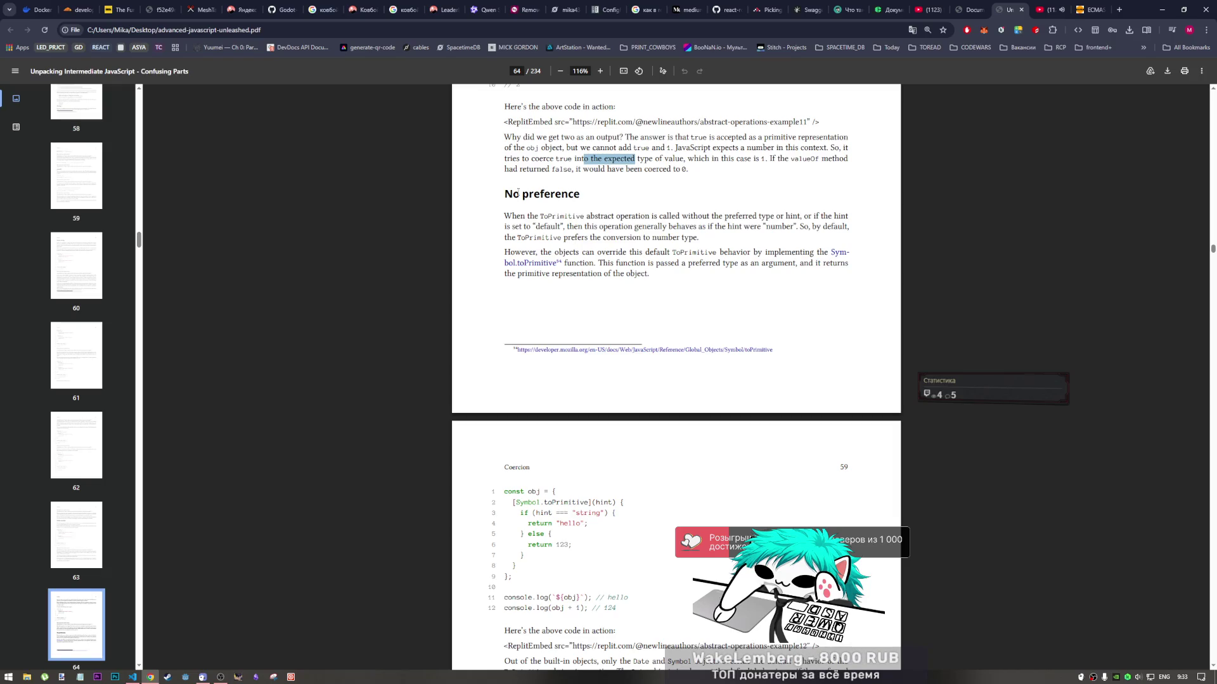
scroll(561, 265, down, 1)
scroll(561, 265, down, 2)
scroll(637, 209, up, 1)
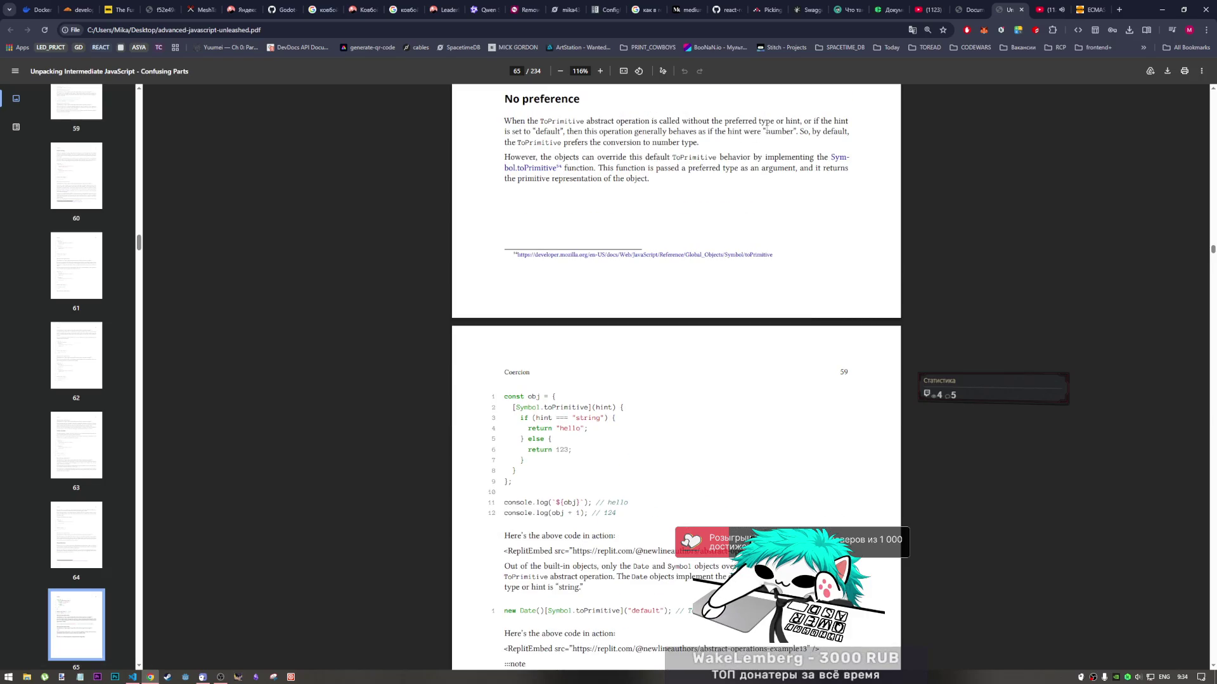
Return to the book PDF and bring the Symbol.toPrimitive code listing into view
scroll(766, 169, up, 1)
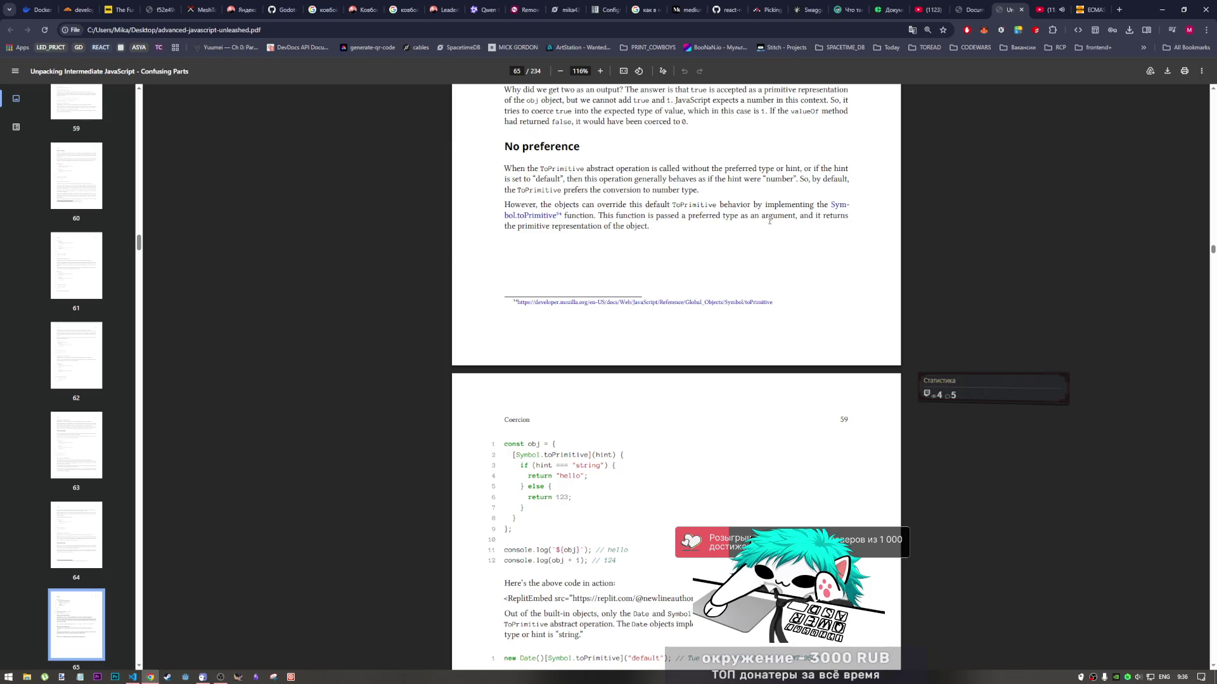
click(219, 677)
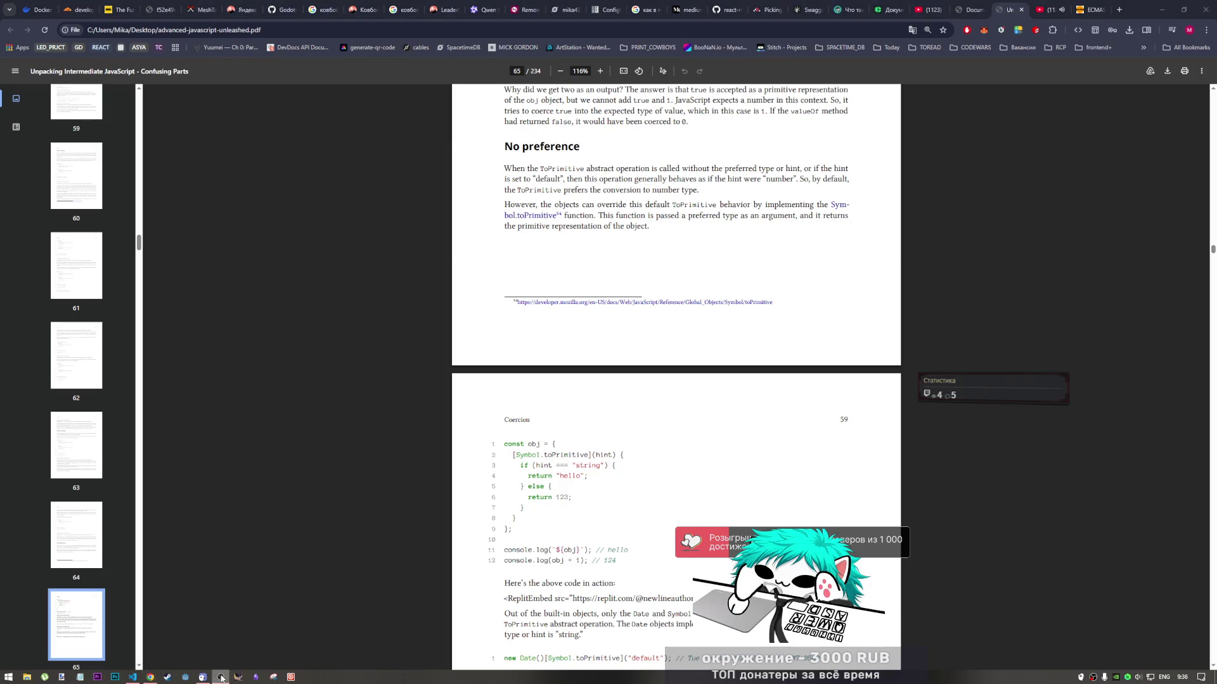
click(582, 386)
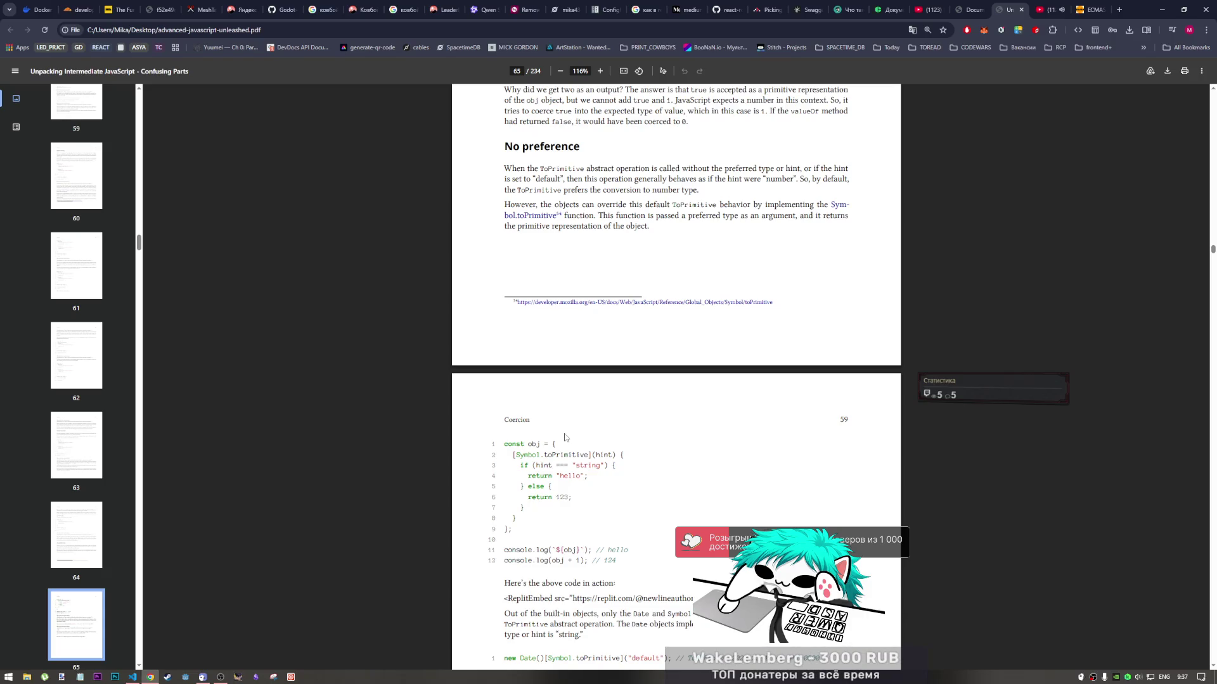
scroll(551, 437, down, 2)
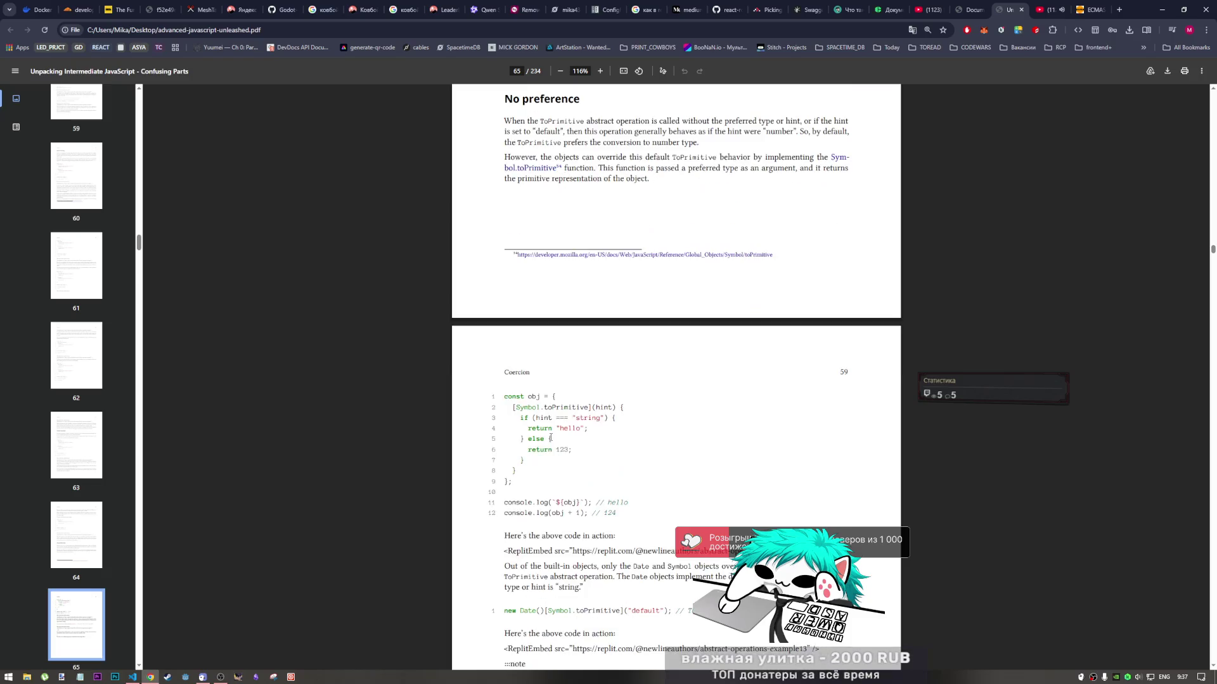
scroll(551, 437, down, 1)
scroll(574, 451, up, 2)
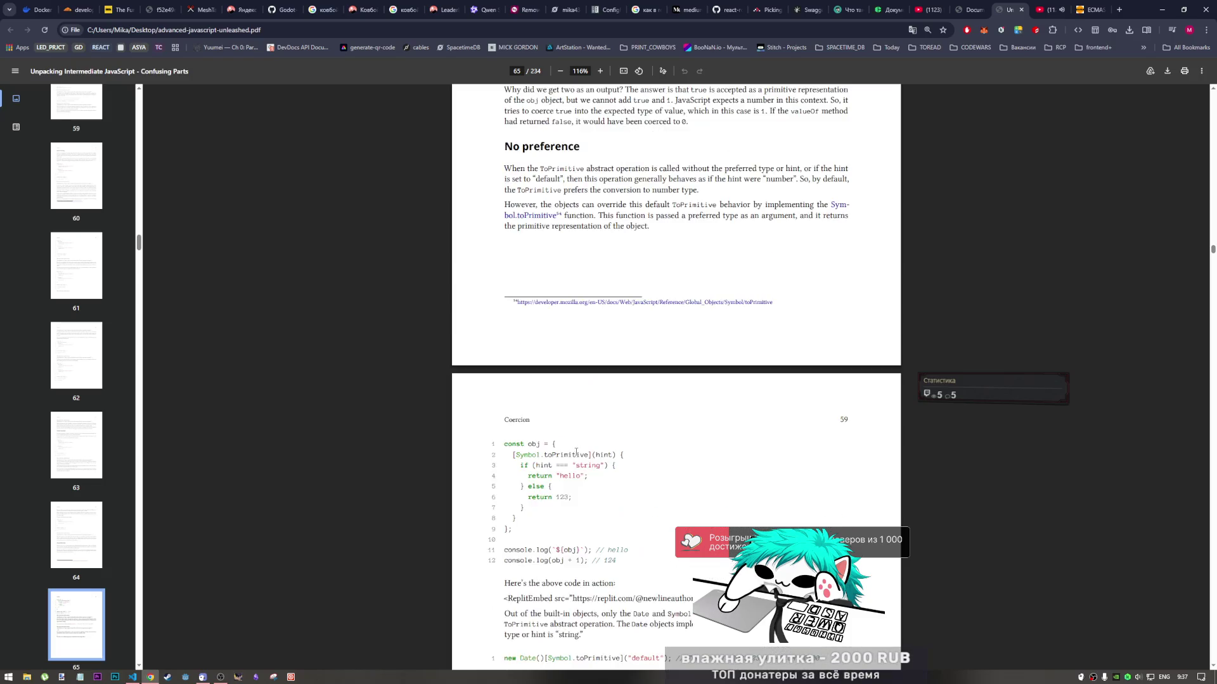
scroll(576, 451, up, 3)
scroll(528, 255, down, 7)
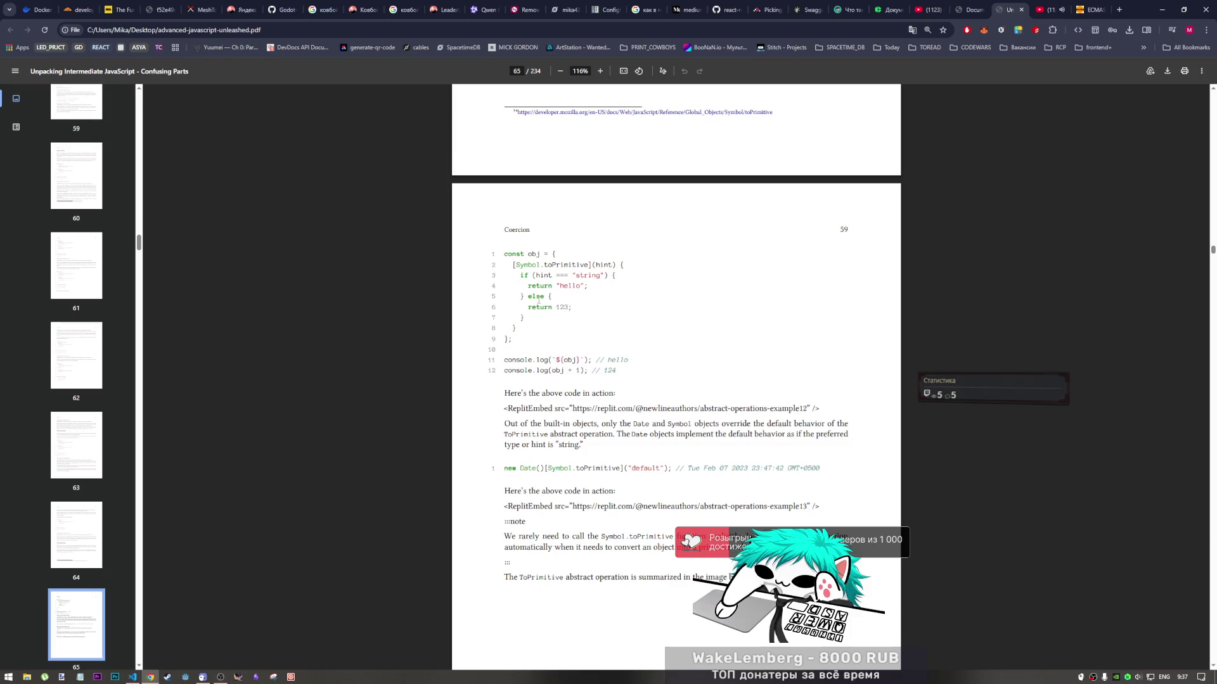
scroll(626, 198, up, 3)
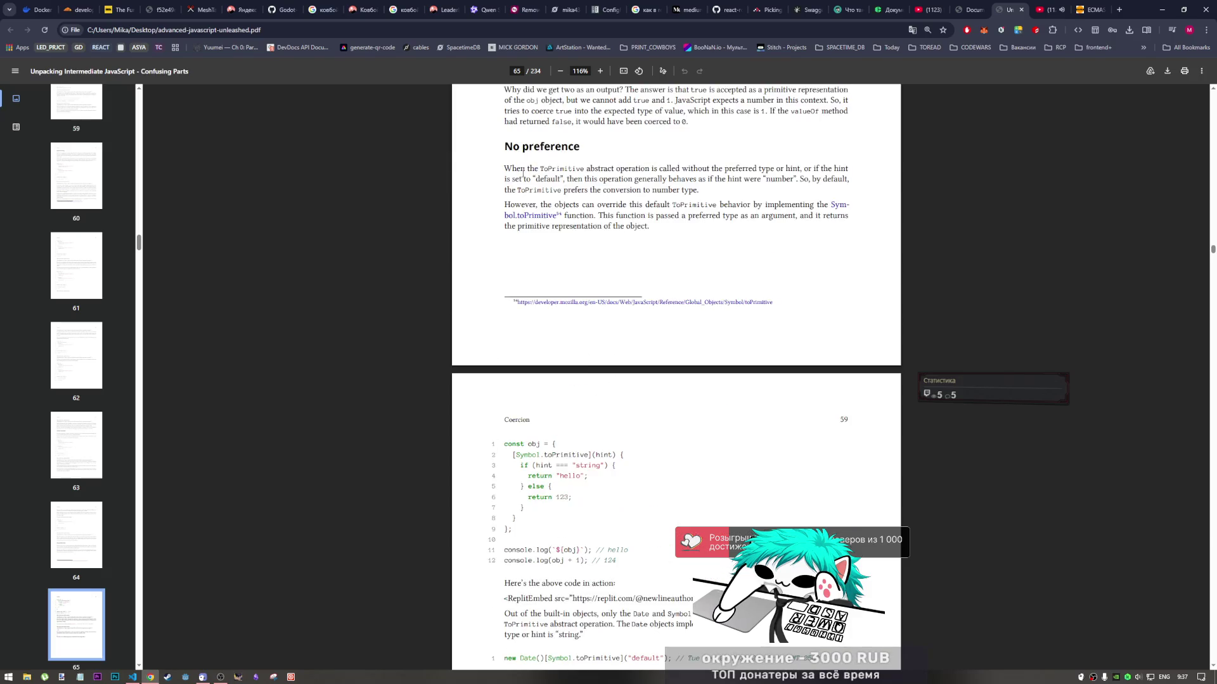
scroll(620, 283, down, 2)
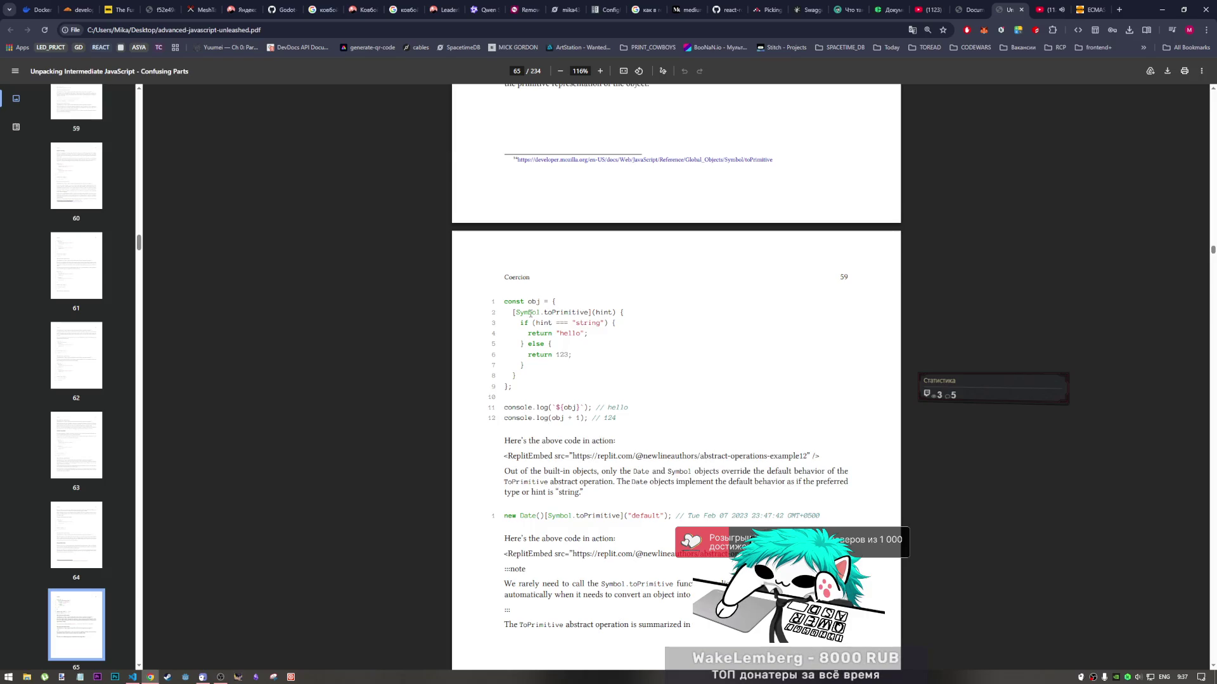
Search Google for the selected 'Symbol.toPrimitive' text from the listing
drag(515, 313, 590, 314)
right_click(579, 311)
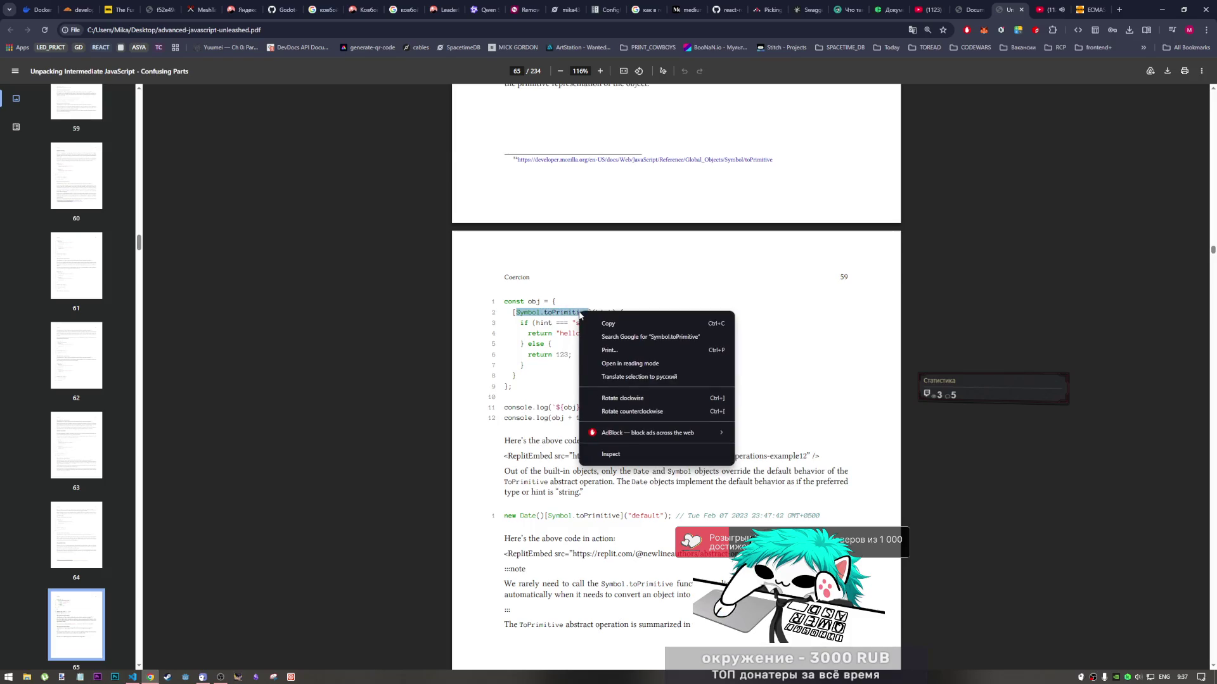
click(612, 342)
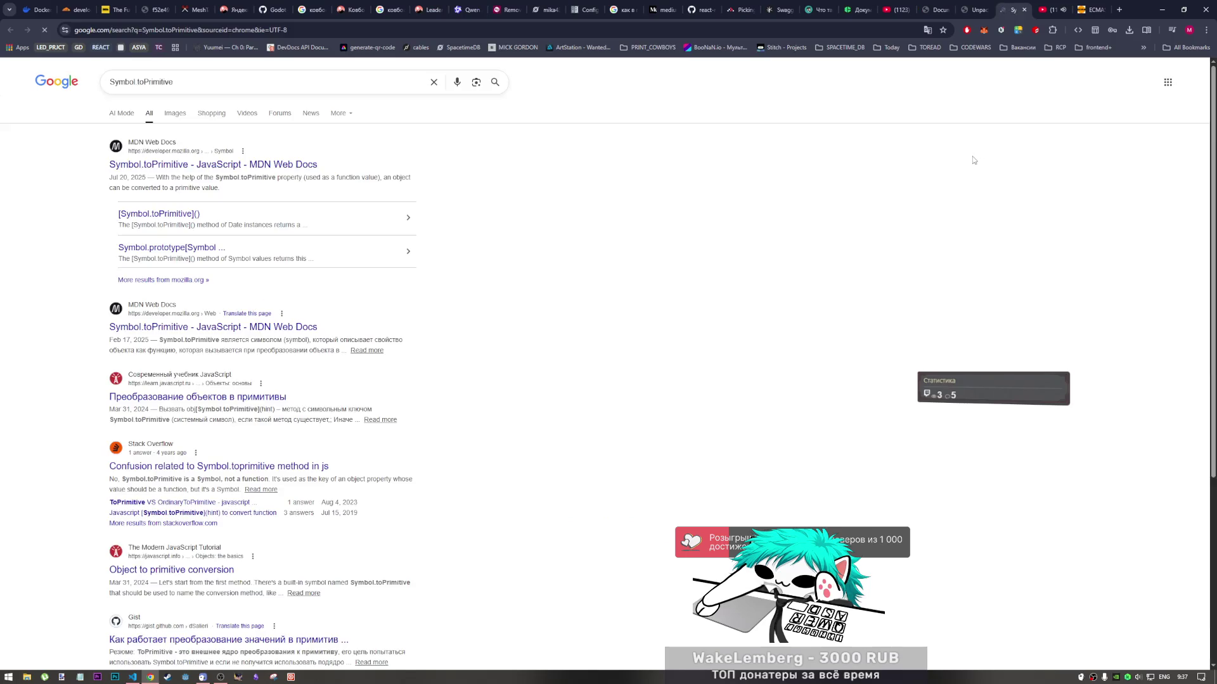
Open the 'Symbol.toPrimitive - JavaScript - MDN Web Docs' result
click(303, 165)
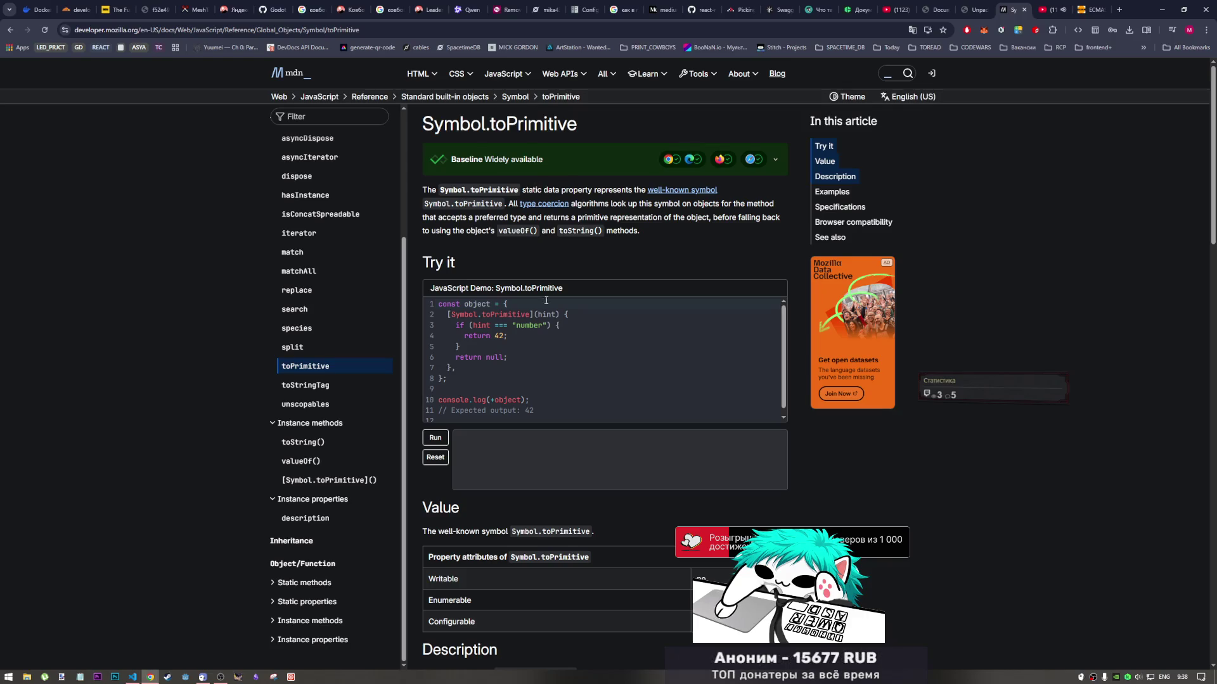
Skim the MDN Symbol.toPrimitive article, then return to the book PDF tab at page 65
scroll(538, 333, down, 1)
scroll(536, 374, down, 2)
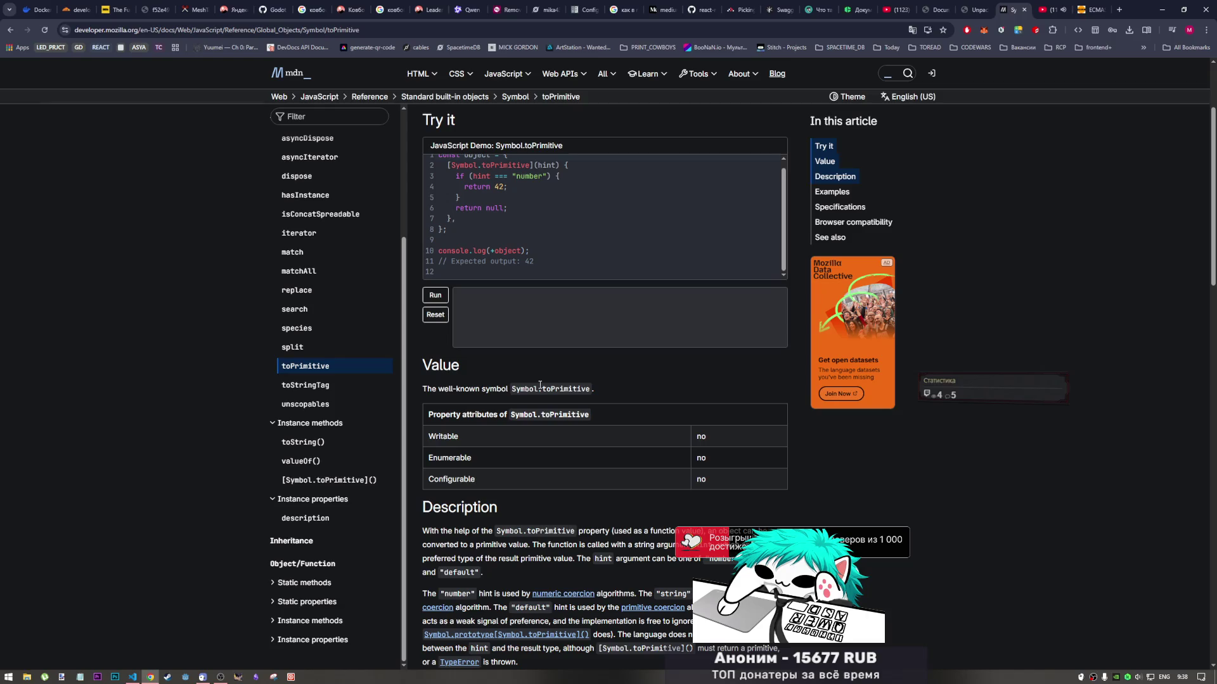
scroll(529, 385, down, 1)
scroll(527, 384, down, 2)
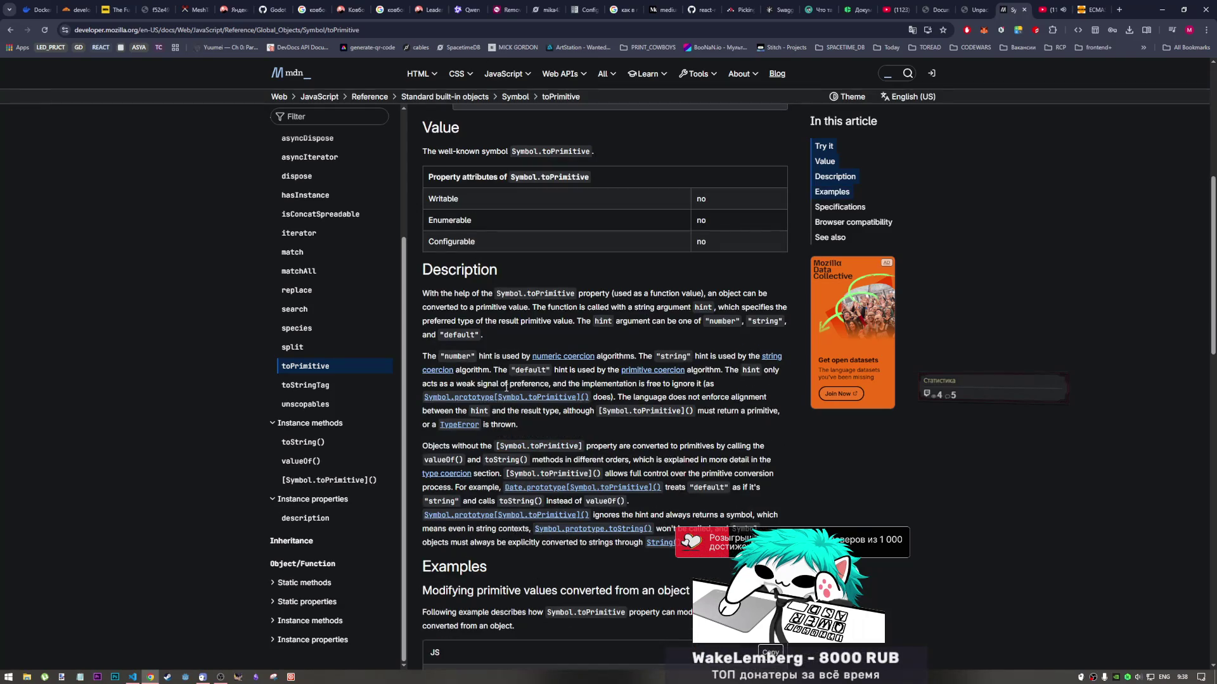
scroll(492, 372, up, 5)
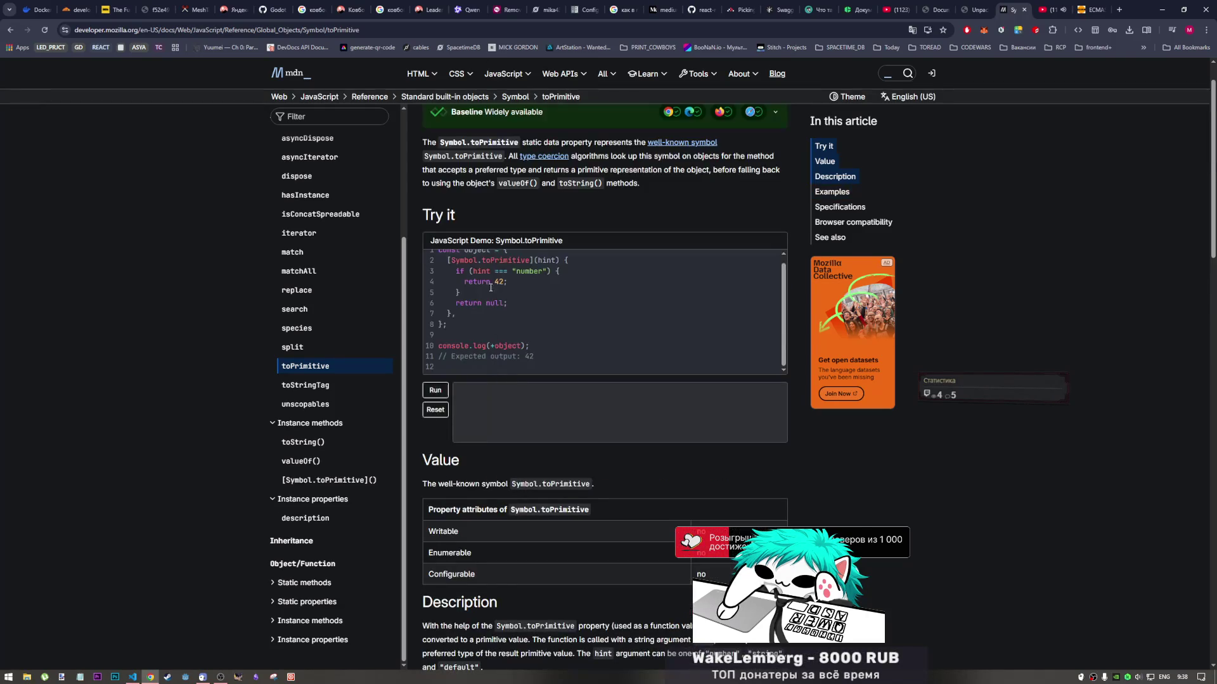
scroll(578, 203, up, 1)
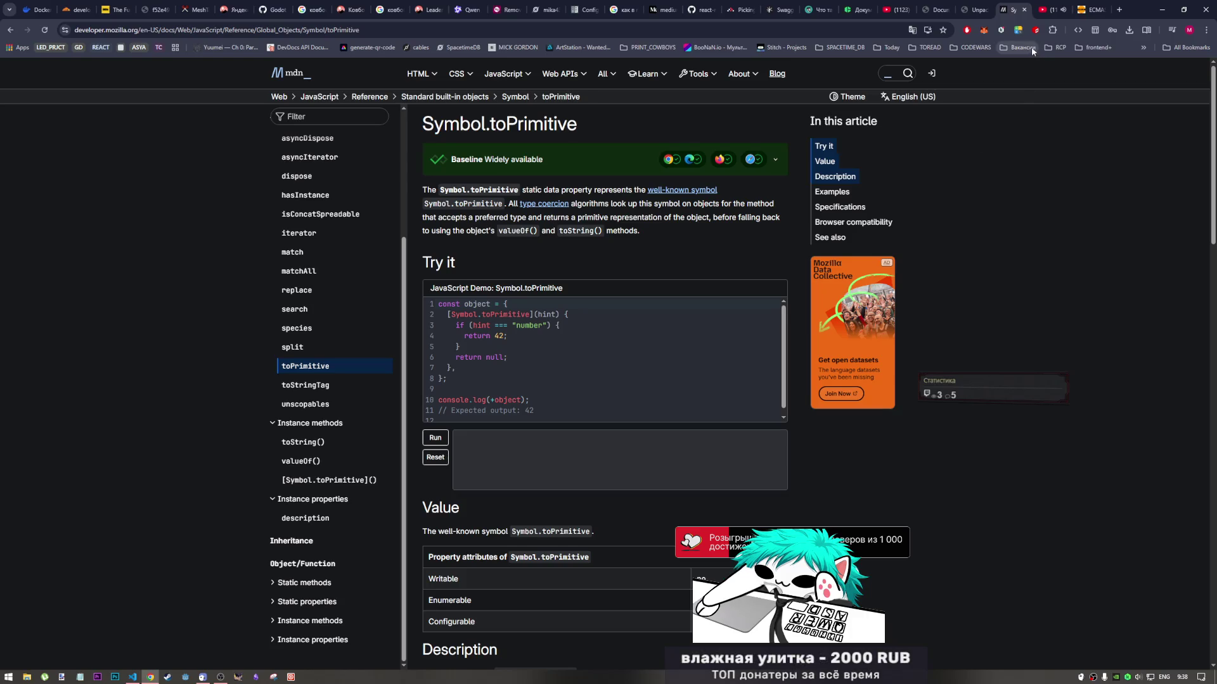
click(974, 14)
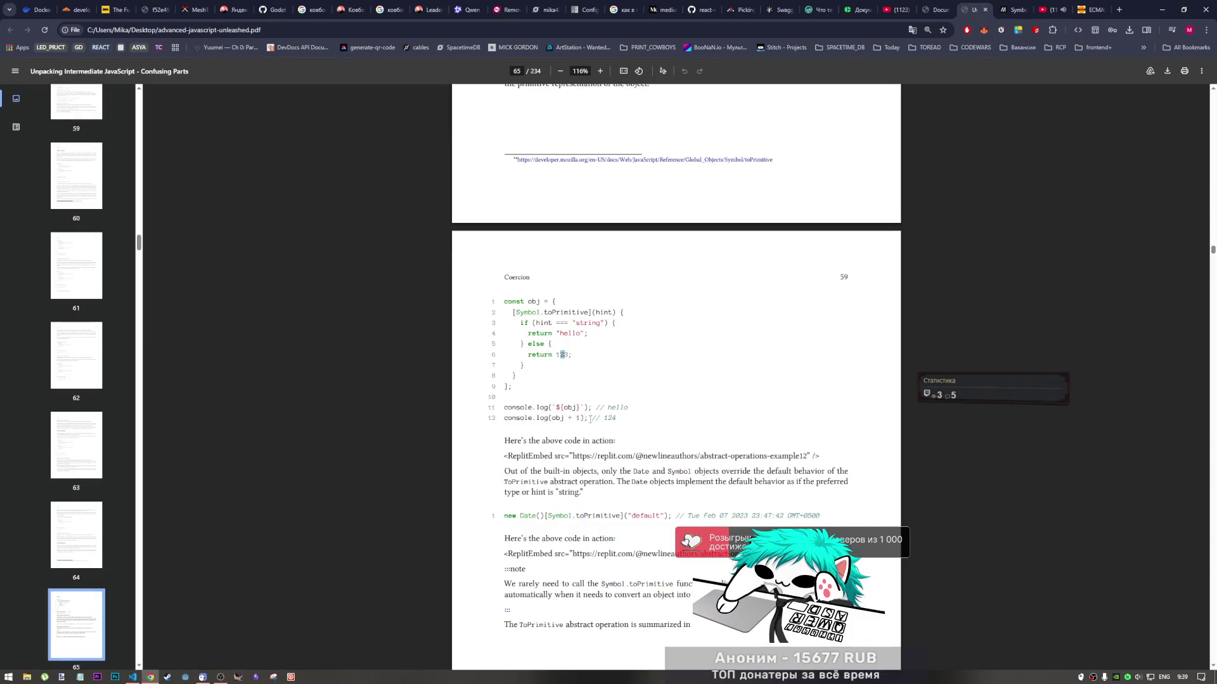
Paste the twelve-line toPrimitive listing at the end of samples.js and strip its line numbers
mouse_move(585, 419)
mouse_down()
mouse_move(529, 309)
mouse_move(505, 302)
mouse_up()
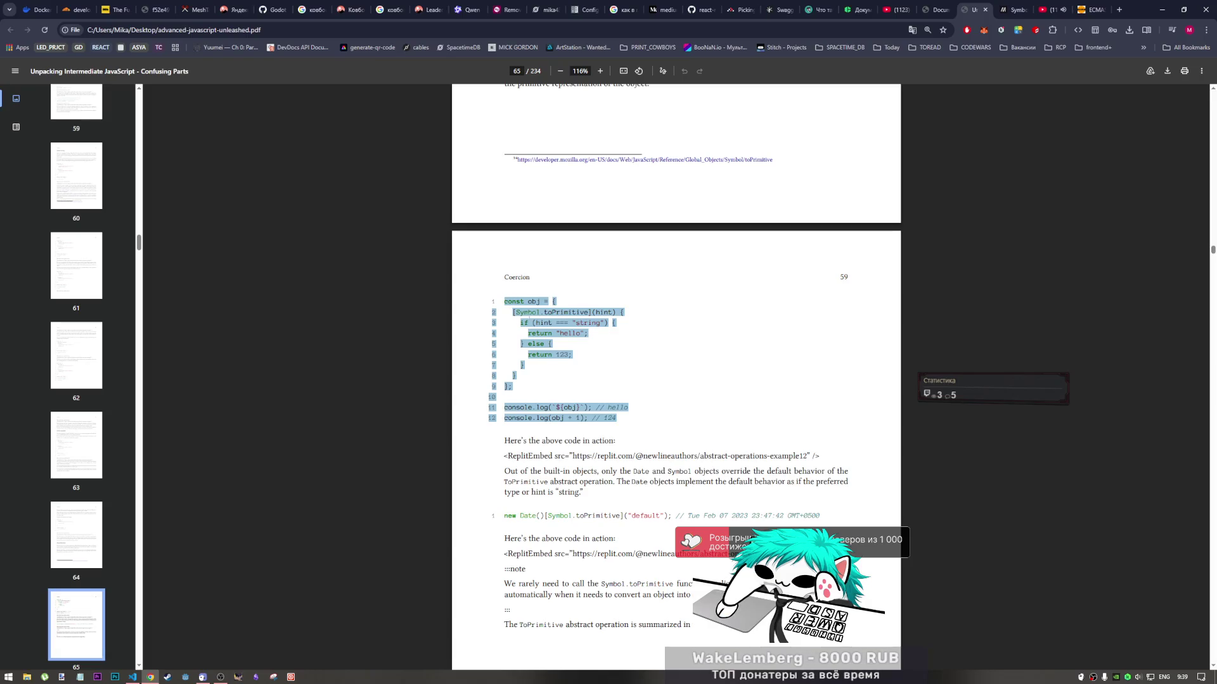
click(132, 676)
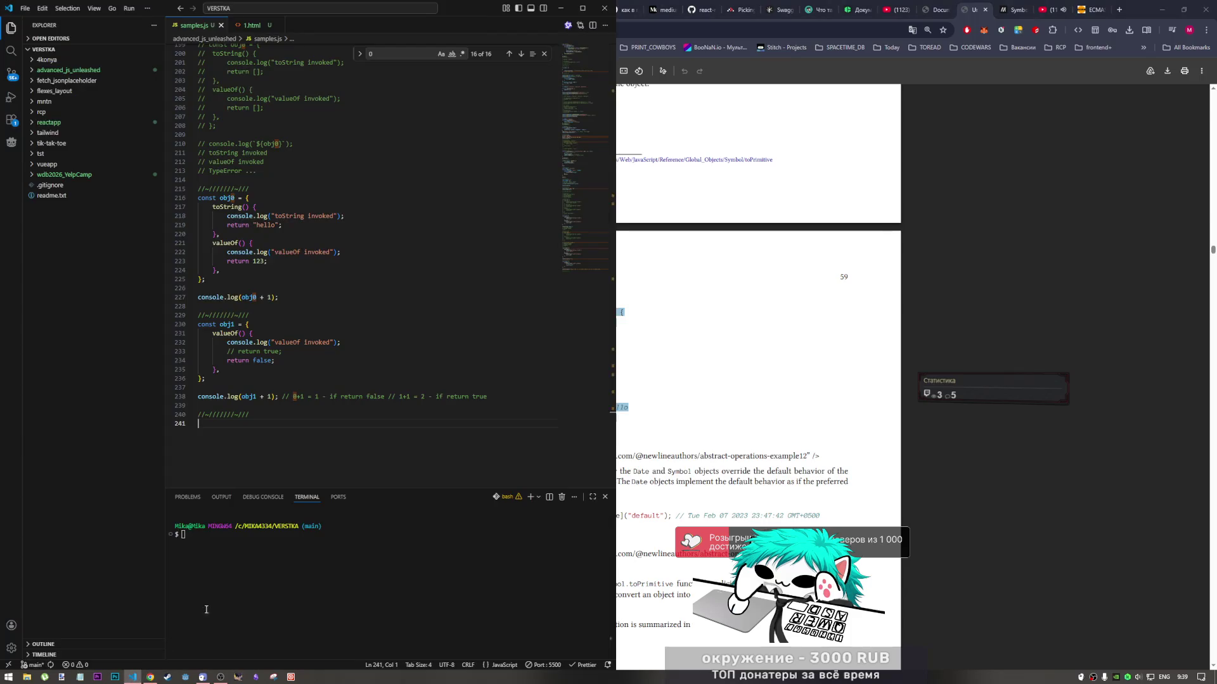
text(const obj = { 2 [Symbol.toPrimitive](hint) { 3 if (hint === "string") { 4 return "hello"; 5 } else { 6 return 123; 7 } 8 } 9 }; 10 11 console.log(`${obj}`); // hello 12 console.log(obj + 1); // 124)
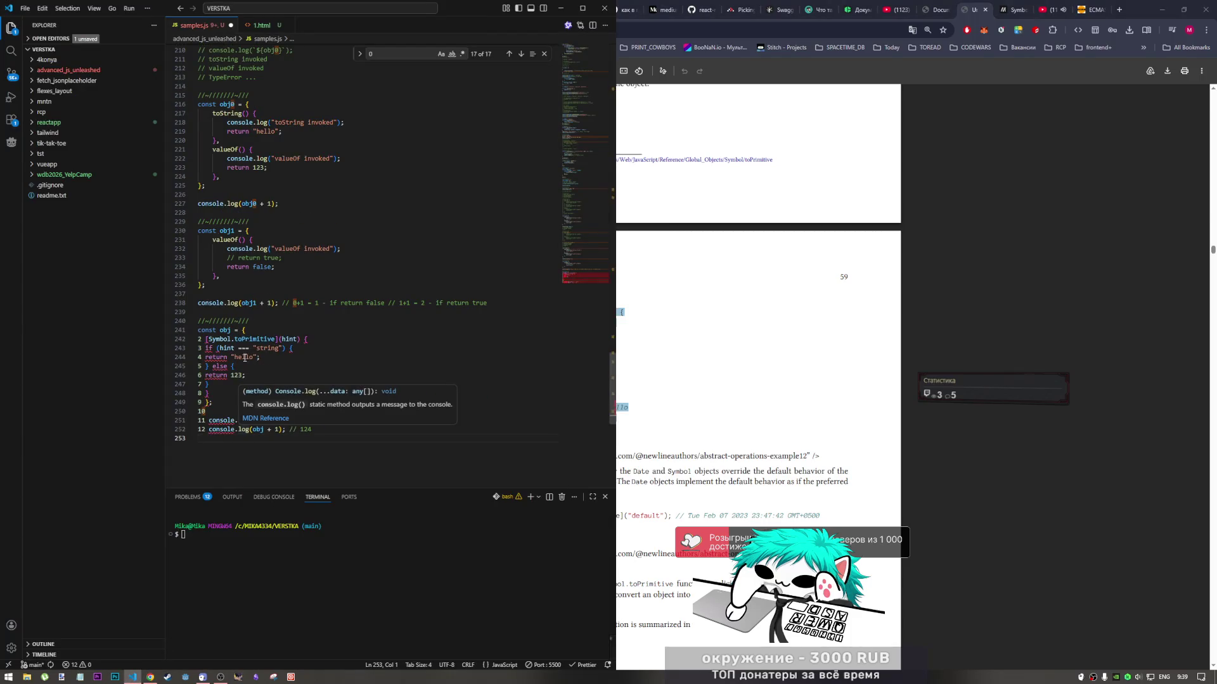
click(202, 339)
drag(202, 339, 201, 430)
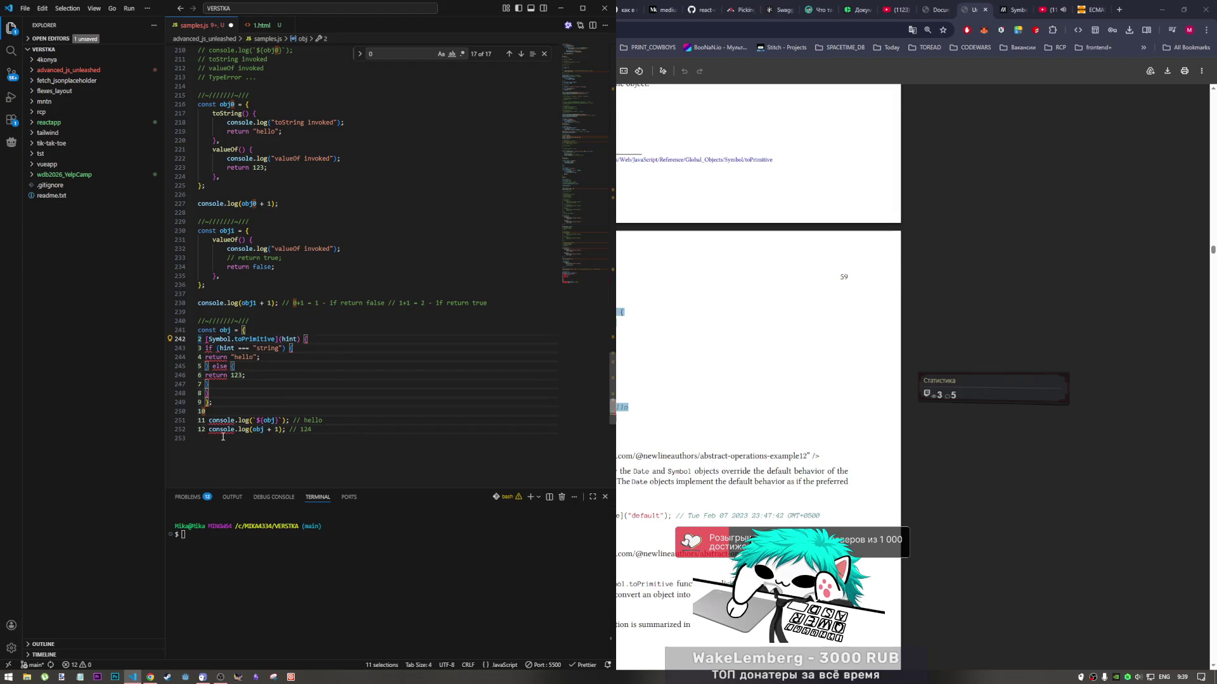
key(BackSpace)
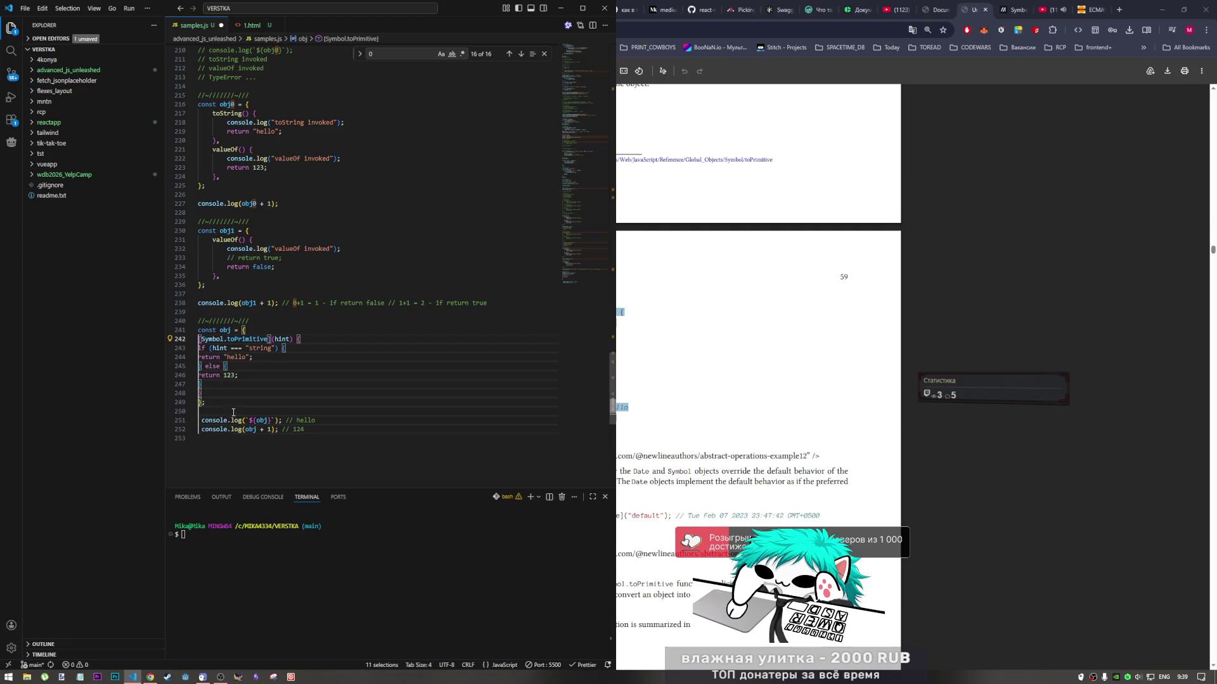
Rename every obj in the snippet to obj2 and save samples.js
click(231, 330)
key(ctrl+d)
key(ctrl+d)
key(ctrl+d)
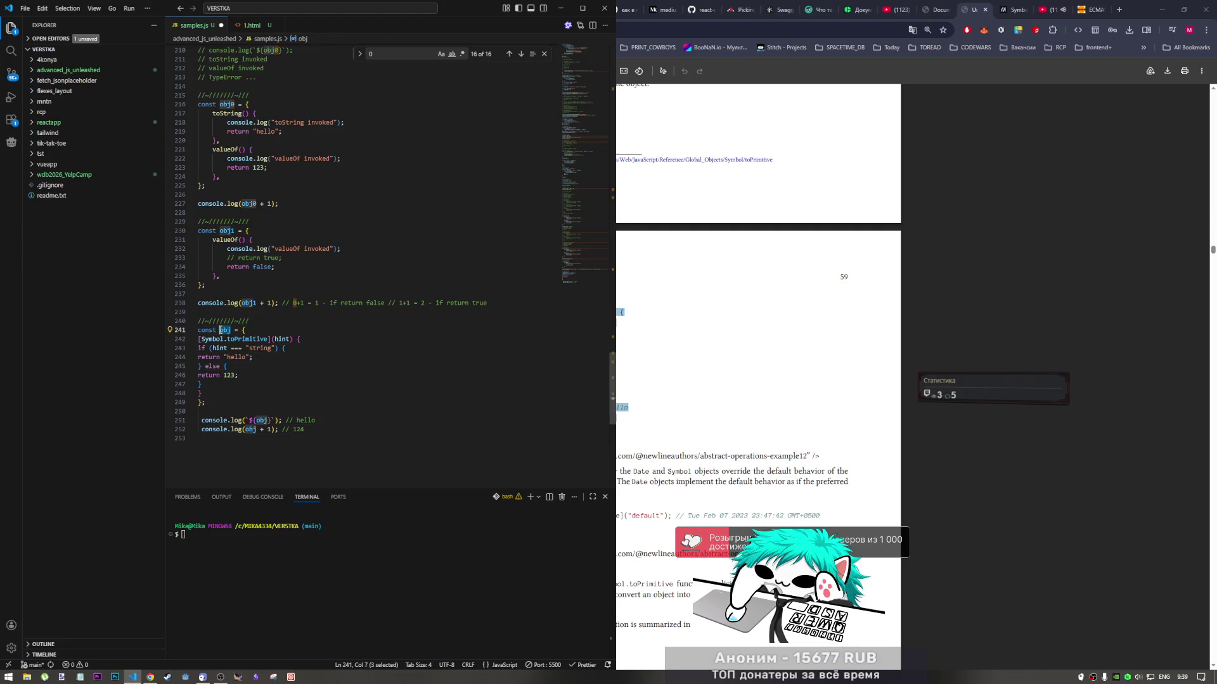
key(Right)
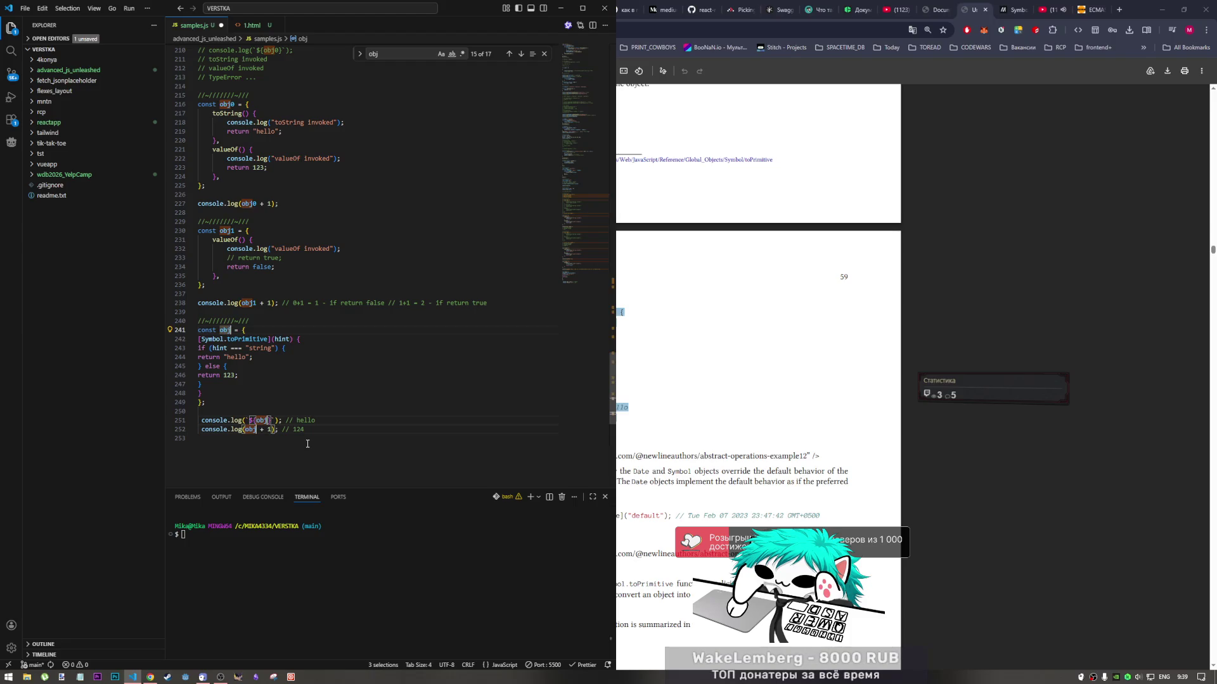
text(2)
key(ctrl+s)
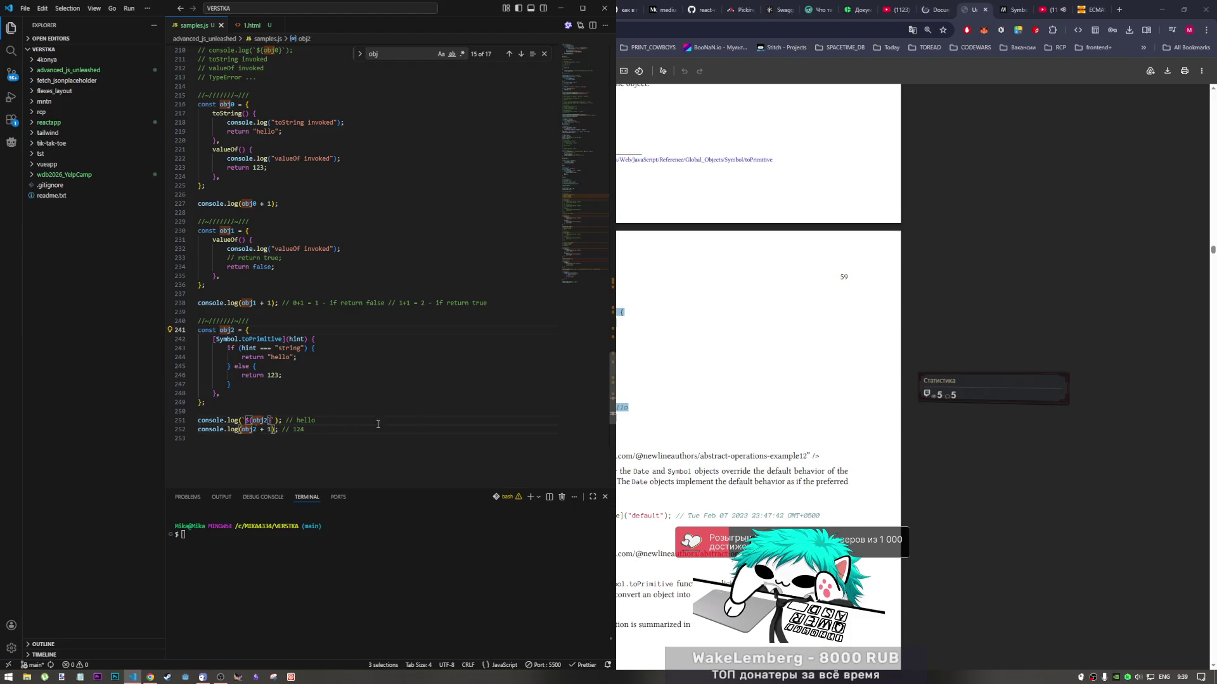
click(772, 312)
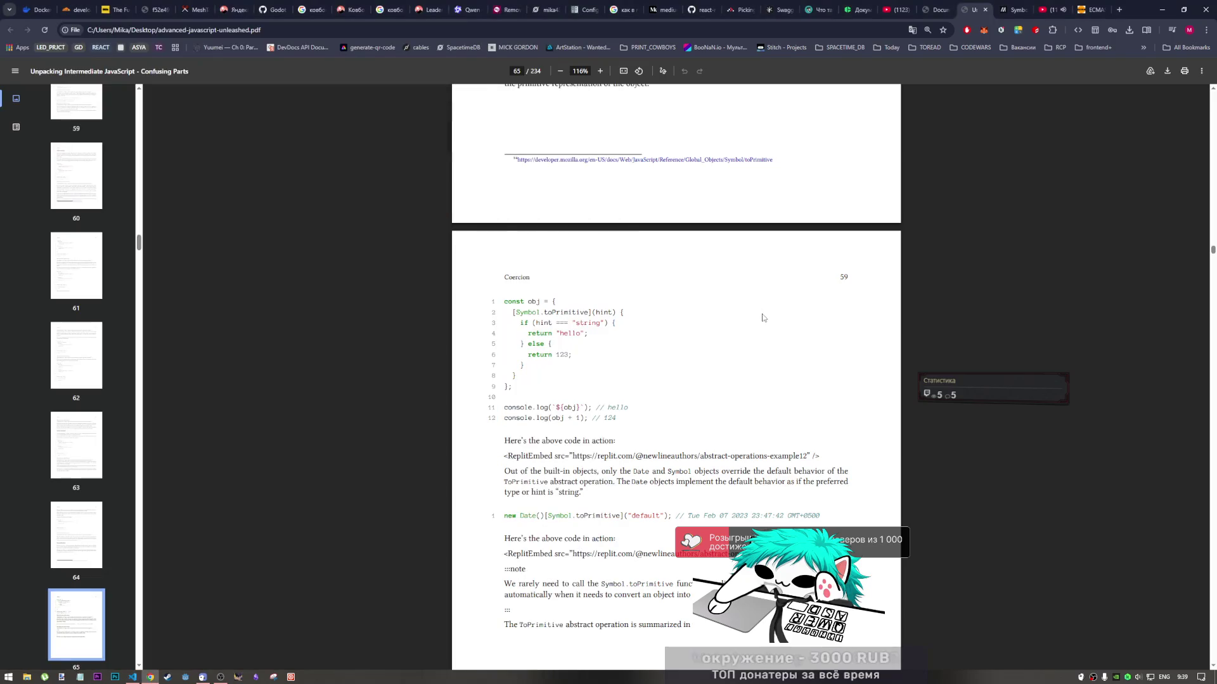
click(933, 10)
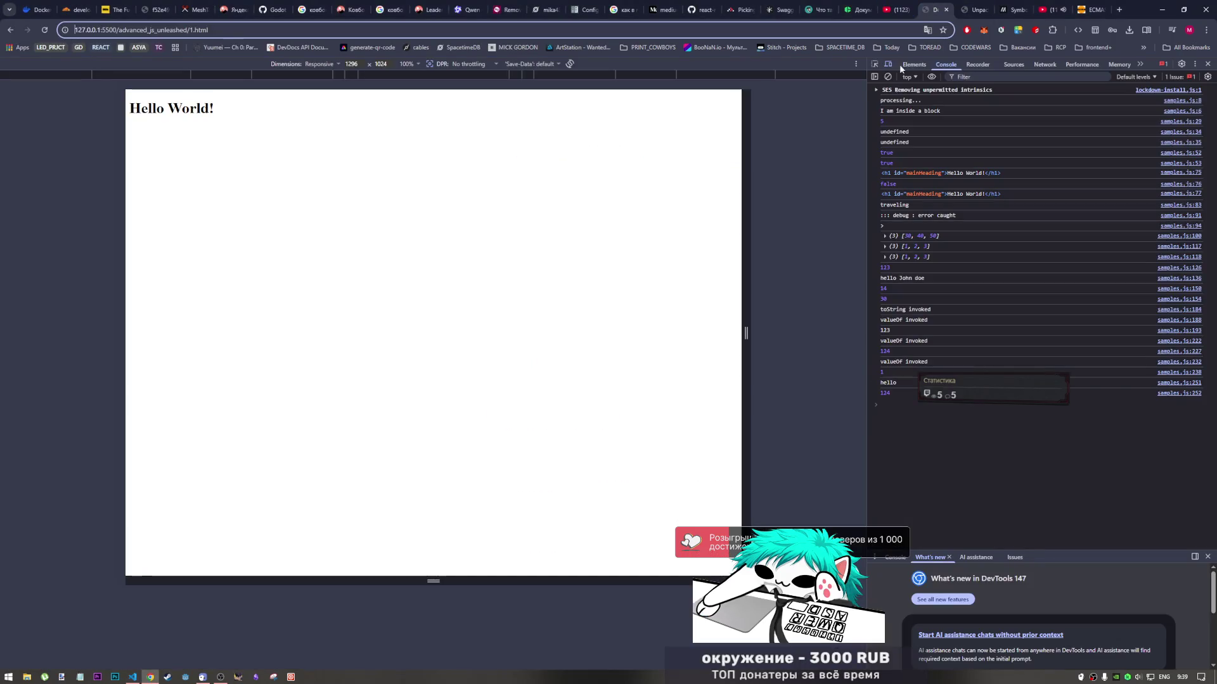
click(972, 10)
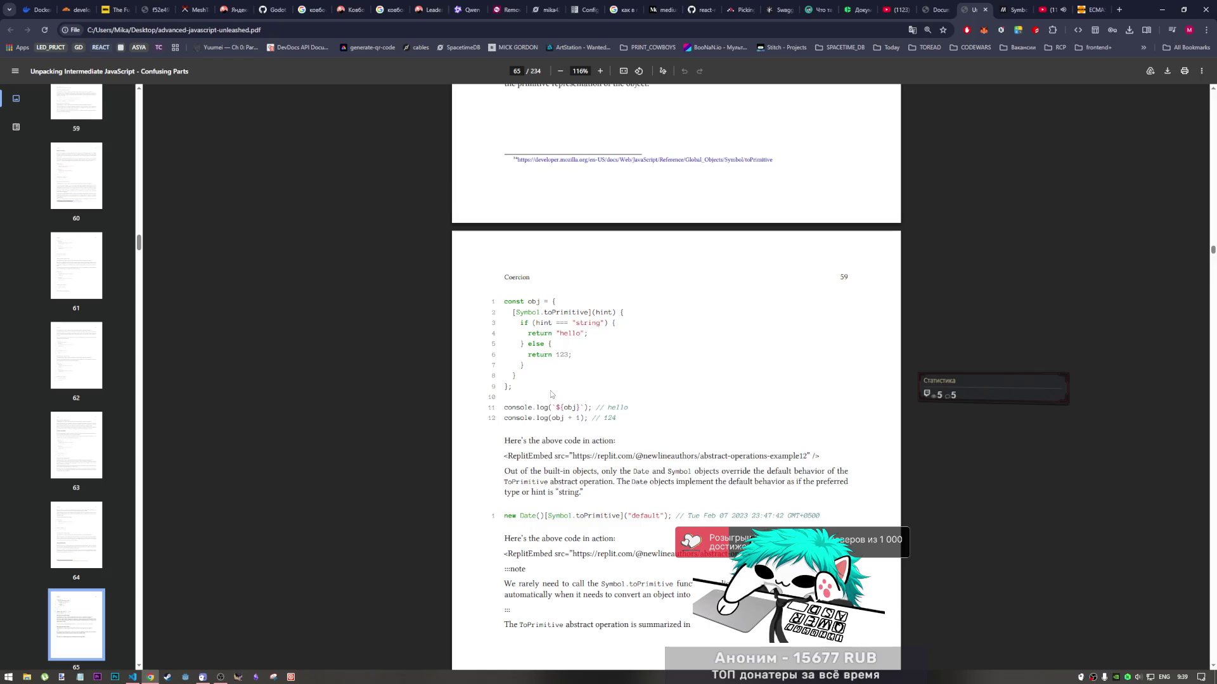
Read down the PDF to the ToPrimitive summary, then switch to the MDN Symbol.toPrimitive tab
scroll(550, 394, down, 2)
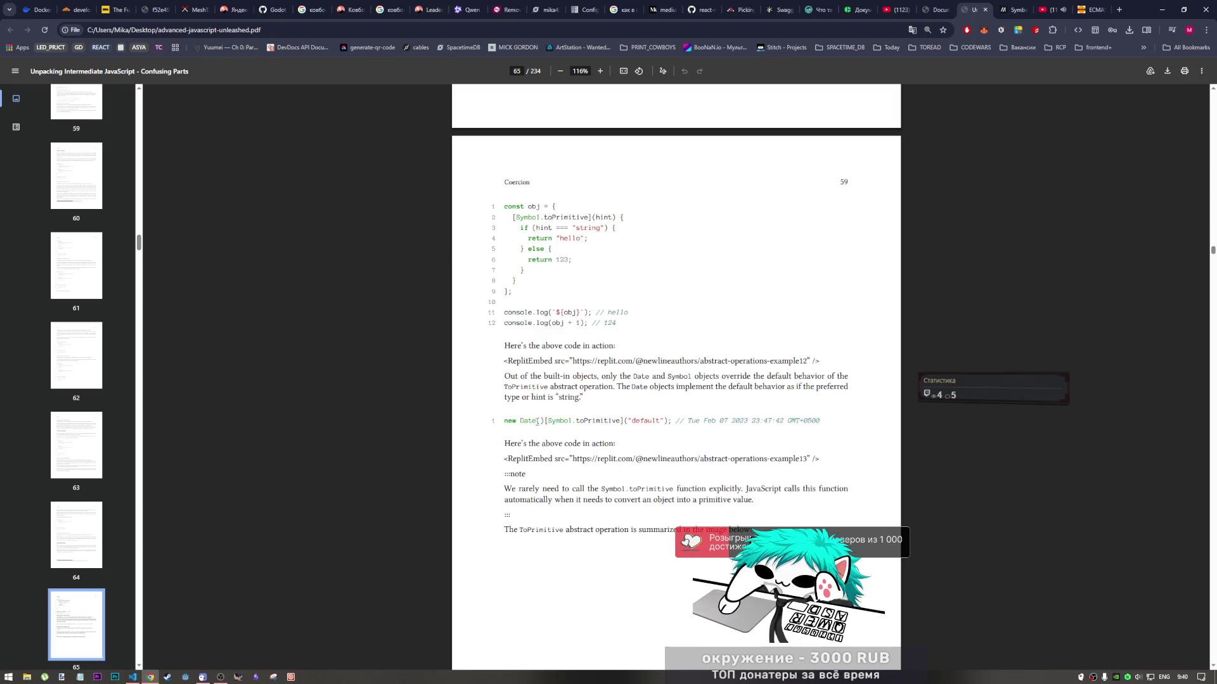
scroll(537, 422, down, 1)
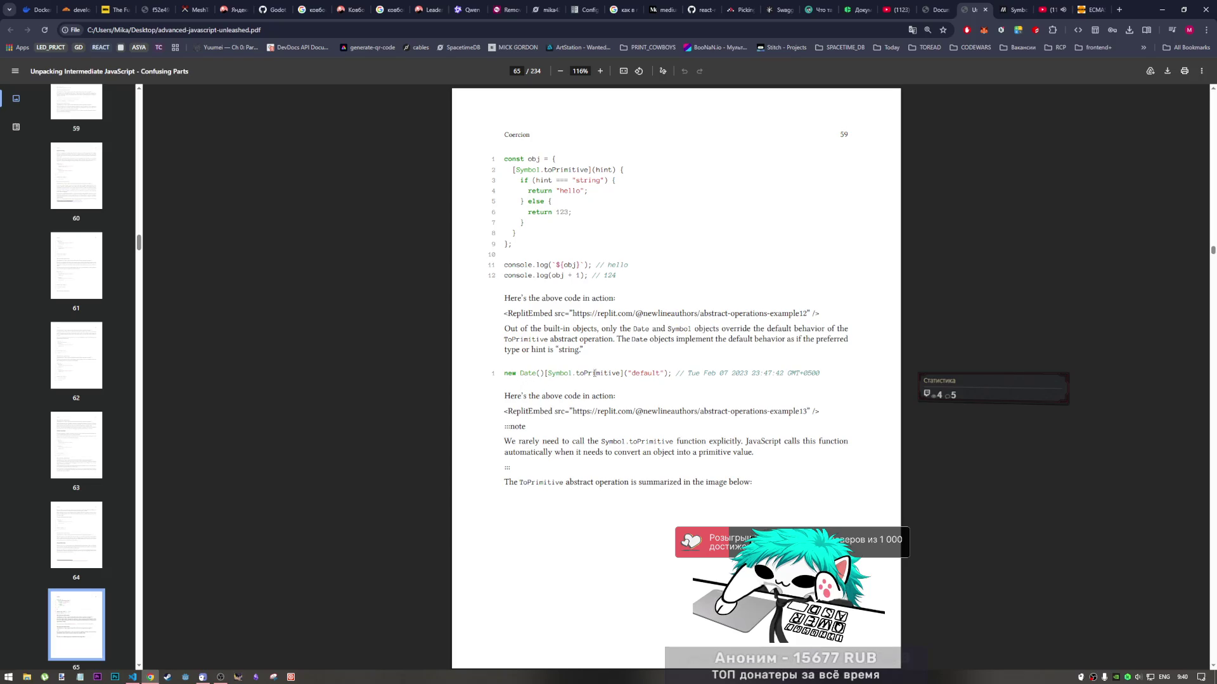
scroll(659, 406, down, 1)
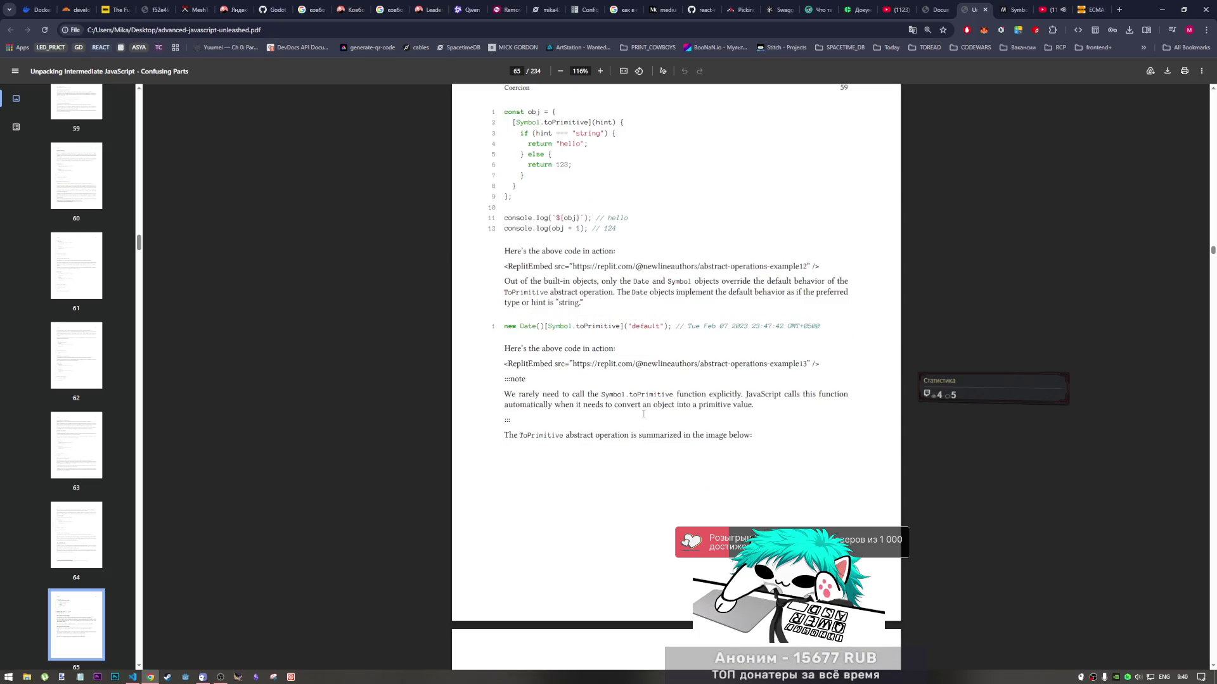
scroll(643, 414, down, 1)
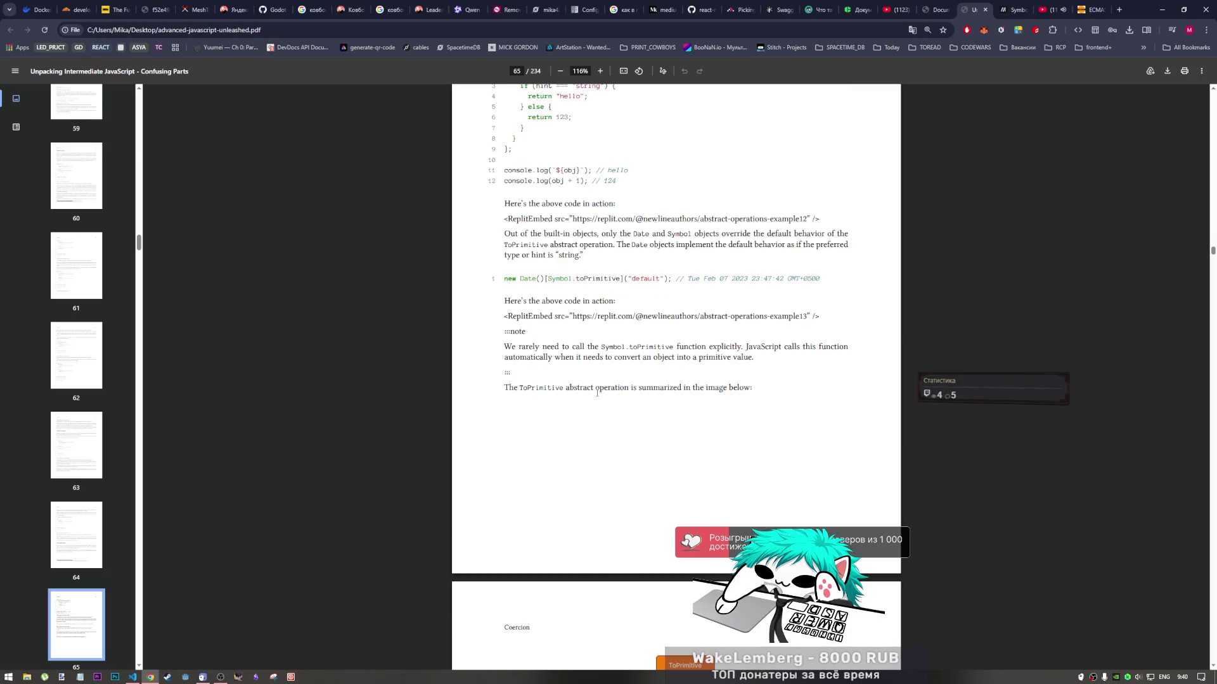
key(ctrl+Tab)
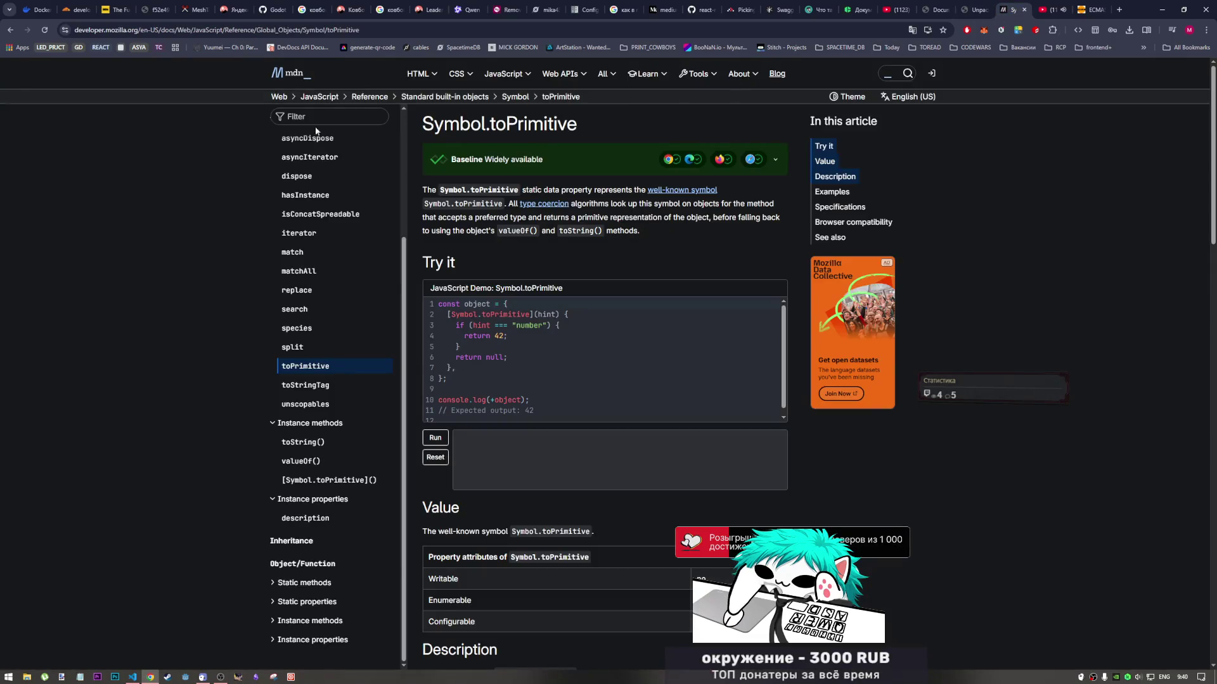
Search MDN for 'DATE' and open the Date() constructor reference
click(295, 118)
text(Date)
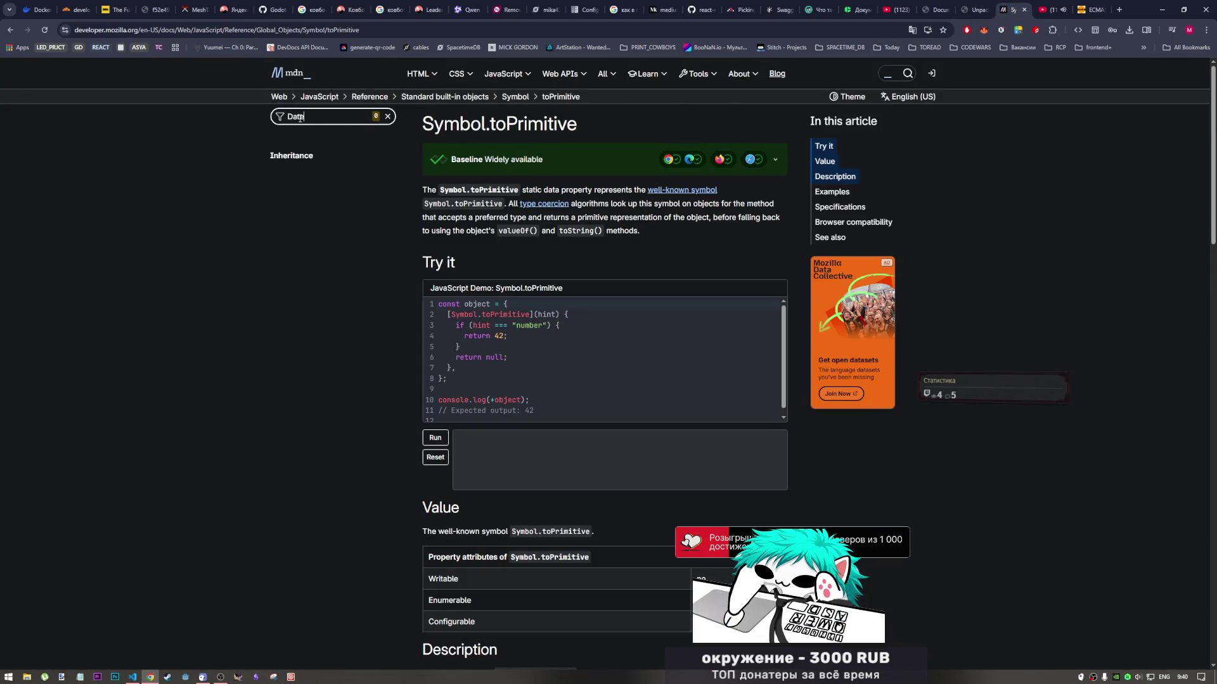
key(BackSpace)
key(BackSpace)
key(BackSpace)
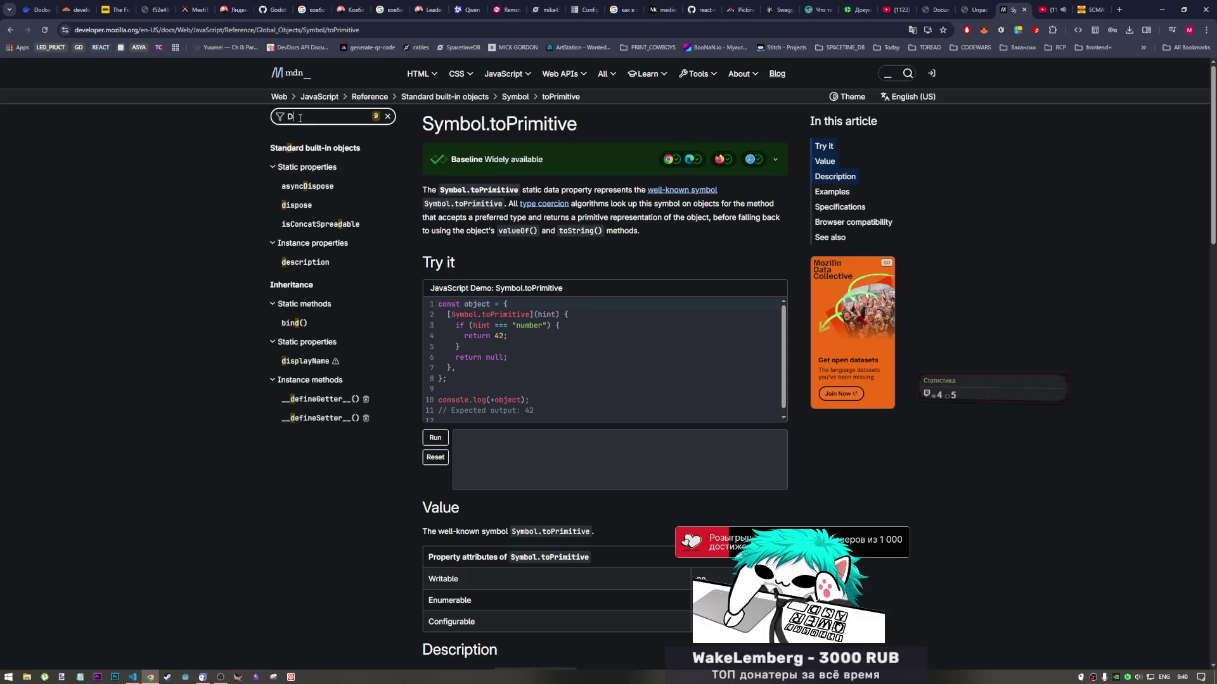
click(891, 82)
text(DATE)
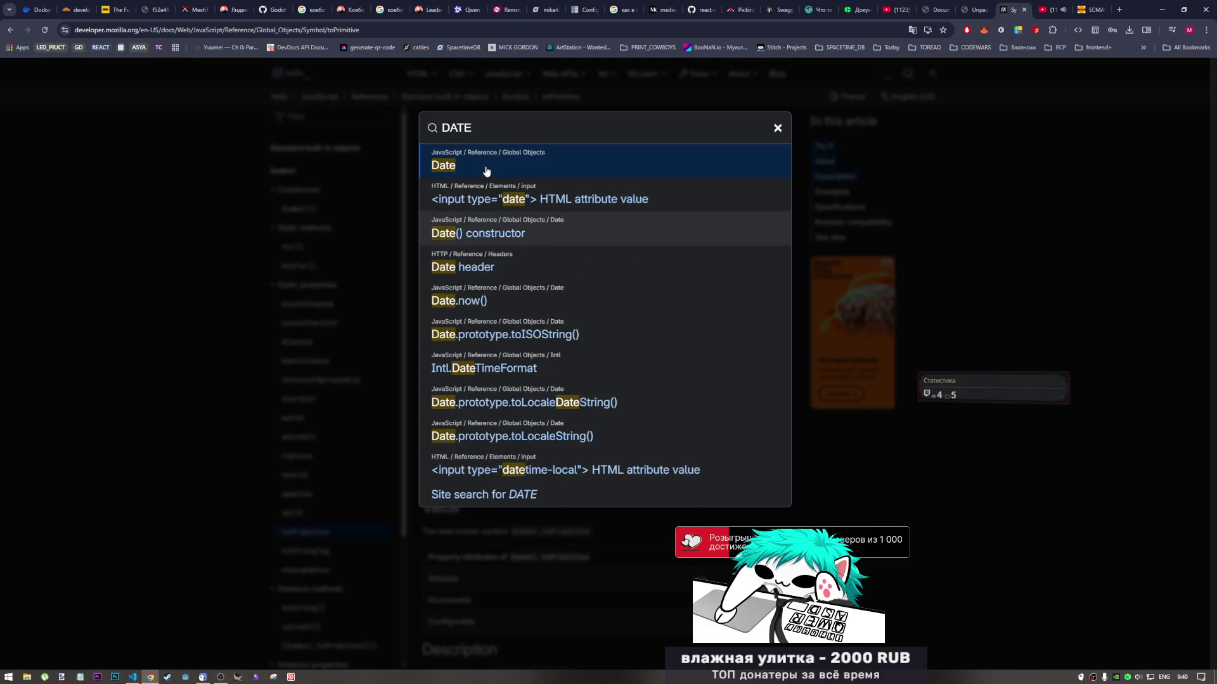
key(Return)
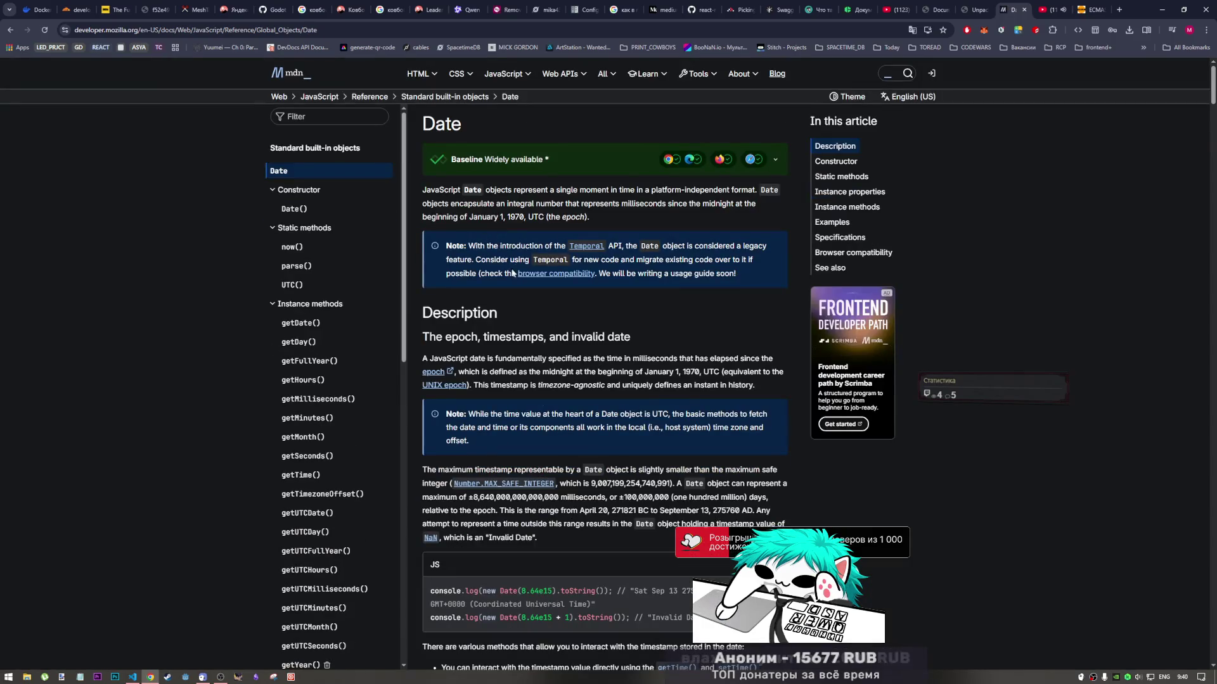
click(300, 210)
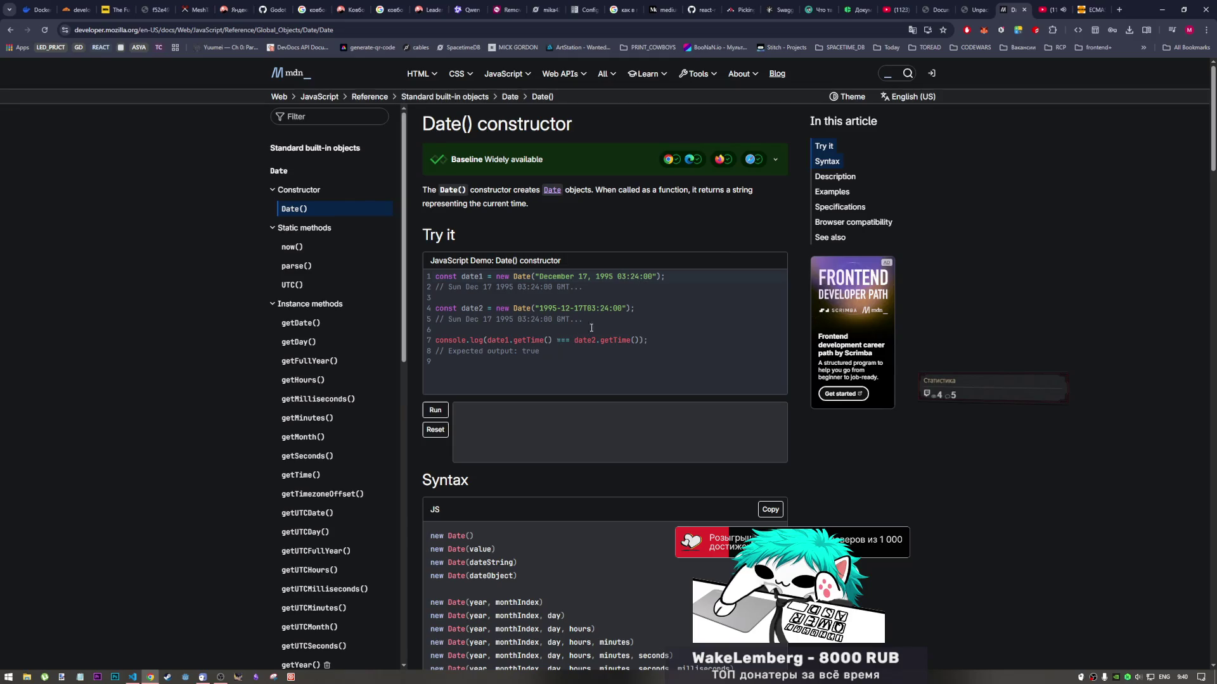
Close the MDN Date() page to return to the book PDF
click(976, 9)
click(1024, 11)
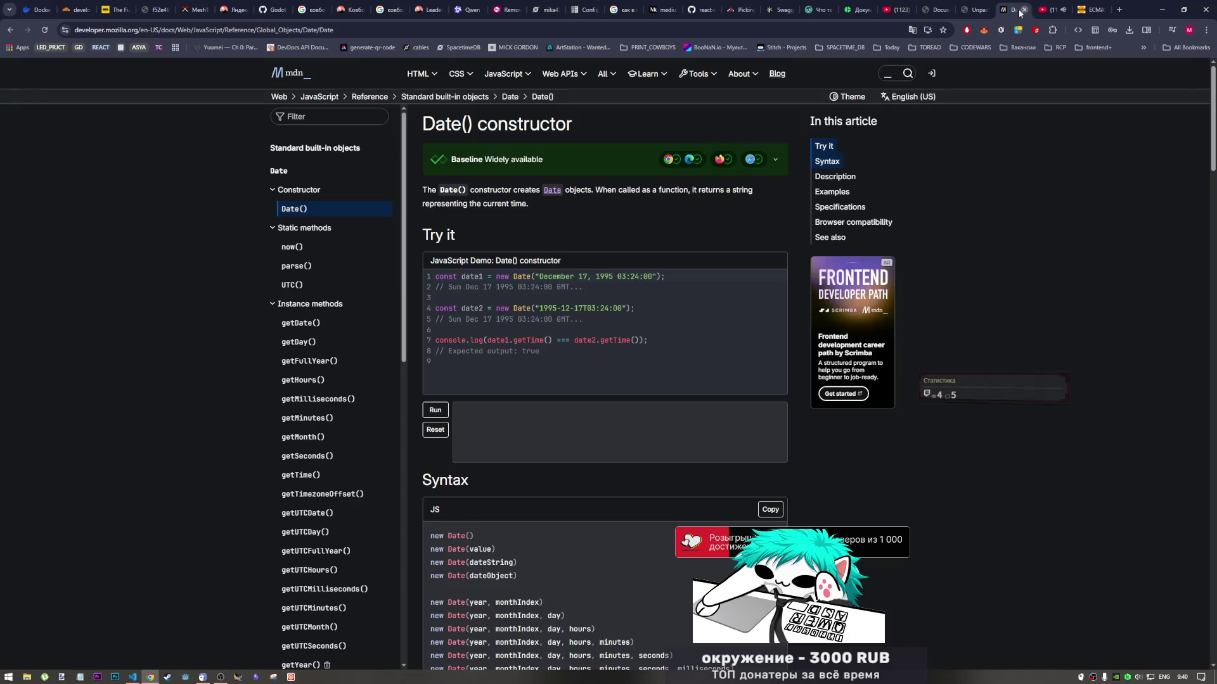
click(1027, 10)
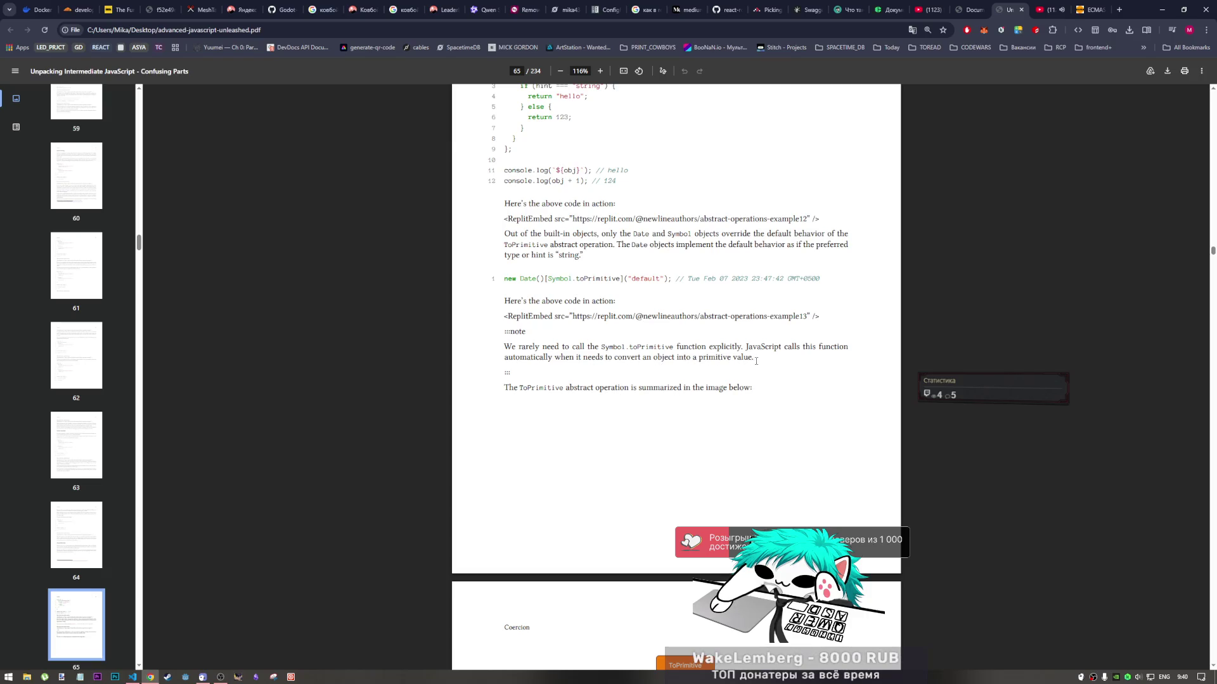
Scroll past the ToPrimitive flowchart to the ToNumber section on page 66
scroll(733, 367, down, 2)
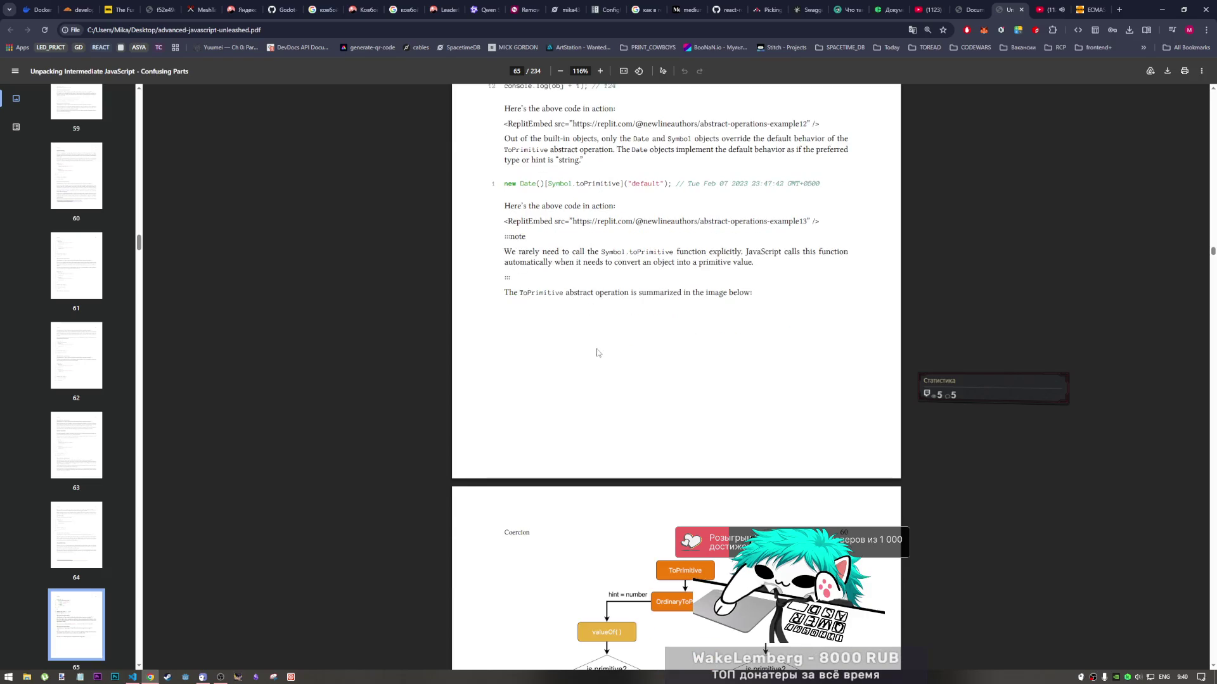
scroll(547, 297, down, 2)
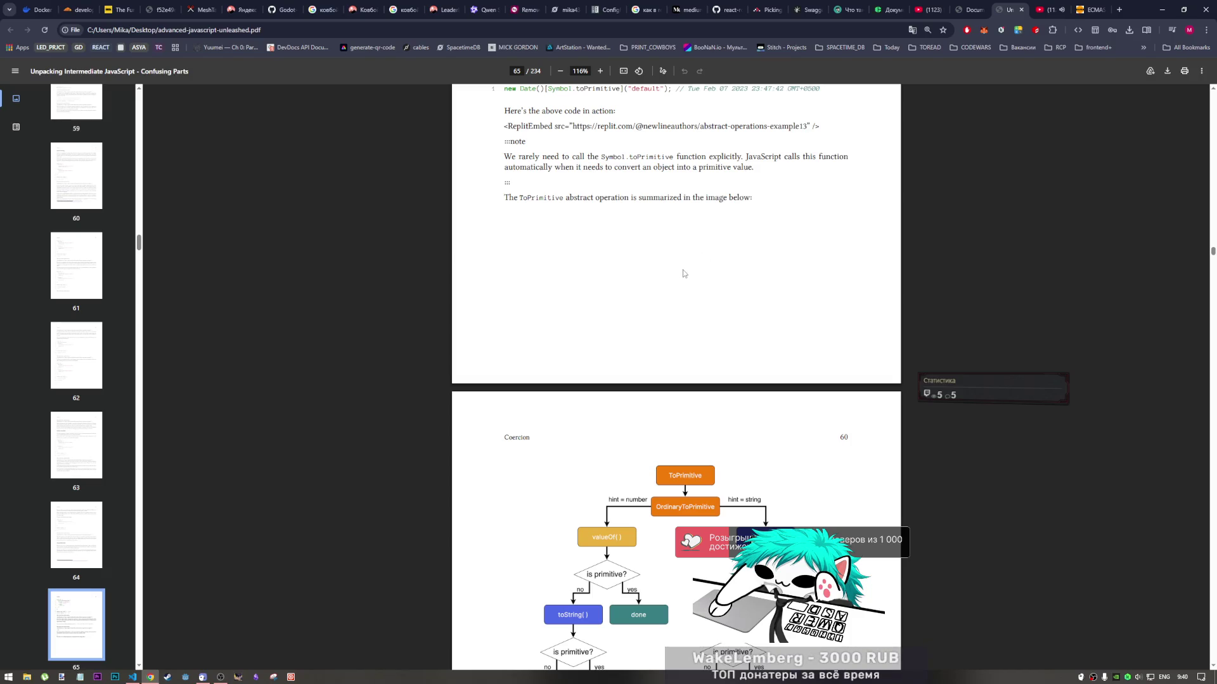
scroll(679, 397, down, 3)
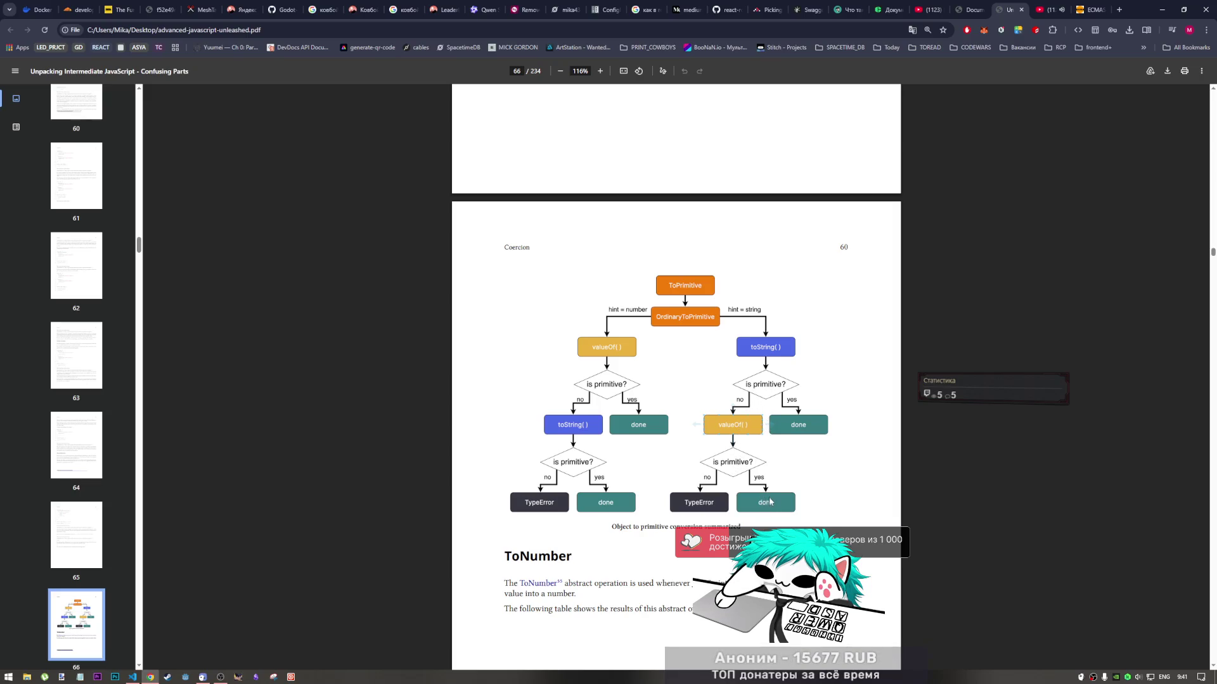
scroll(760, 471, down, 5)
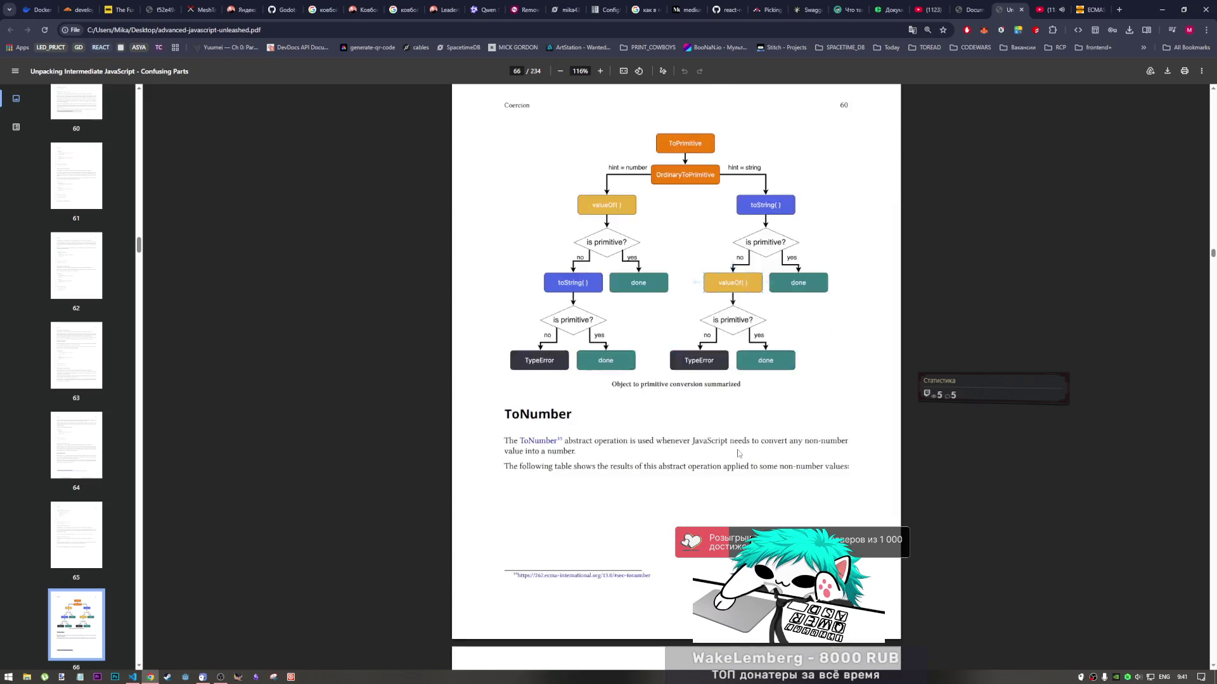
scroll(697, 377, up, 10)
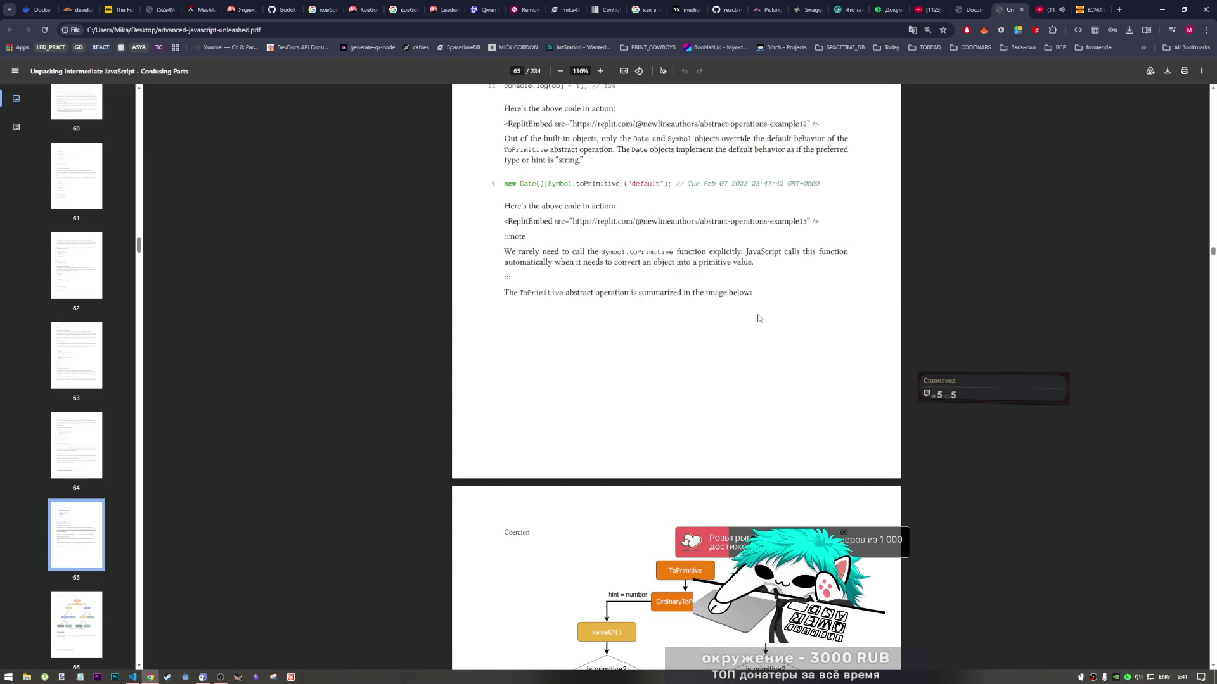
scroll(759, 318, down, 10)
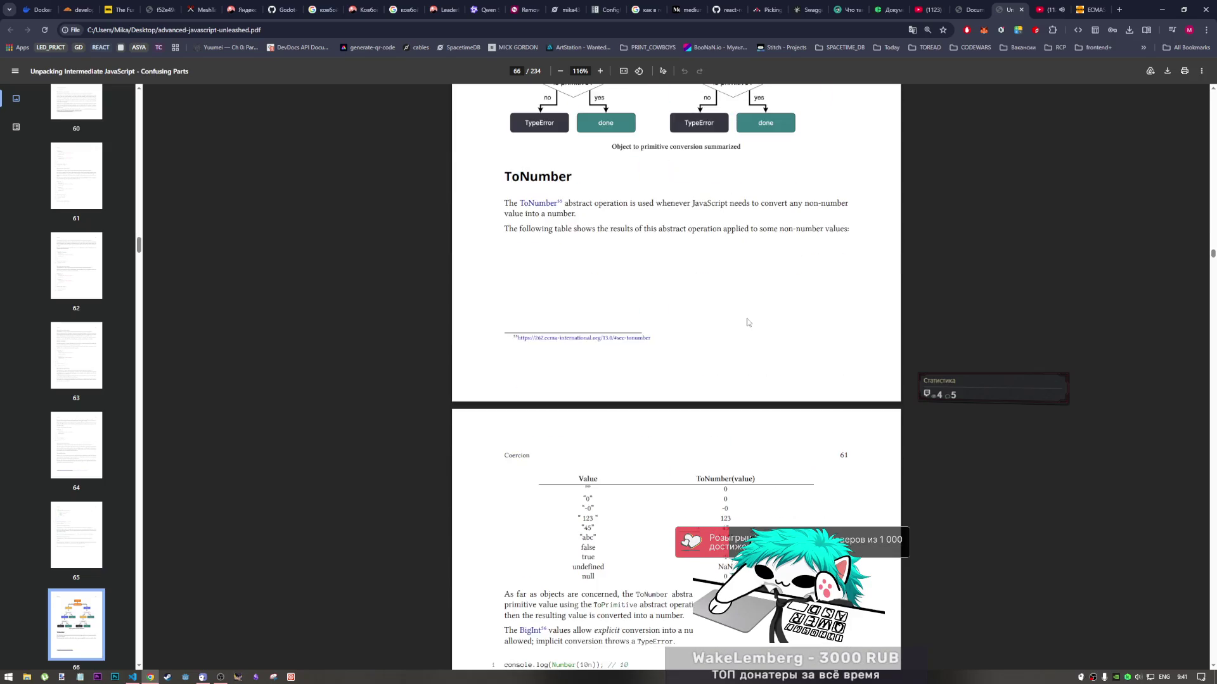
scroll(748, 323, up, 2)
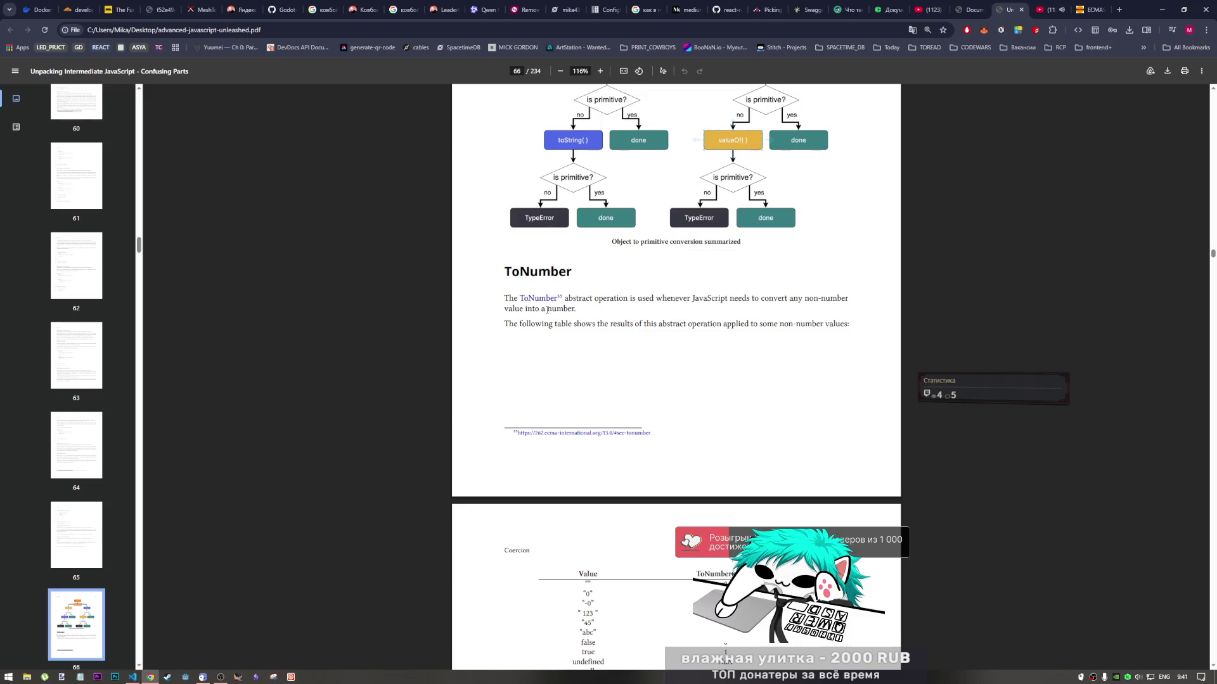
scroll(571, 275, down, 2)
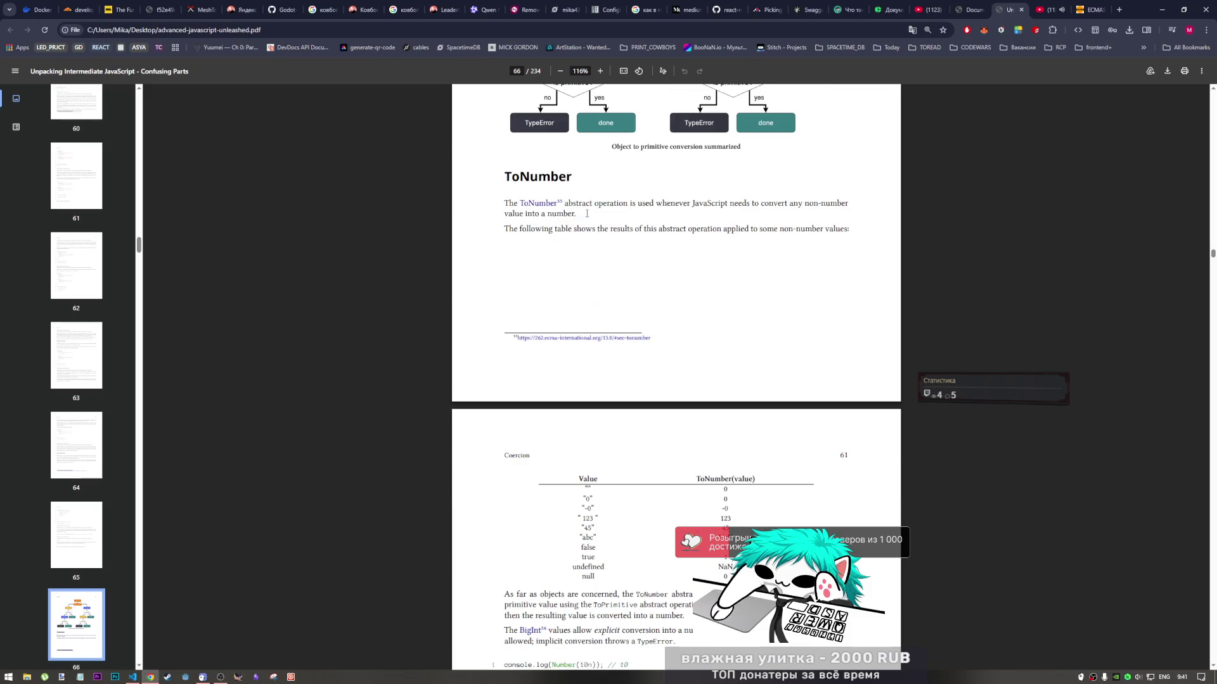
In the ECMAScript spec, scroll through the ToBoolean and ToNumber conversion tables (7.1.2–7.1.4)
click(1091, 9)
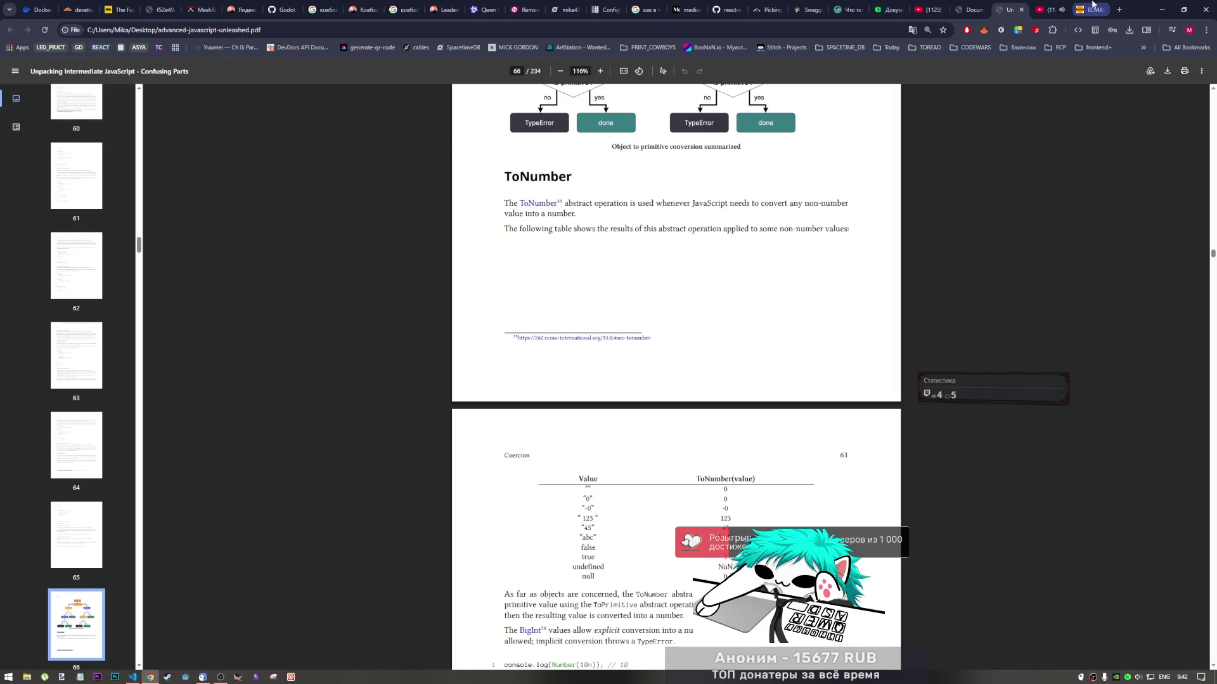
scroll(362, 408, down, 1)
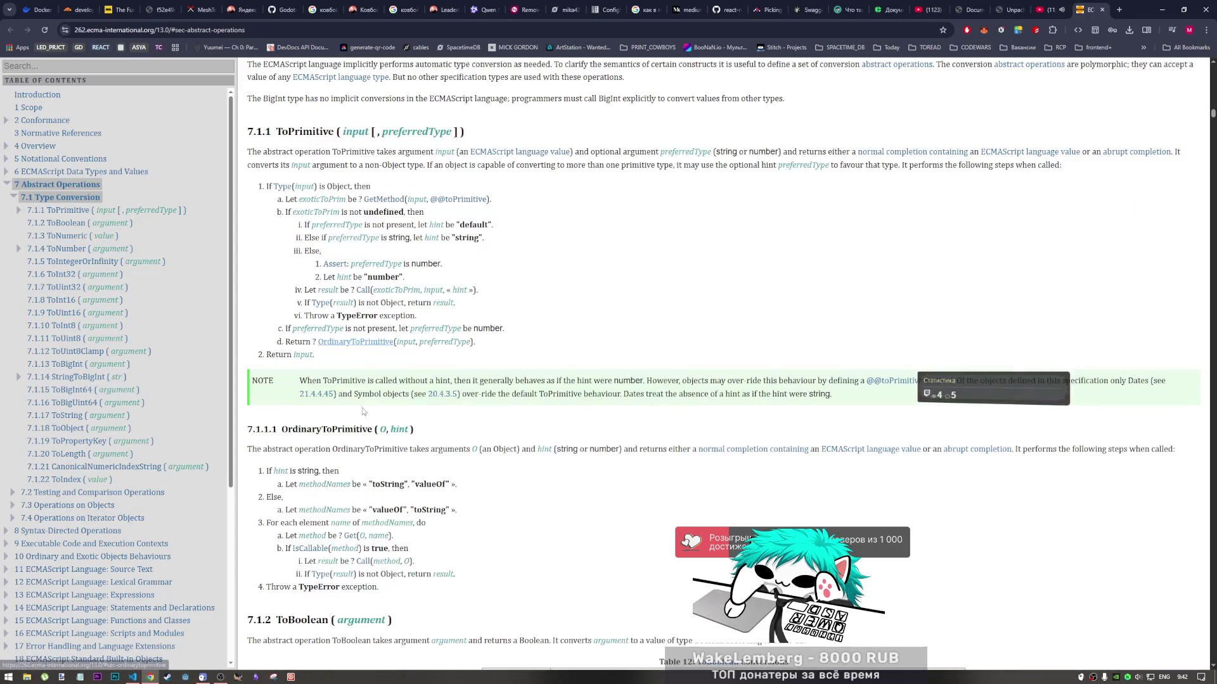
scroll(355, 449, down, 5)
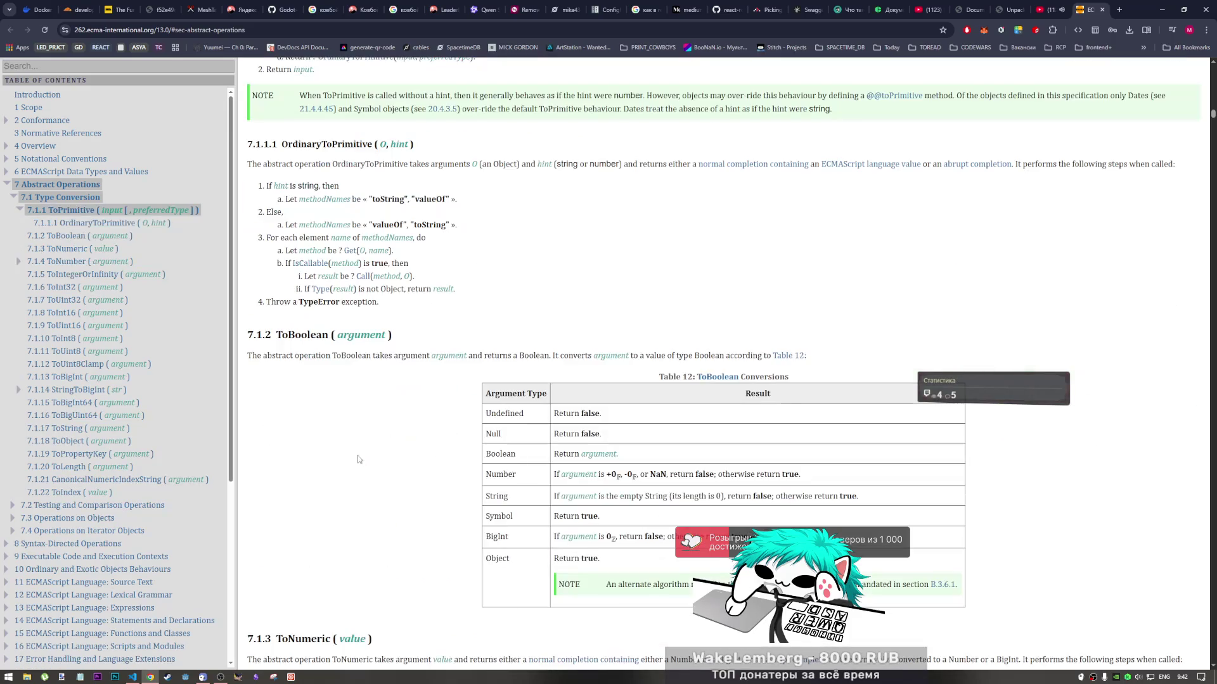
scroll(360, 457, down, 3)
scroll(329, 515, down, 1)
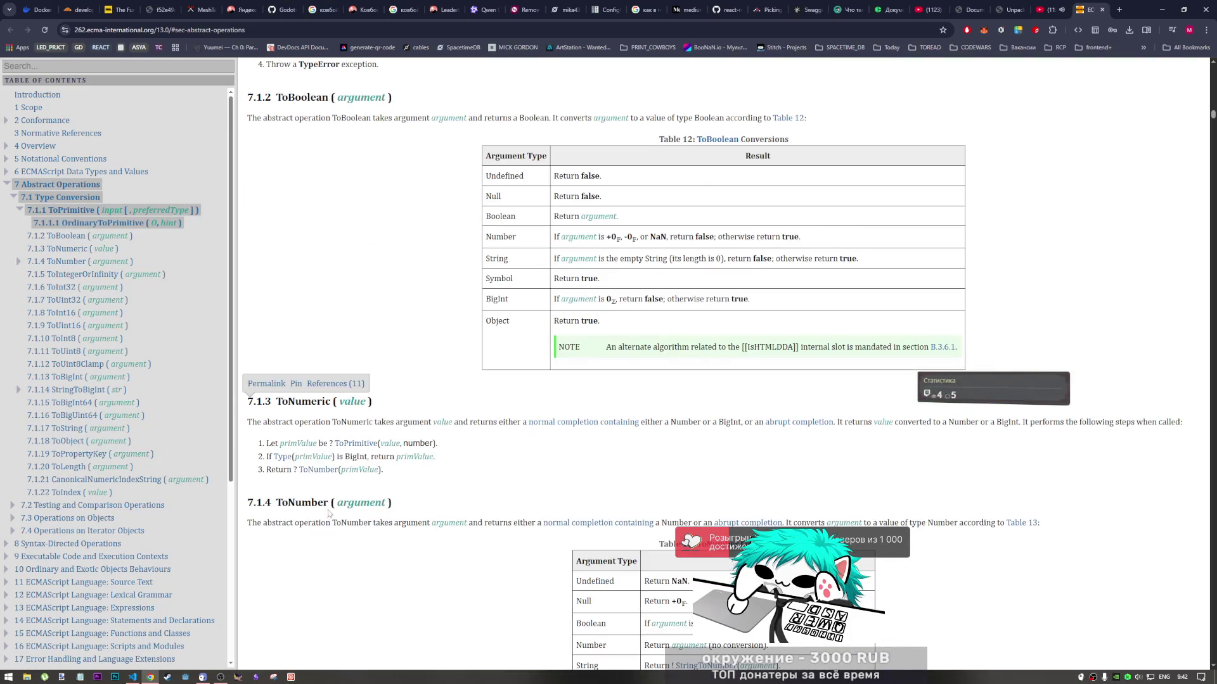
scroll(336, 491, down, 1)
scroll(338, 477, down, 1)
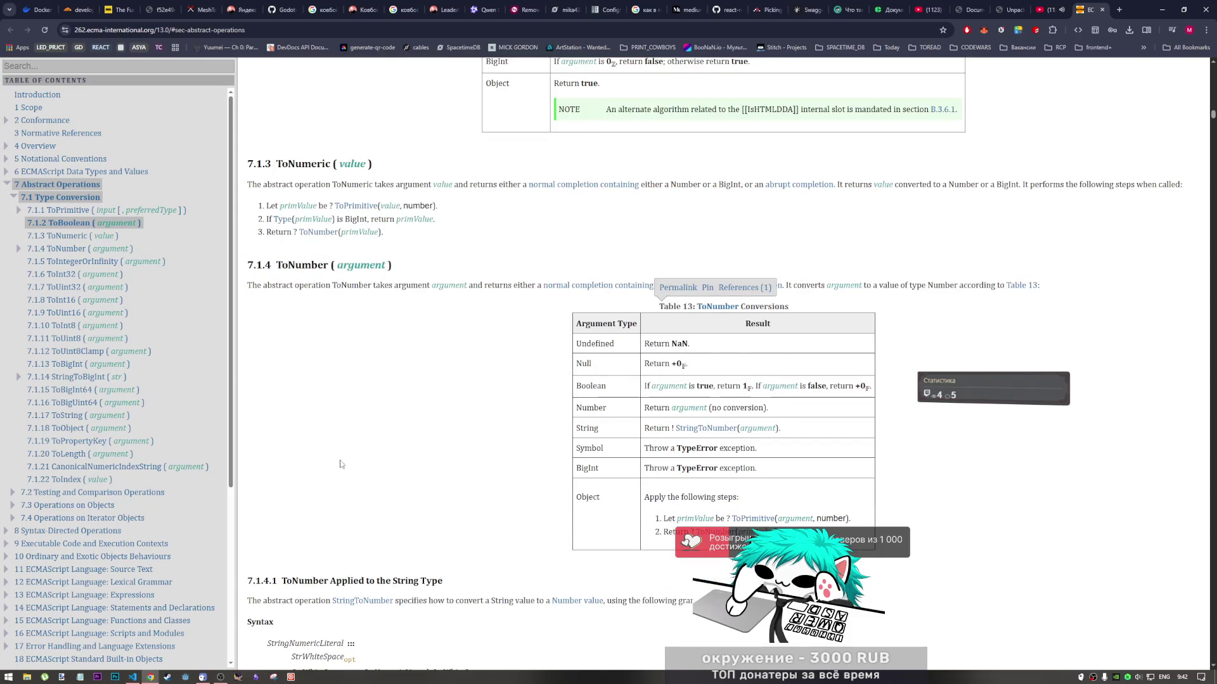
scroll(367, 388, up, 4)
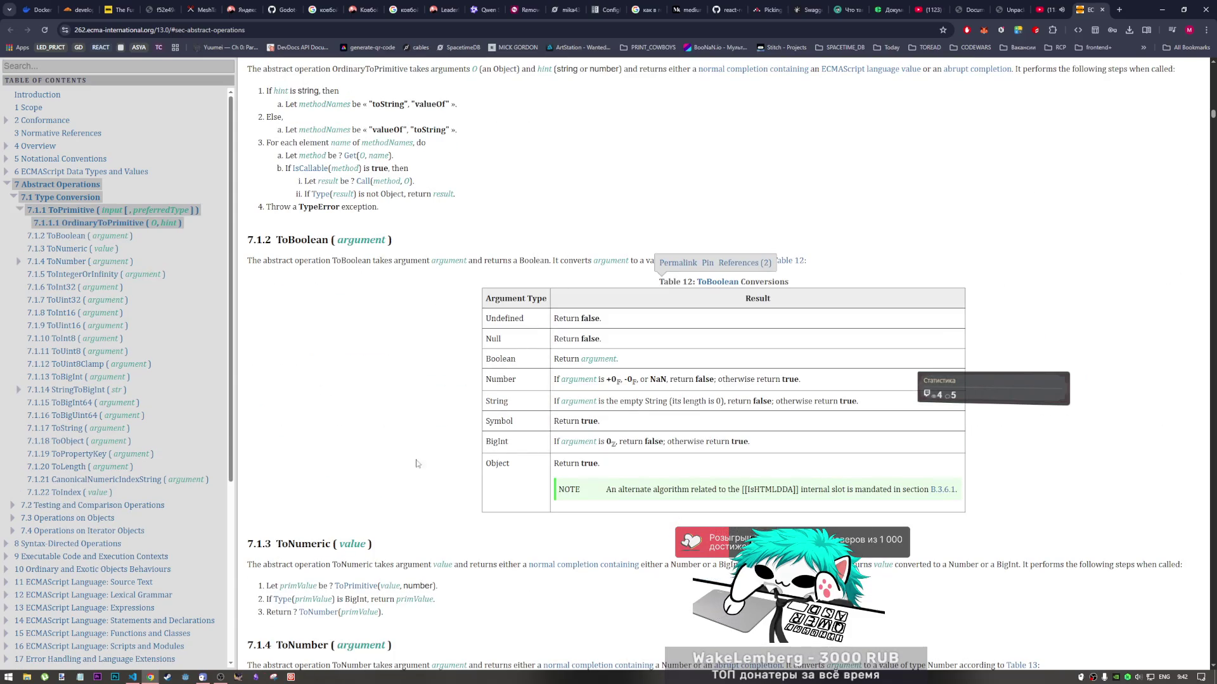
scroll(398, 478, down, 8)
scroll(398, 478, down, 3)
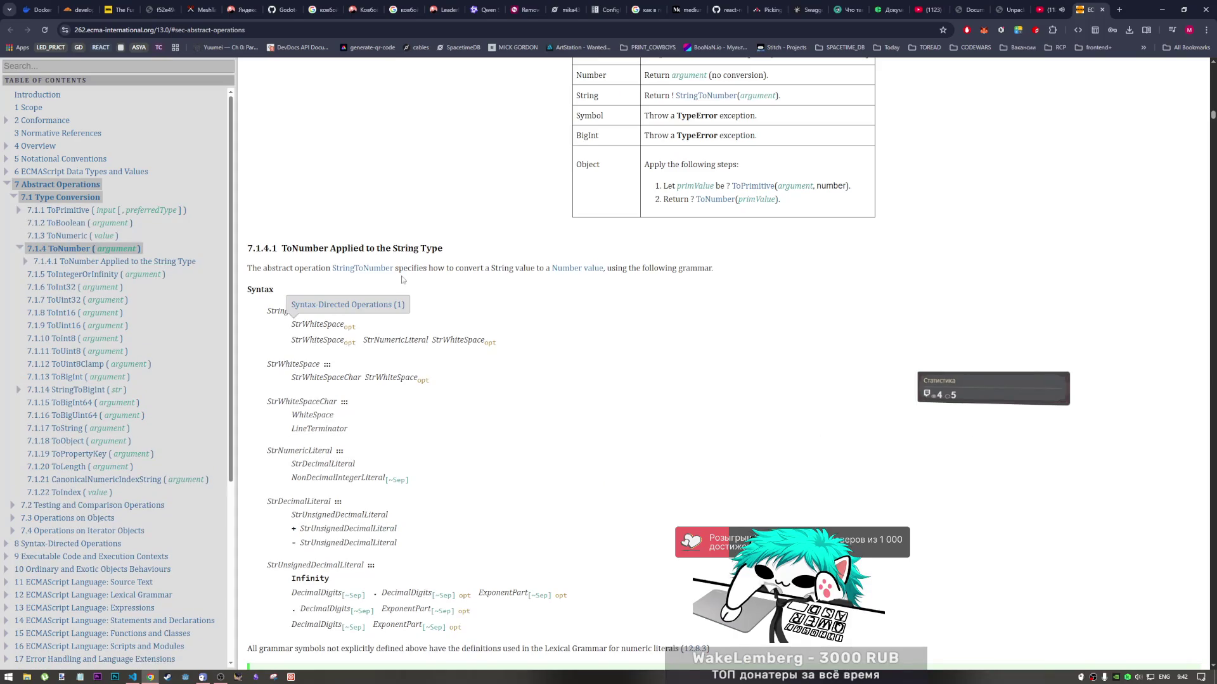
scroll(472, 269, down, 9)
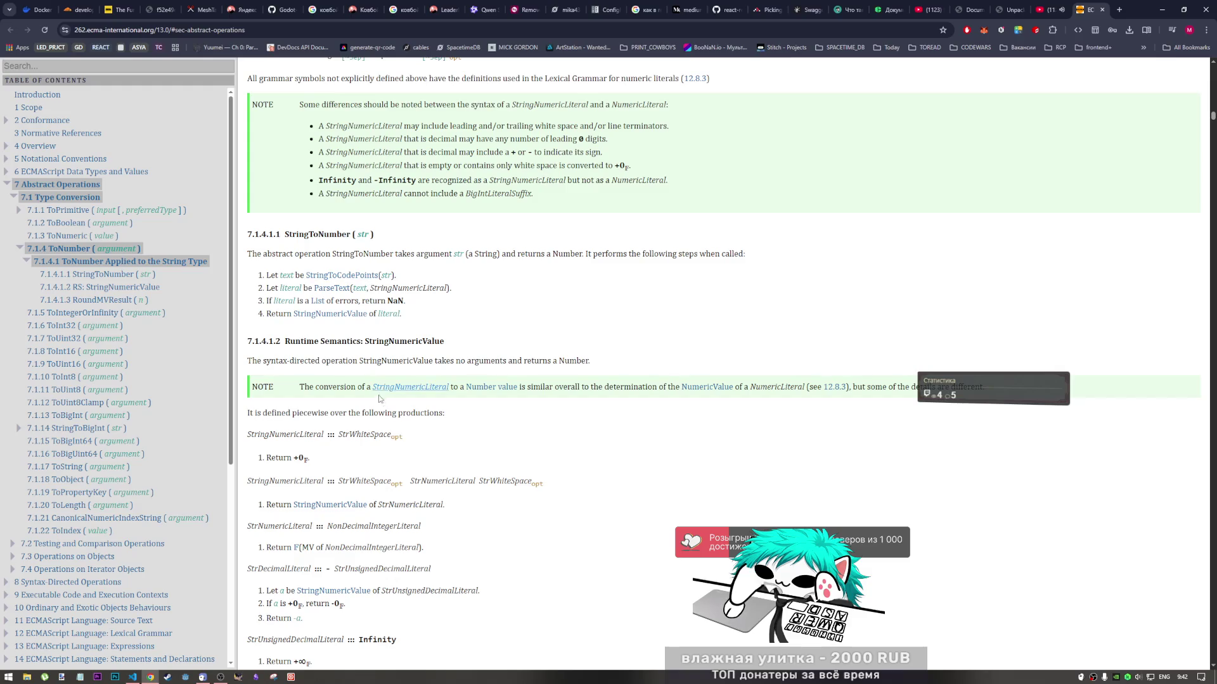
Read on to StringToNumber (7.1.4.1), then scroll back up to 7.1 Type Conversion
scroll(459, 406, up, 5)
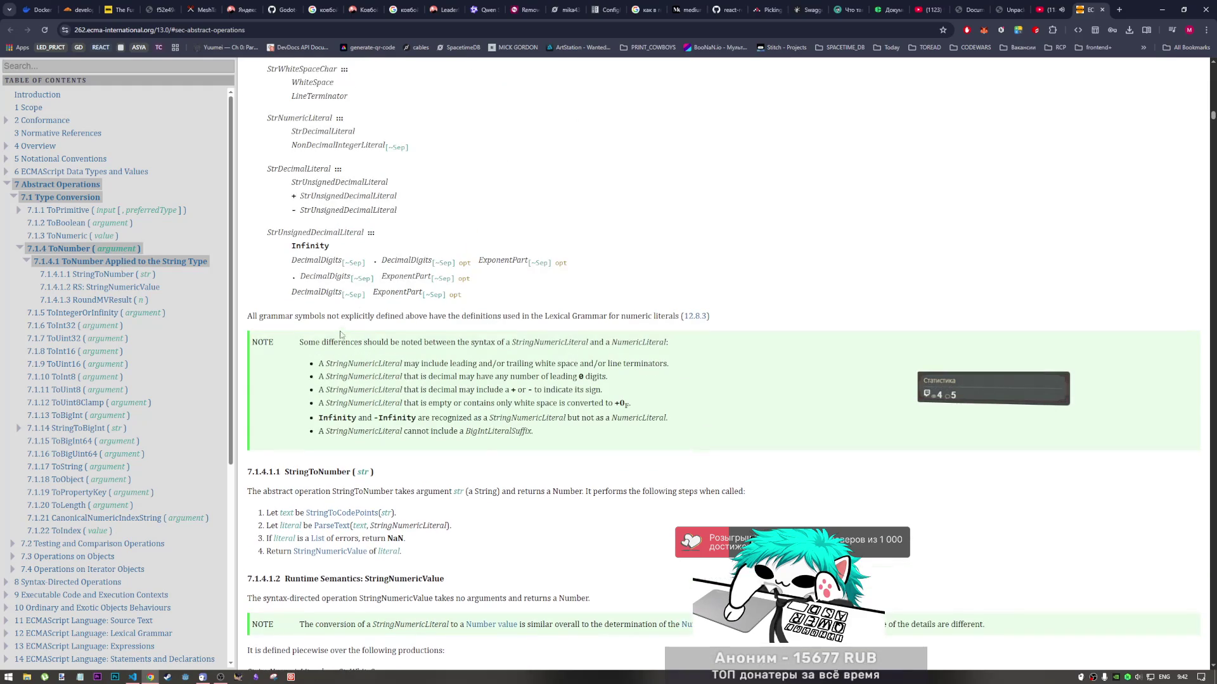
scroll(336, 359, down, 5)
scroll(335, 359, down, 1)
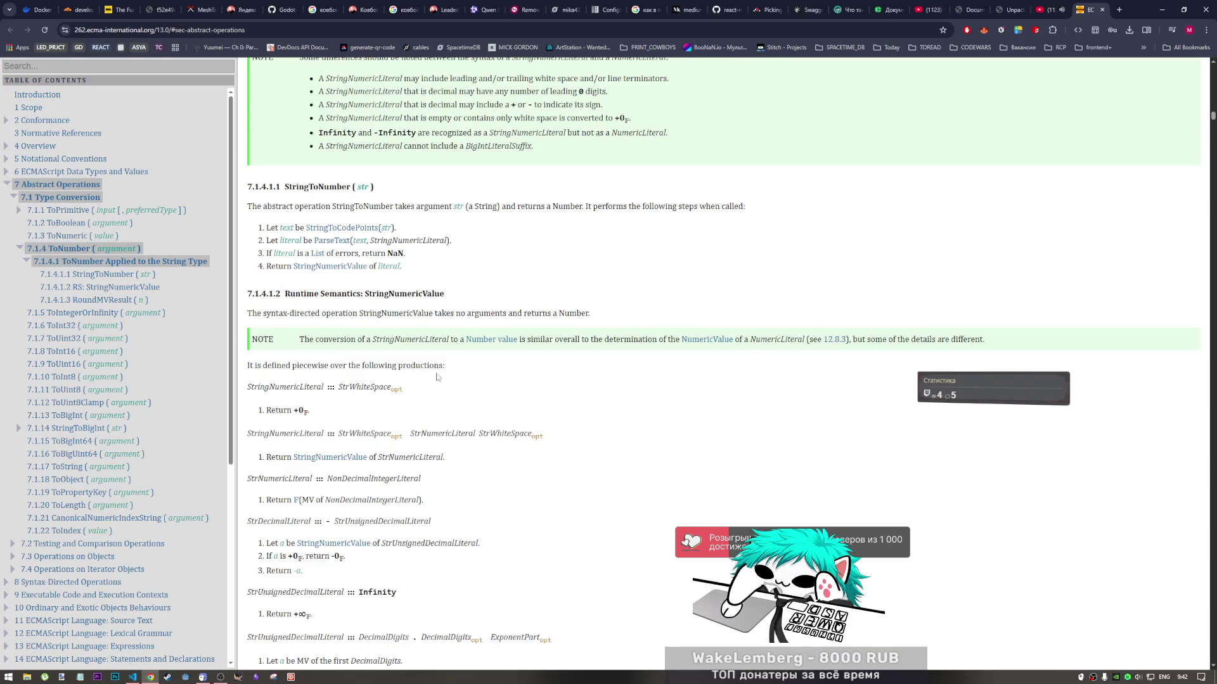
scroll(444, 380, down, 5)
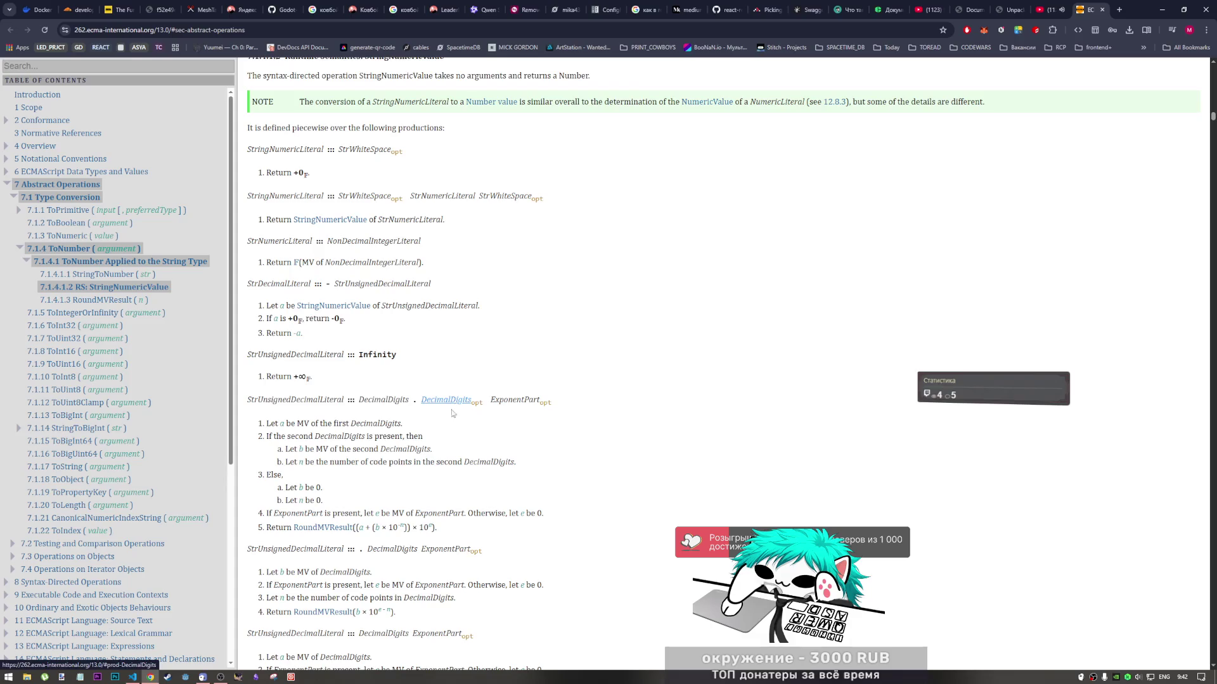
scroll(453, 415, down, 6)
scroll(448, 426, down, 1)
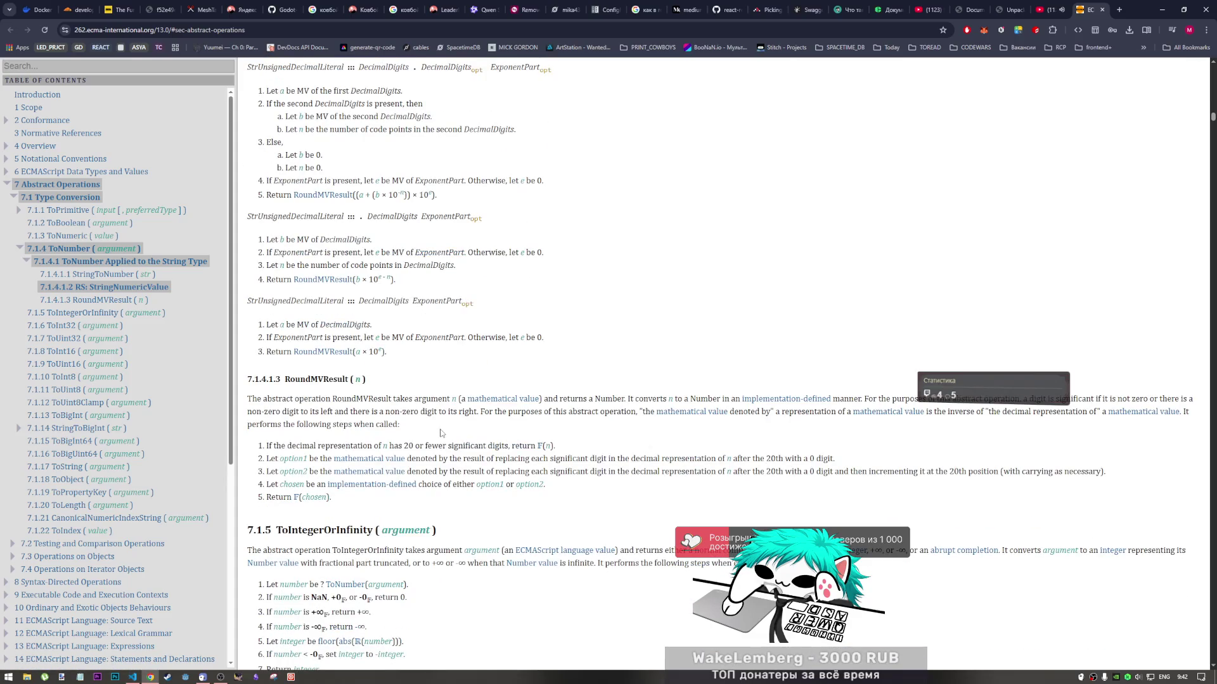
scroll(441, 433, down, 1)
scroll(440, 434, down, 8)
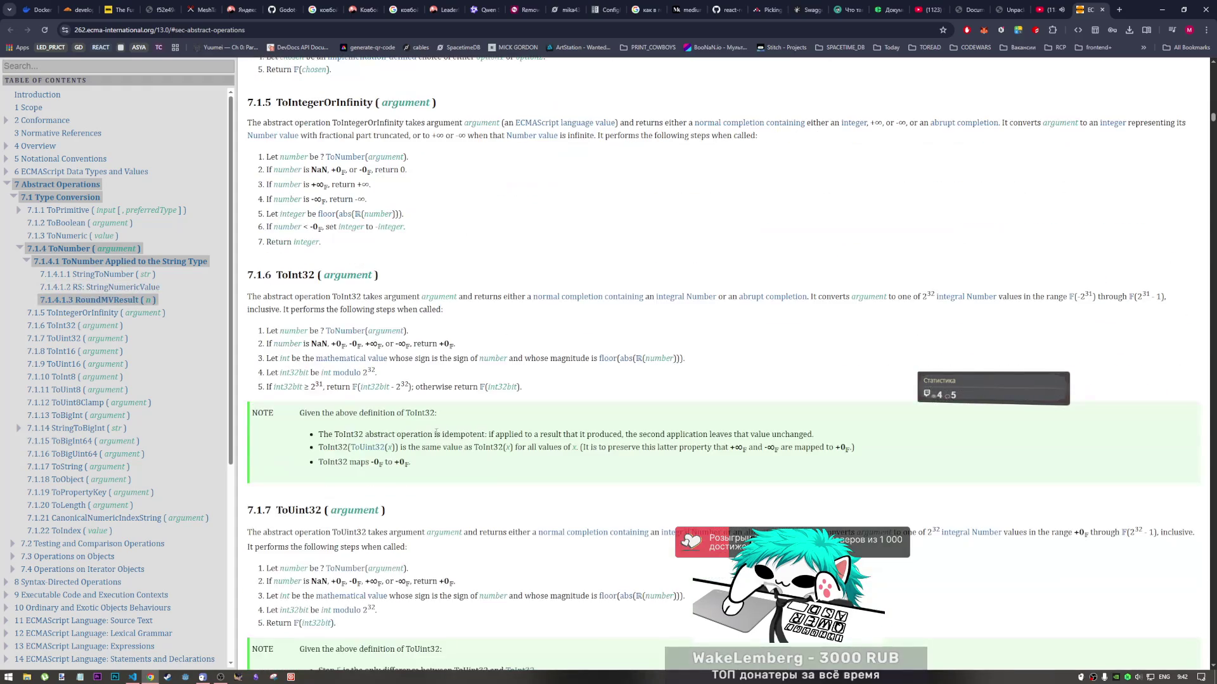
scroll(431, 429, up, 7)
scroll(431, 429, up, 20)
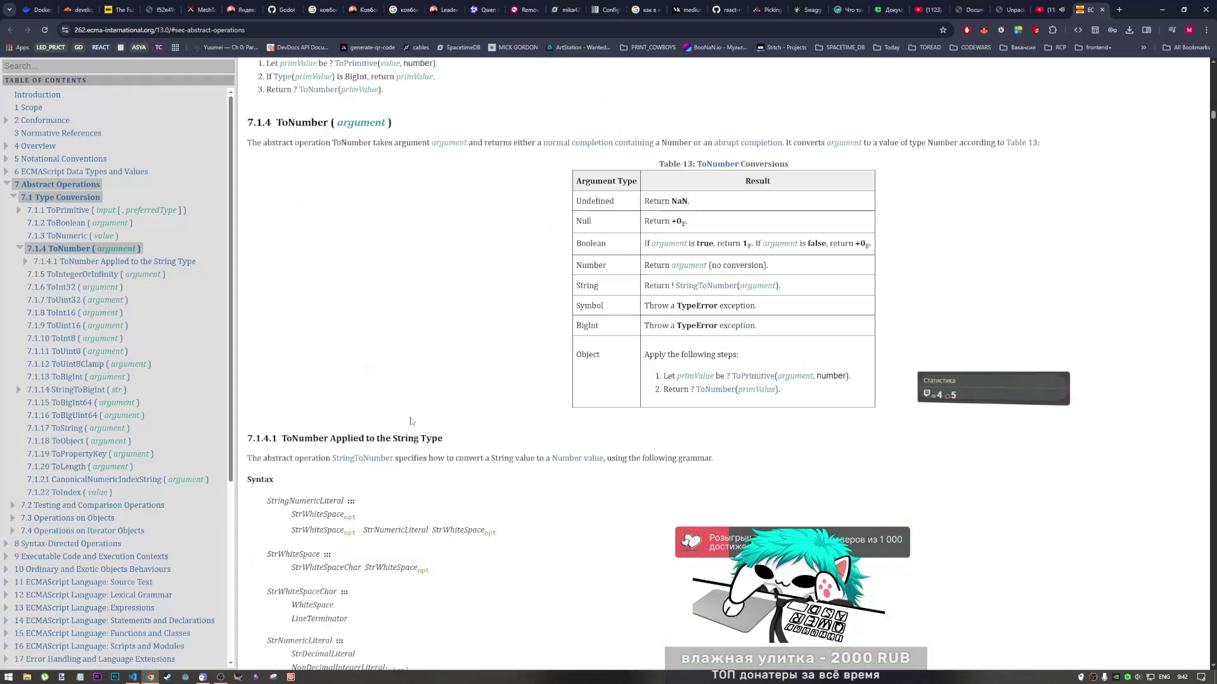
scroll(410, 422, up, 20)
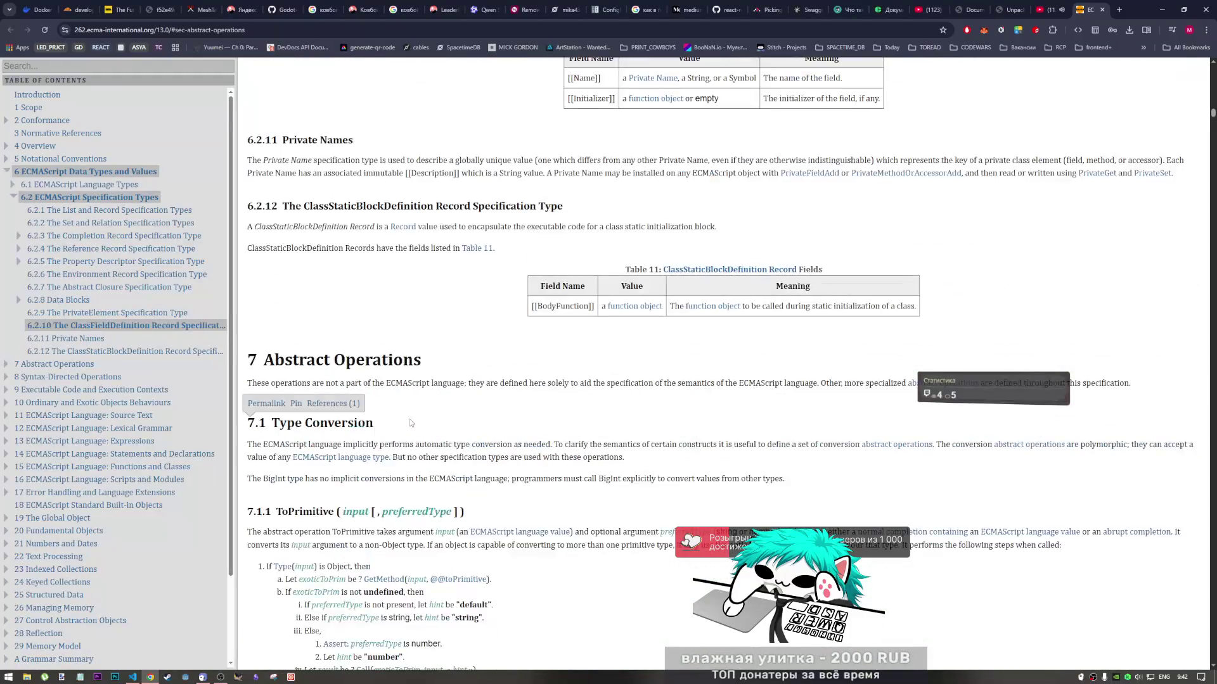
scroll(409, 419, down, 6)
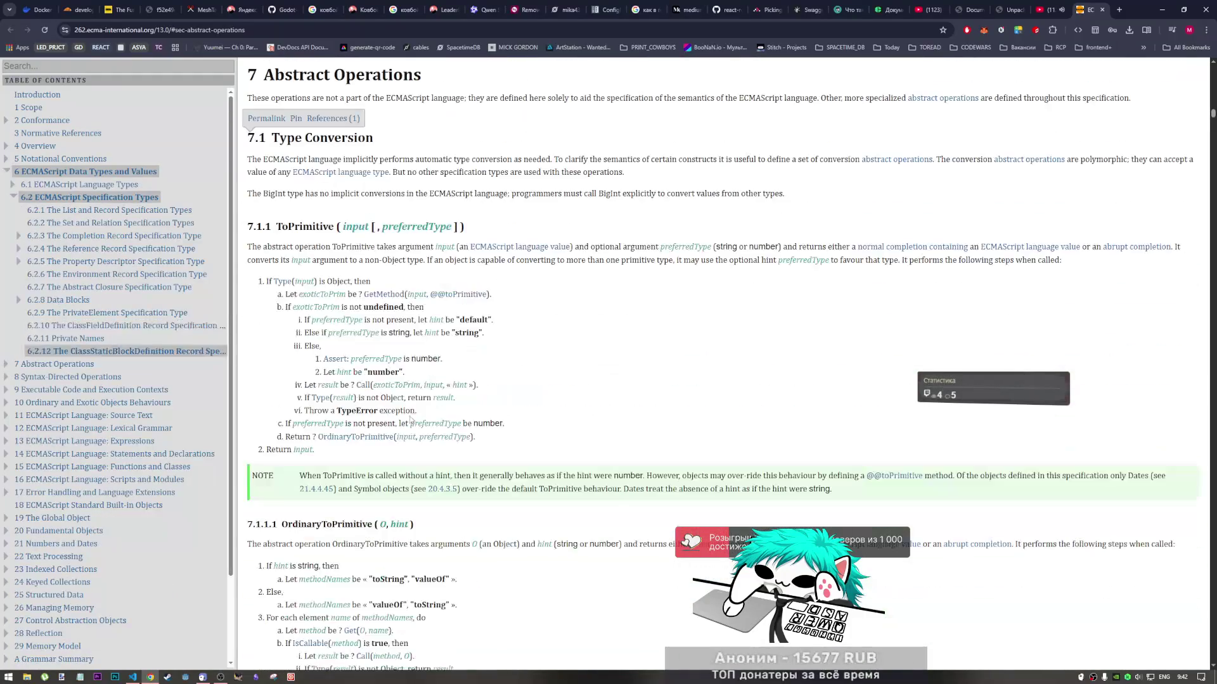
Return to the book PDF with the ToNumber(value) table on page 61 in view
click(1015, 10)
scroll(688, 433, down, 2)
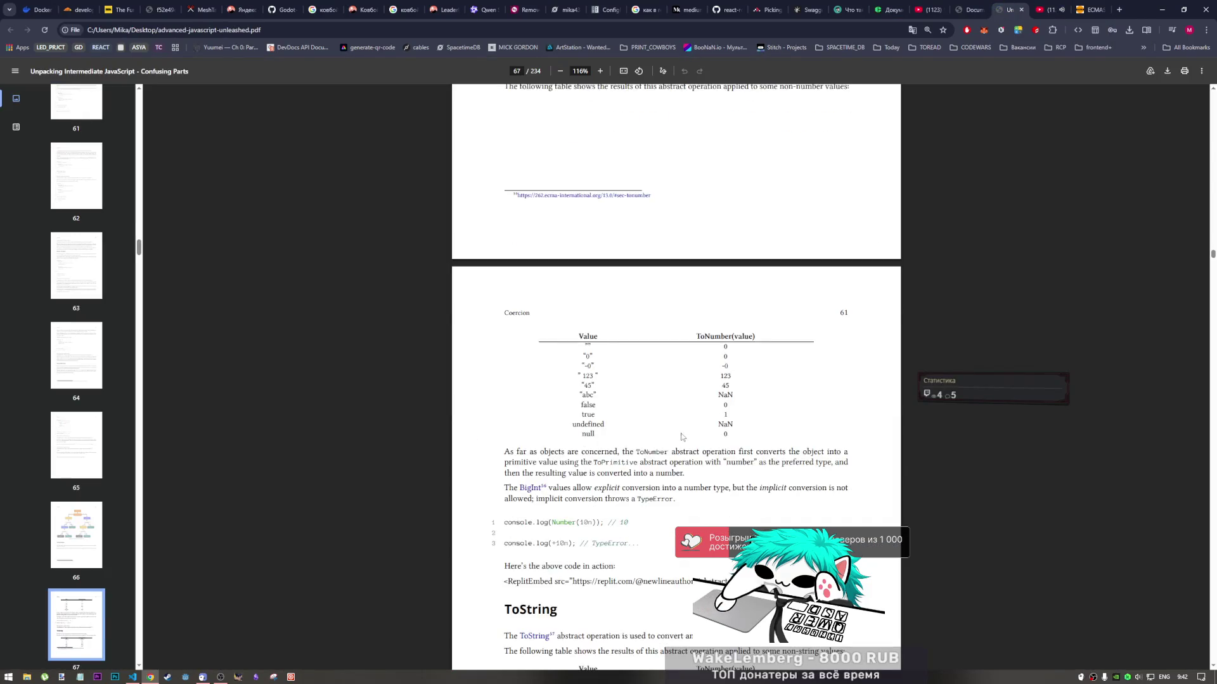
scroll(535, 278, up, 2)
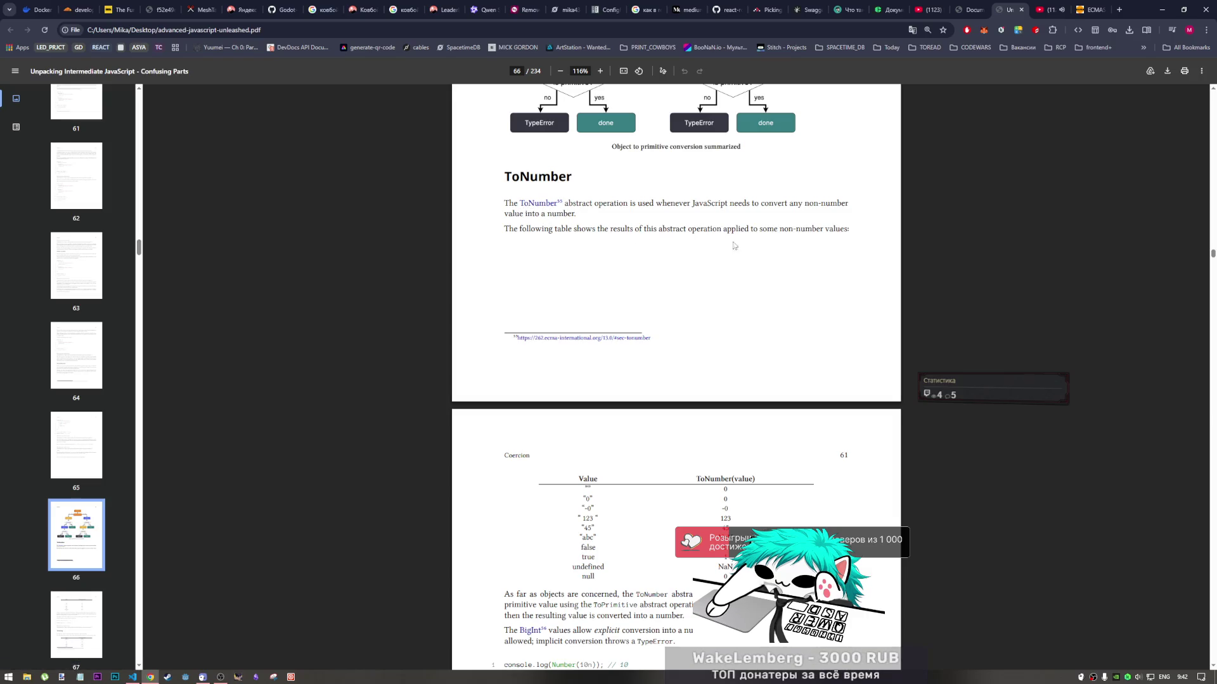
scroll(703, 366, down, 2)
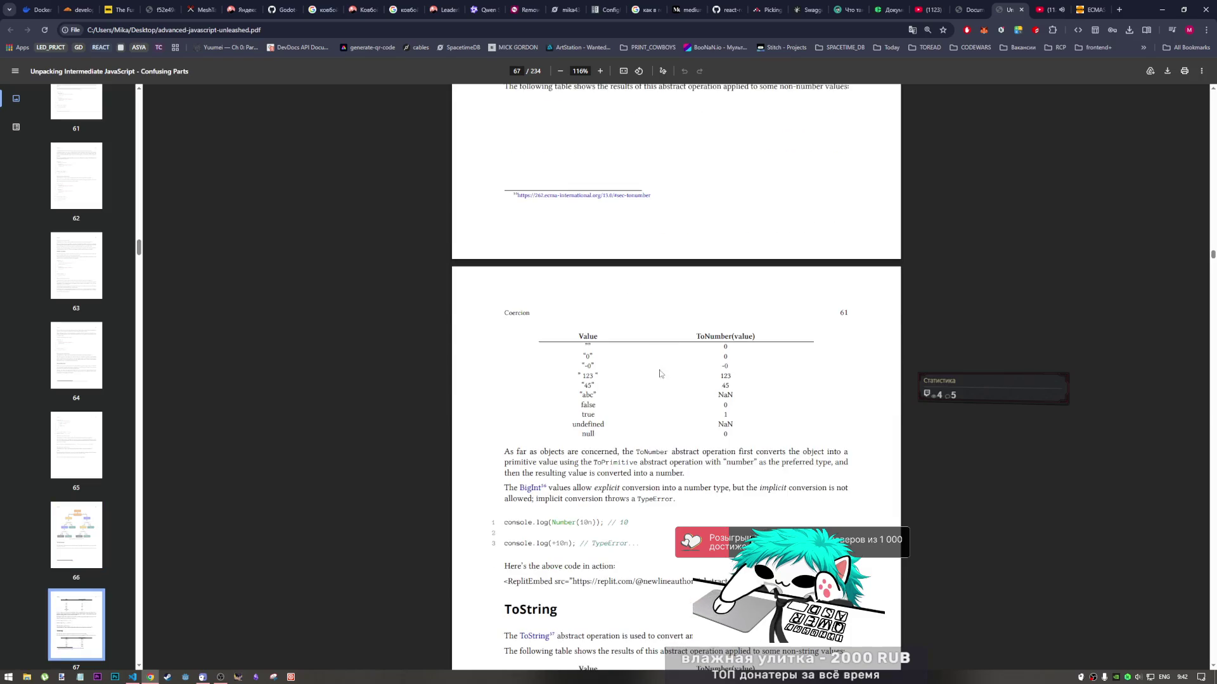
Highlight the table's "", "-0" → -0, "abc", undefined → NaN and null → 0 entries
drag(583, 346, 589, 346)
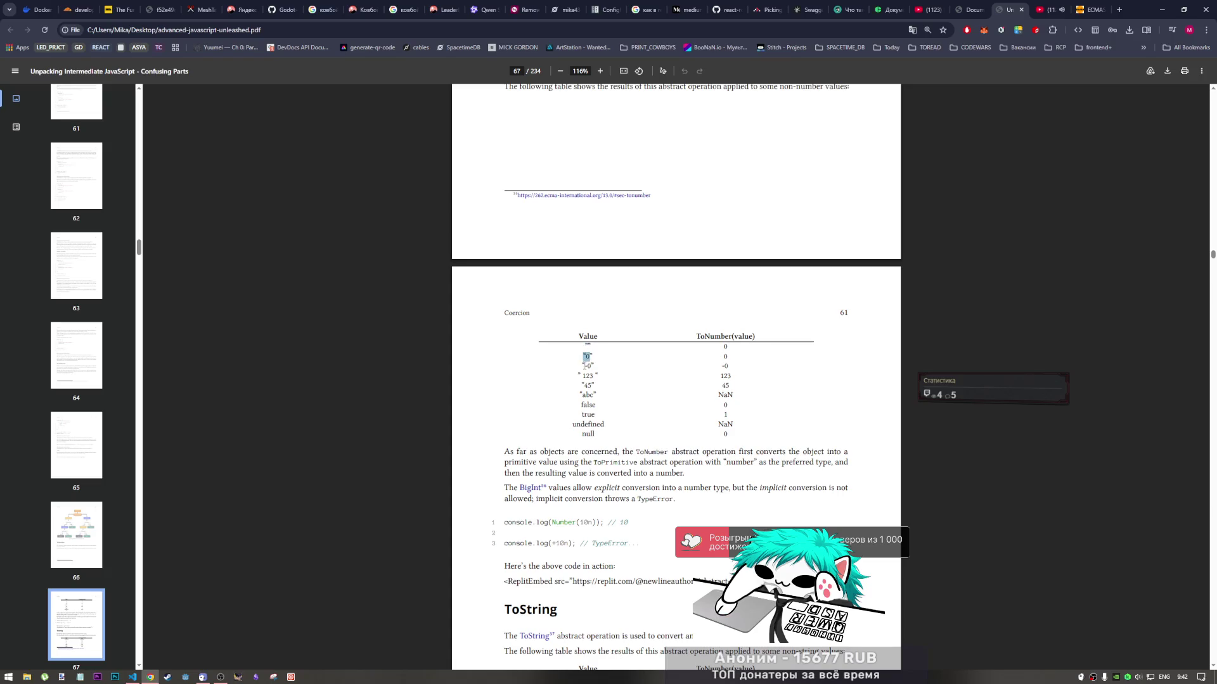
drag(581, 365, 595, 367)
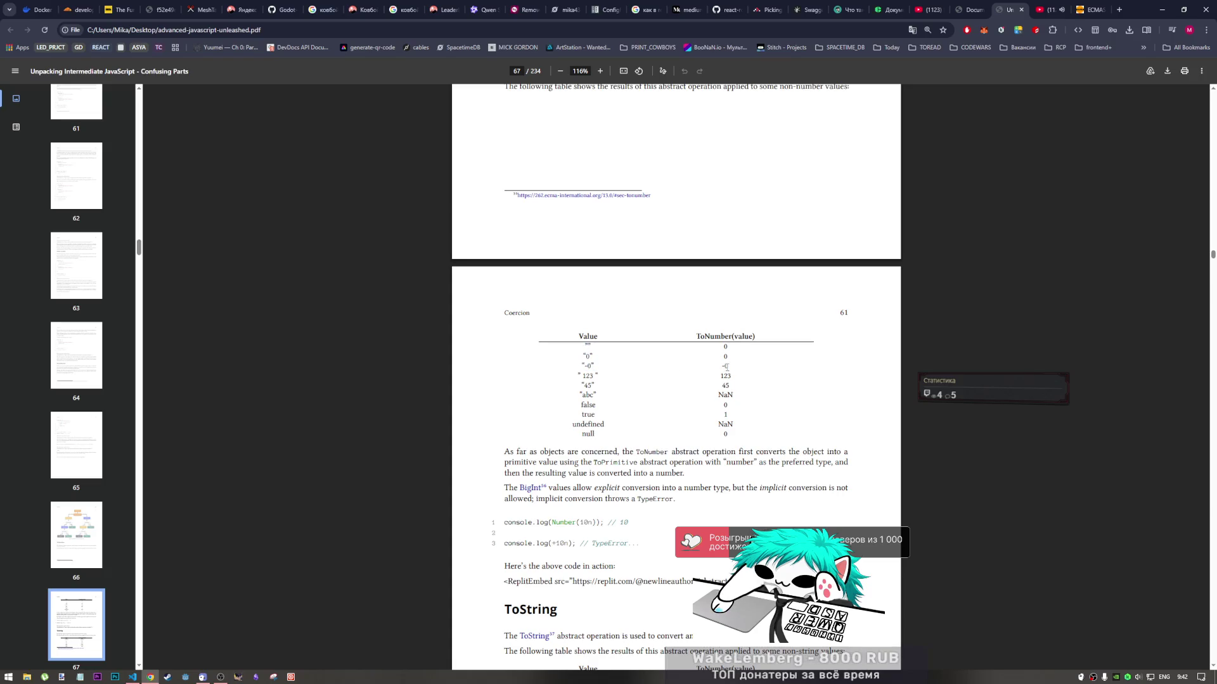
drag(728, 366, 720, 367)
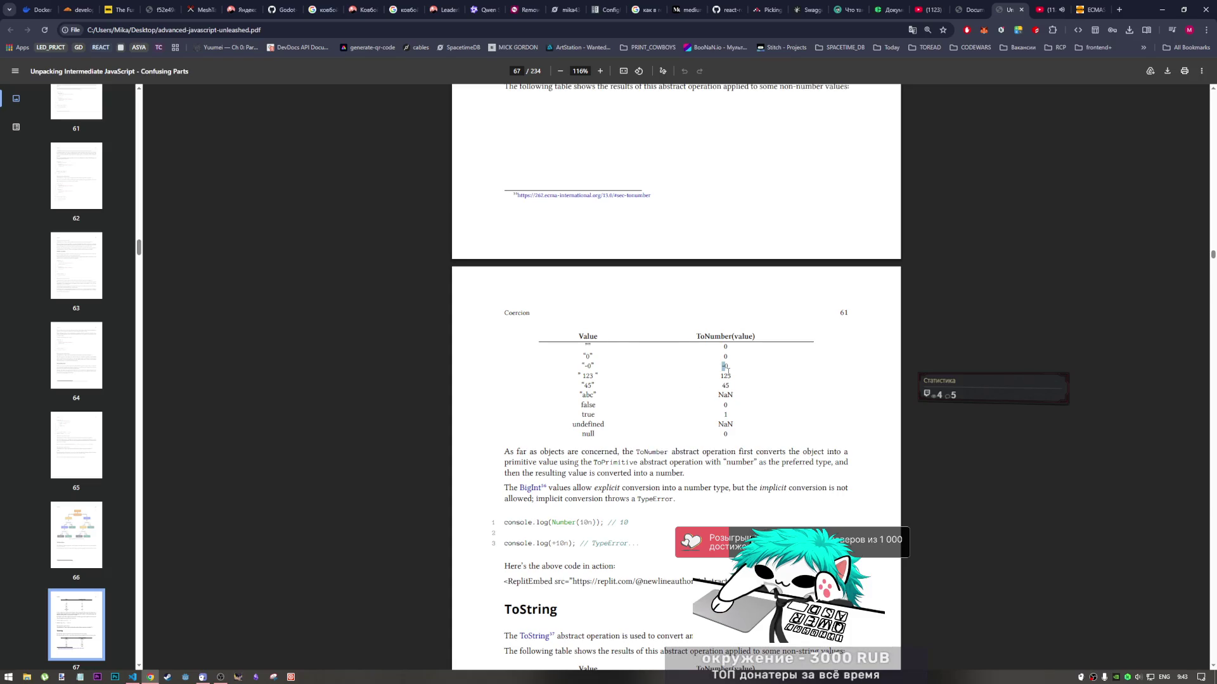
mouse_move(577, 376)
mouse_down()
mouse_move(595, 378)
mouse_move(595, 396)
mouse_up()
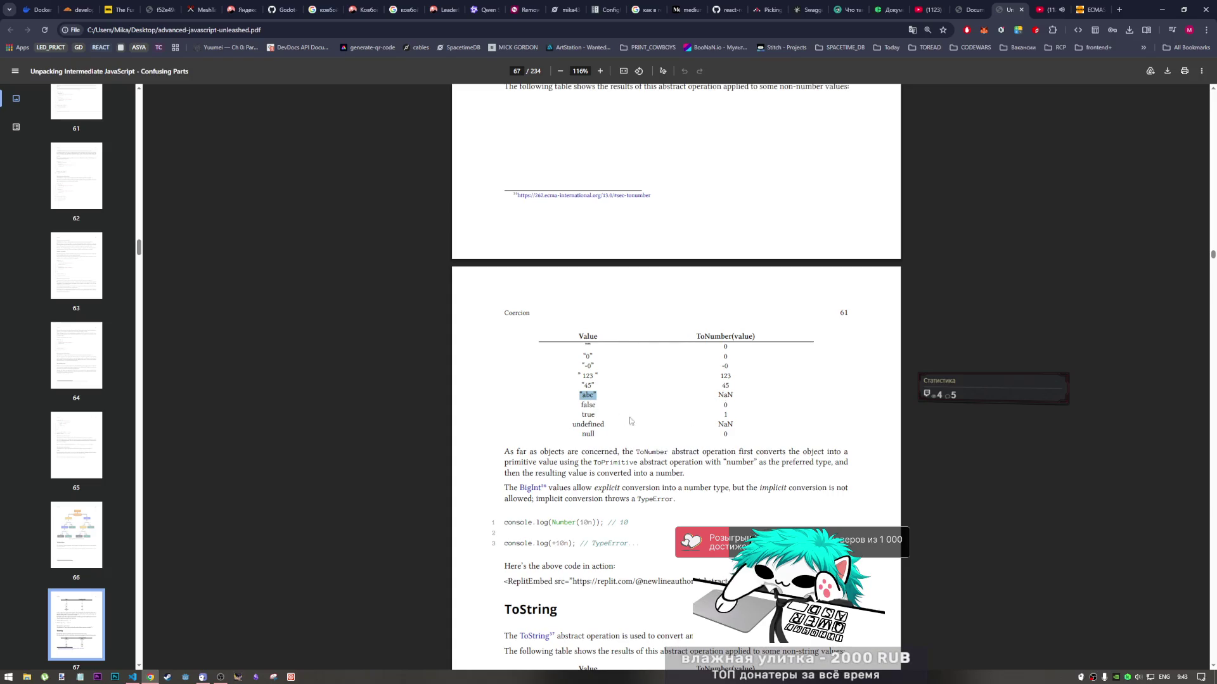
drag(718, 424, 731, 424)
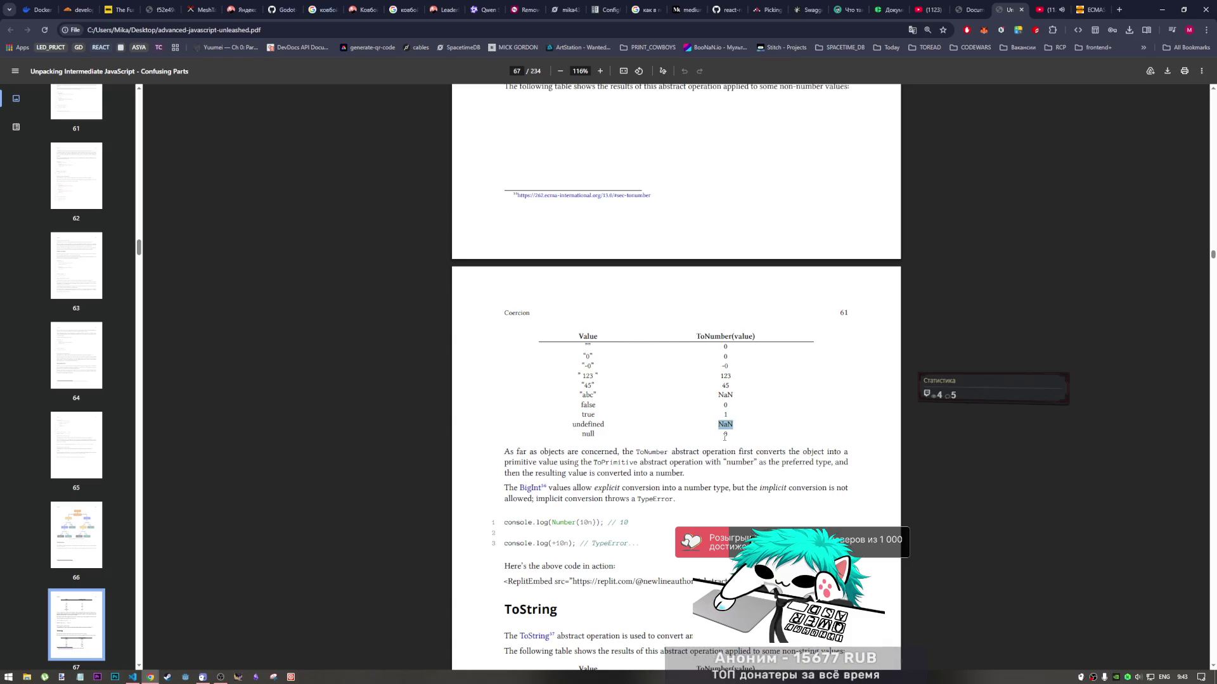
drag(722, 435, 733, 438)
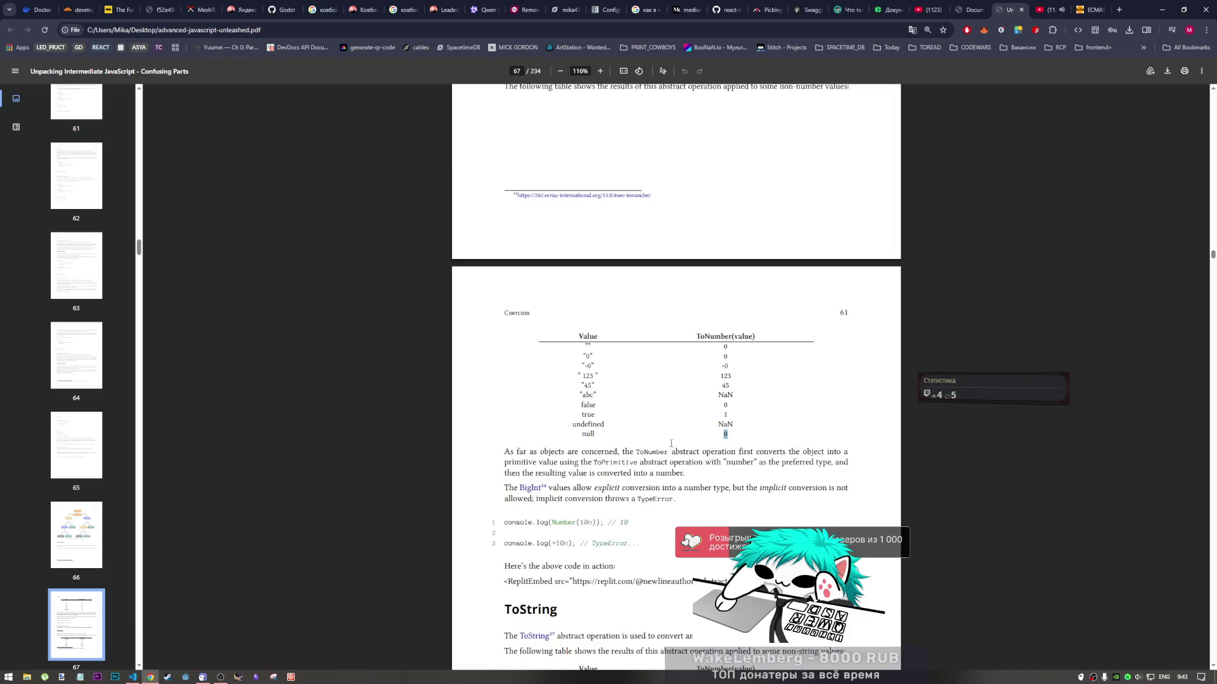
scroll(695, 453, down, 2)
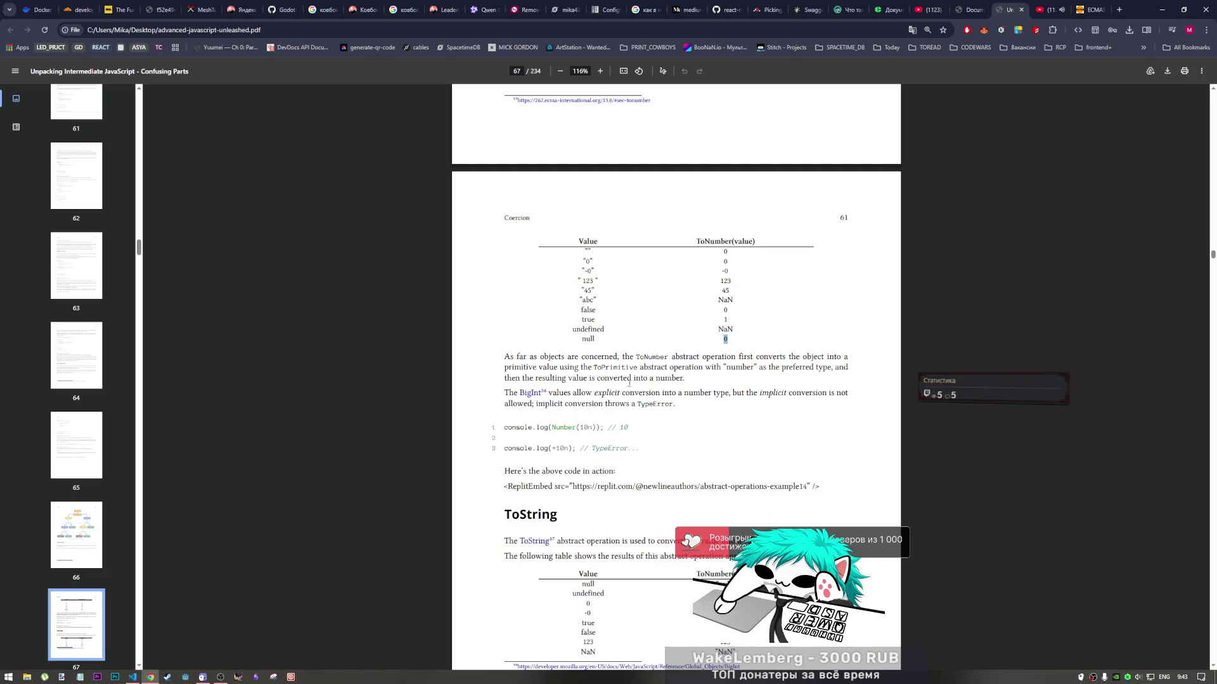
Clear the old selection and drag-select the ToNumber table's value rows in the PDF
scroll(676, 384, down, 2)
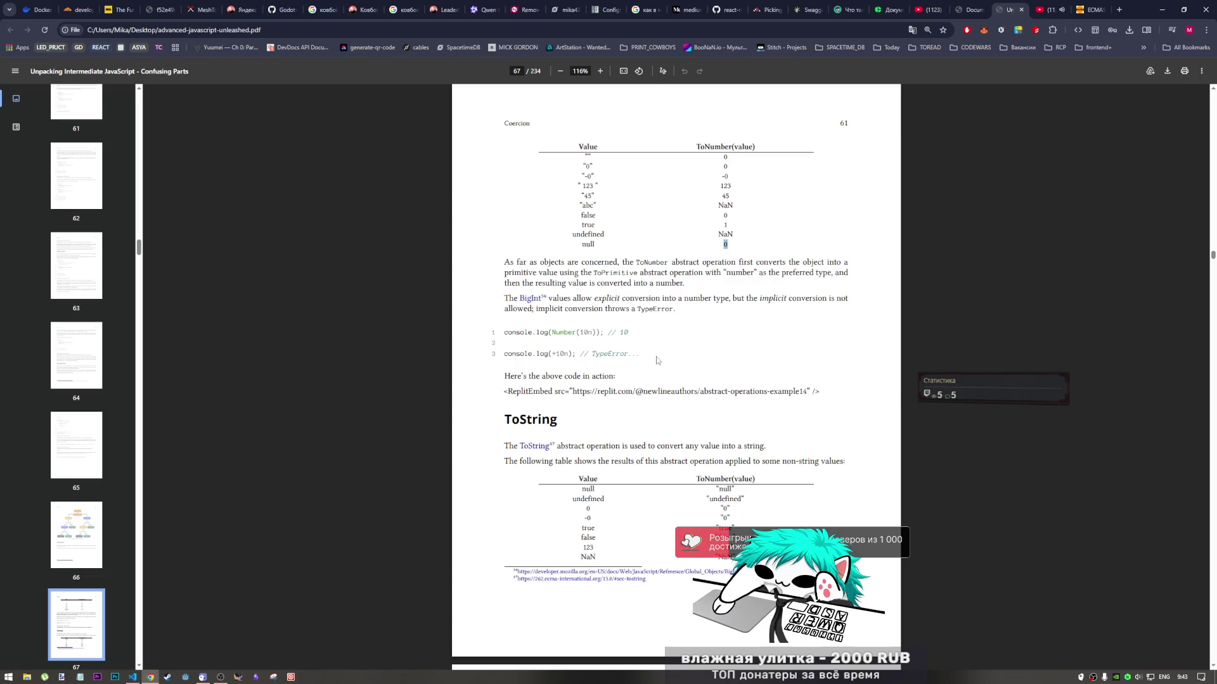
click(717, 243)
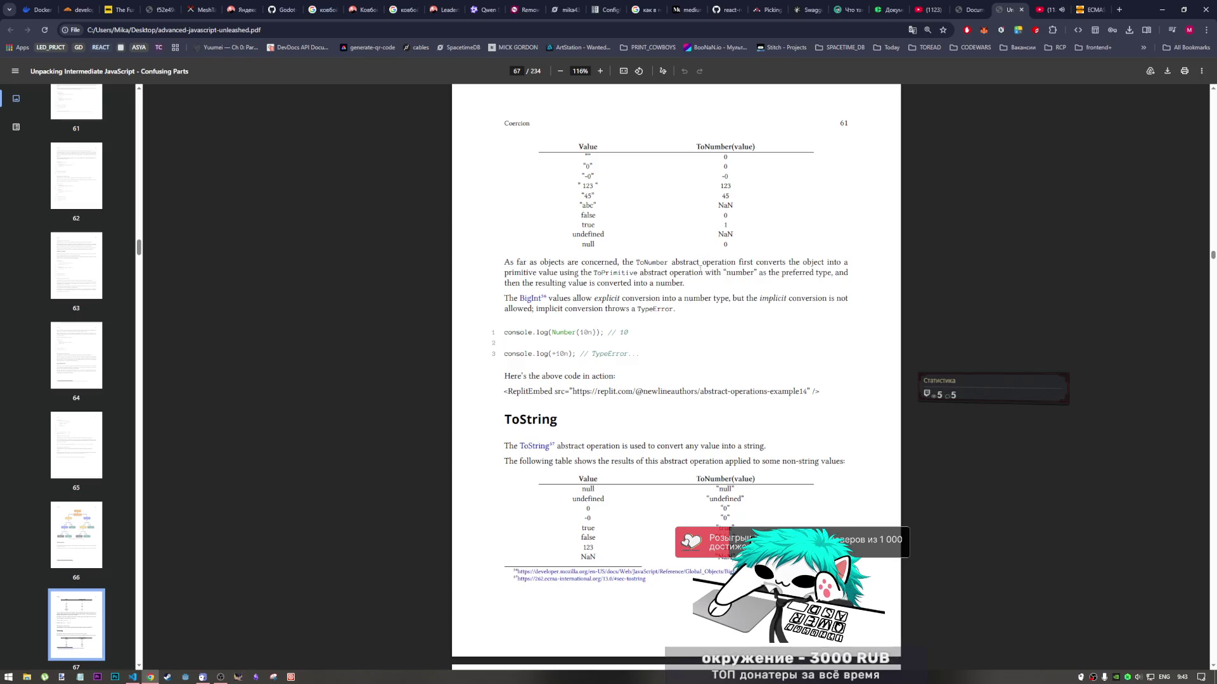
mouse_move(728, 248)
mouse_down()
mouse_move(723, 230)
mouse_move(541, 138)
mouse_move(551, 142)
mouse_up()
key(ctrl+c)
Paste the copied ToNumber table at the end of samples.js below a new // line
click(132, 677)
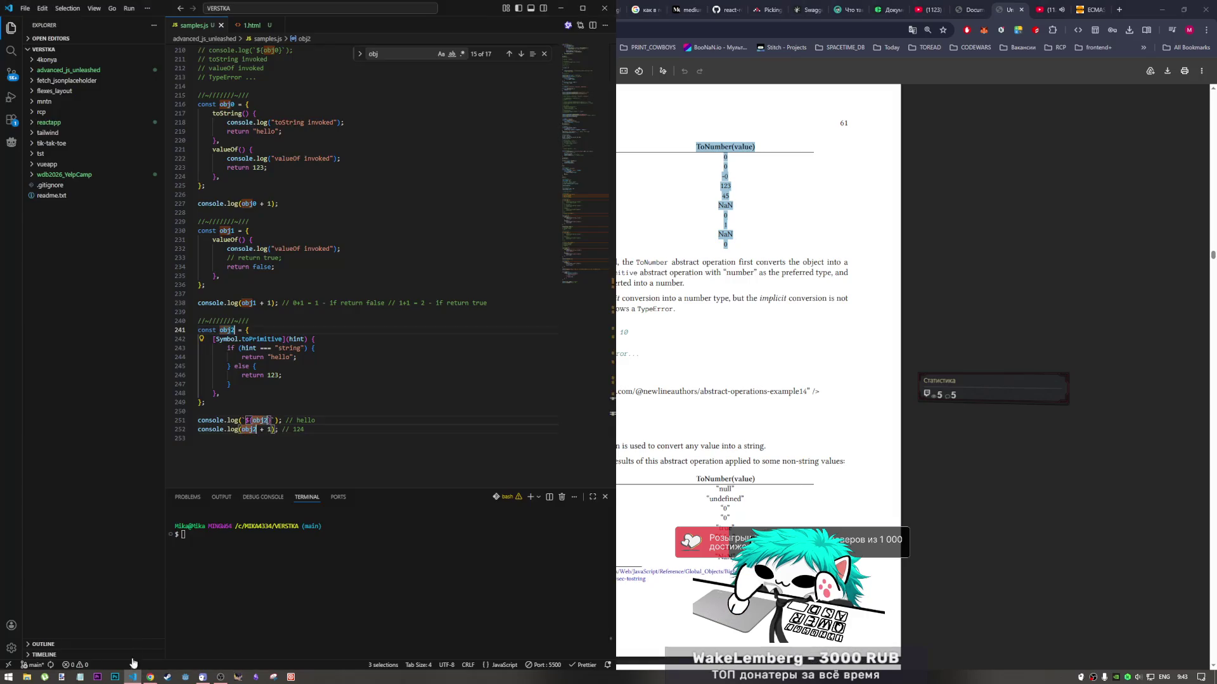
click(280, 458)
key(Return)
key(Return)
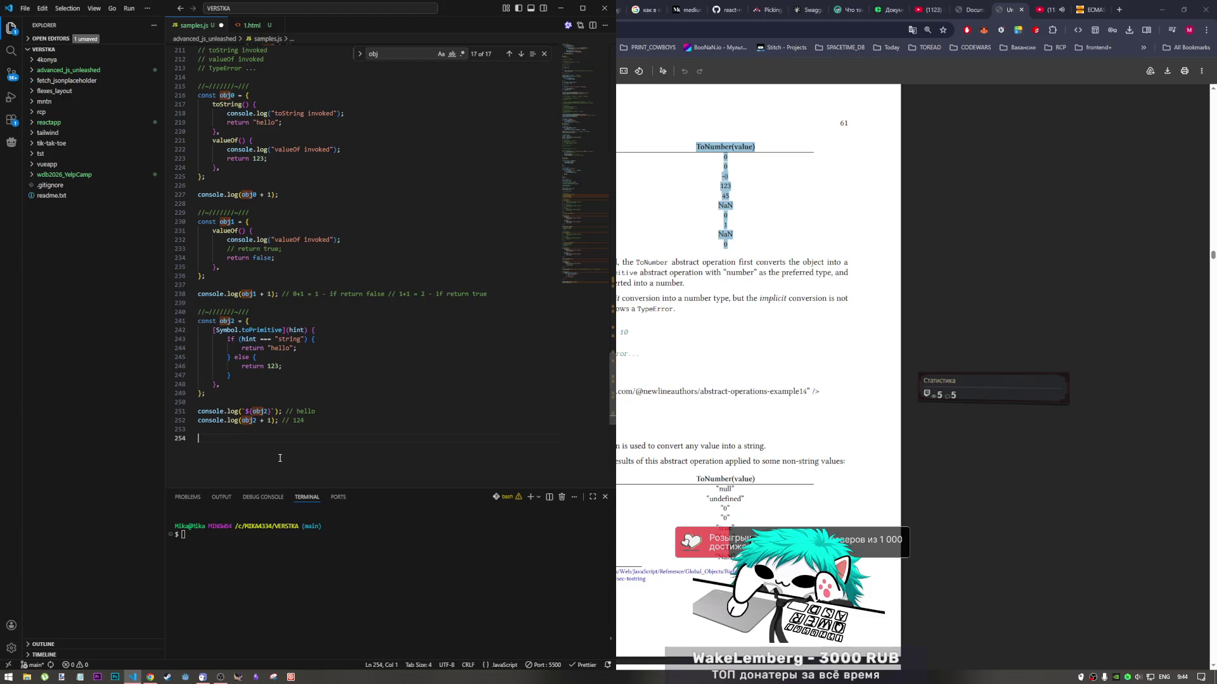
text(//)
key(Return)
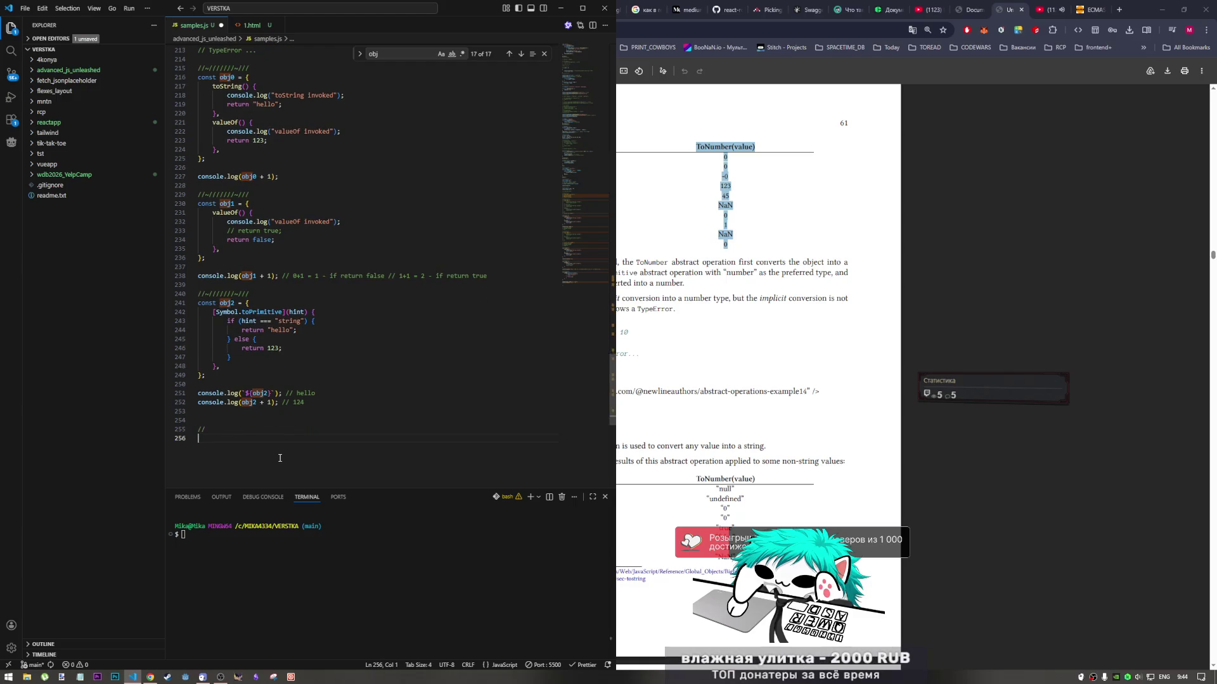
key(ctrl+v)
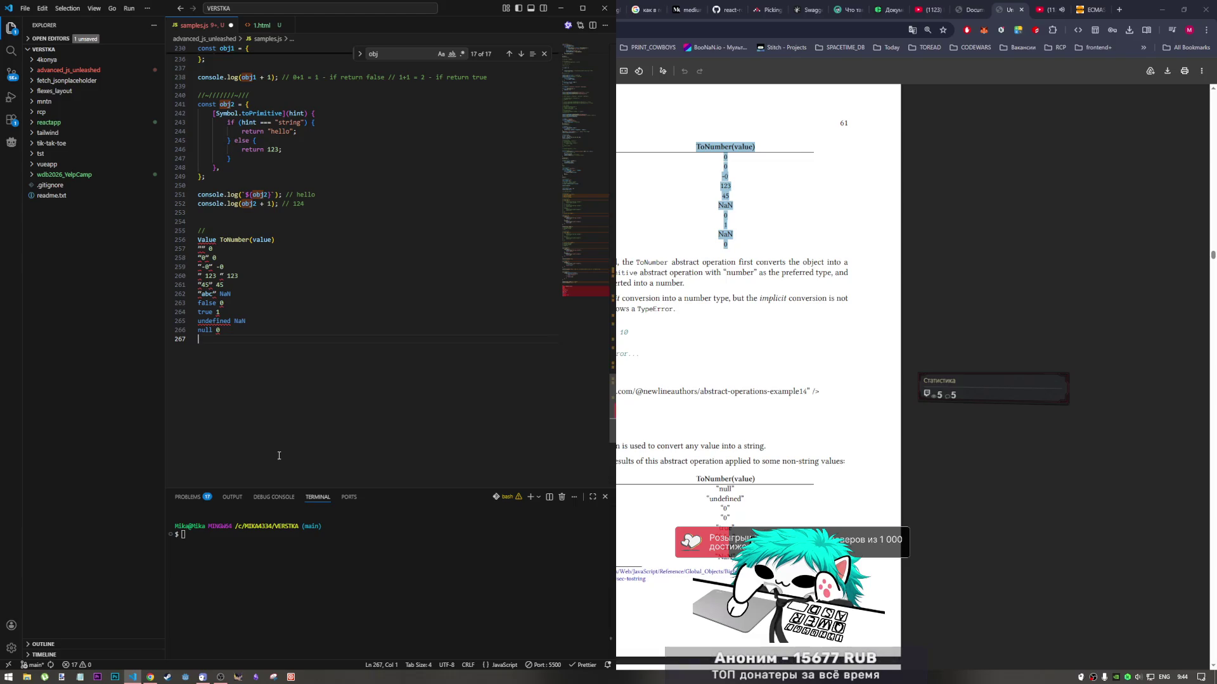
Add a | after each value: "", "0", "-0", "abc", false, true, undefined, null
click(228, 330)
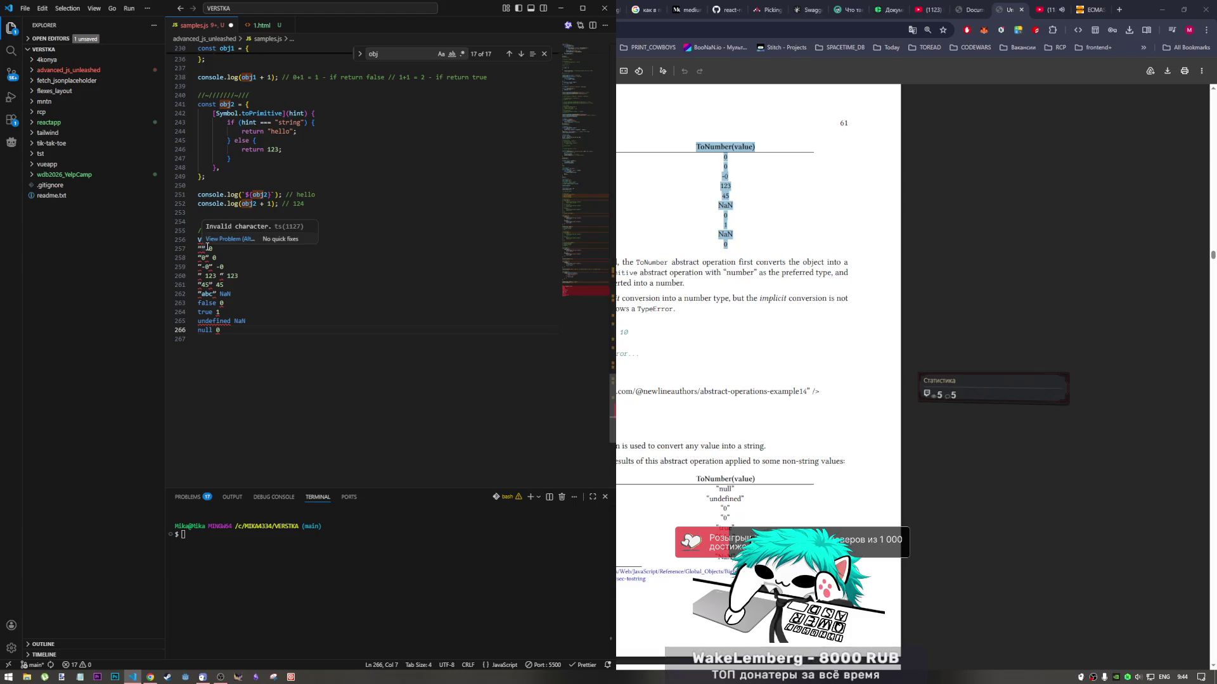
click(208, 249)
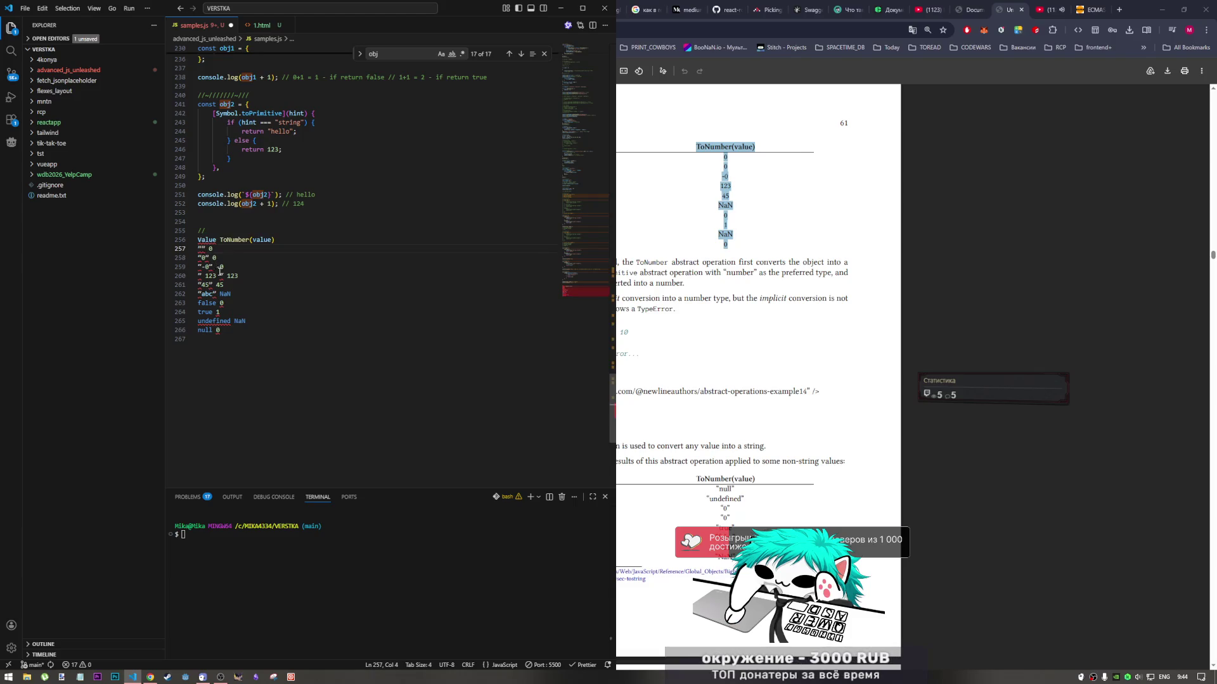
alt+click(210, 258)
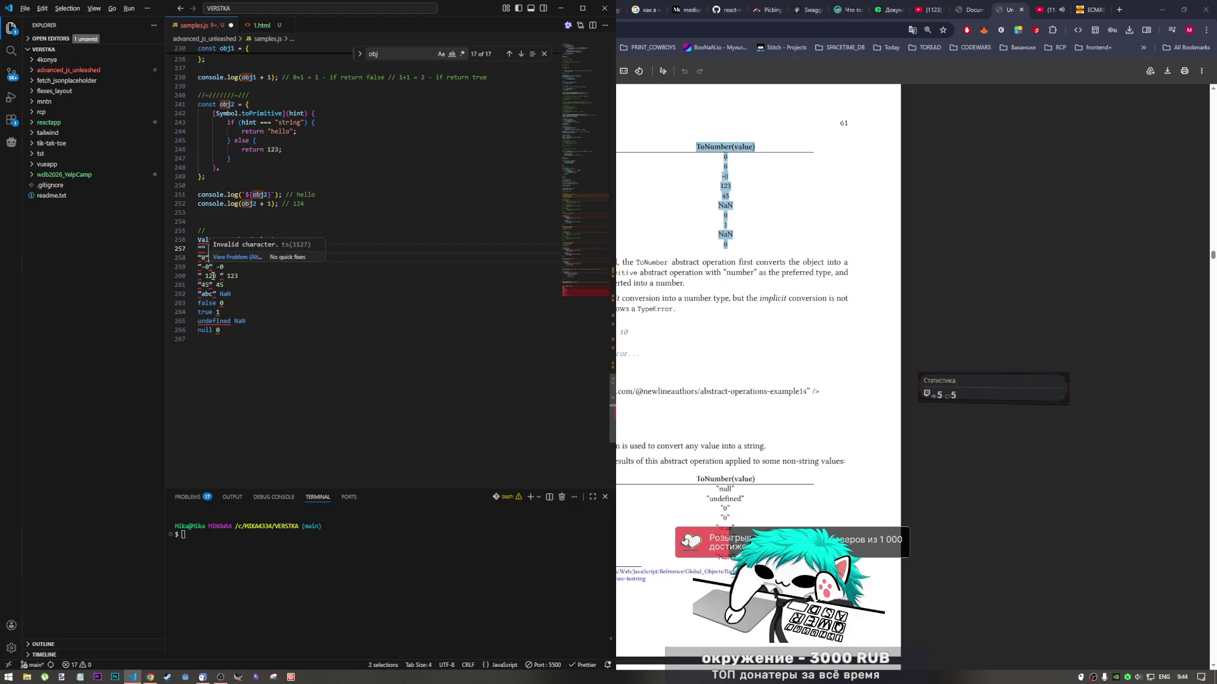
click(205, 249)
alt+click(208, 258)
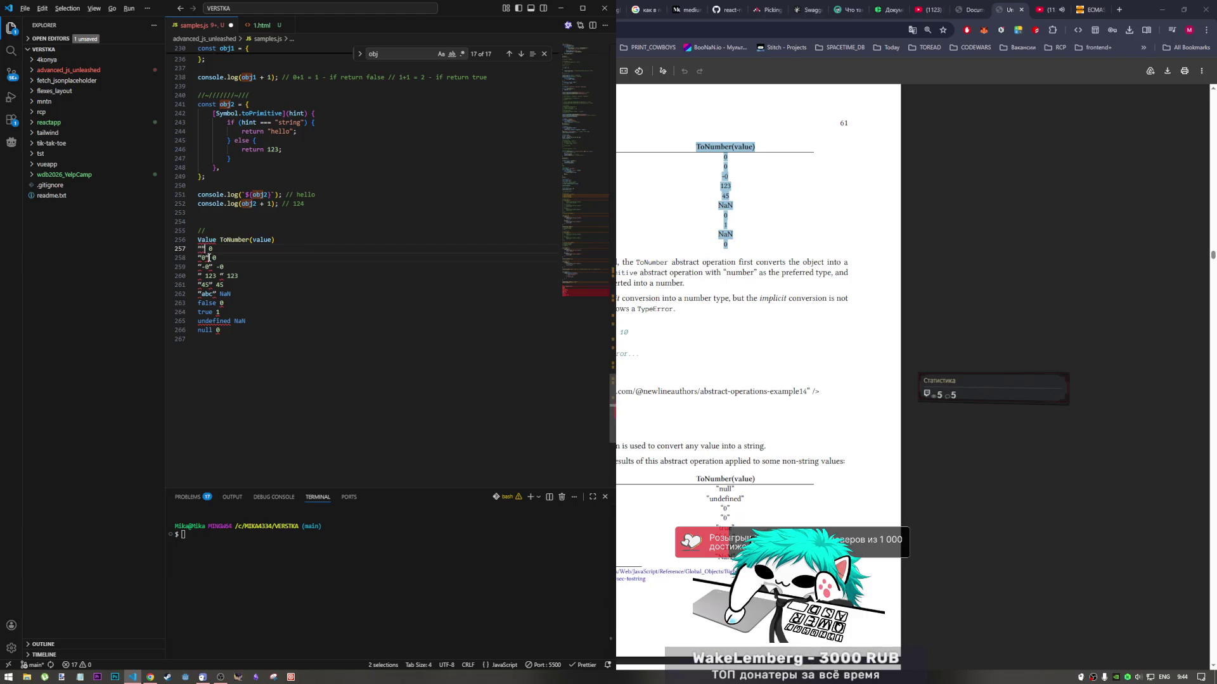
alt+click(212, 267)
alt+click(216, 294)
alt+click(213, 303)
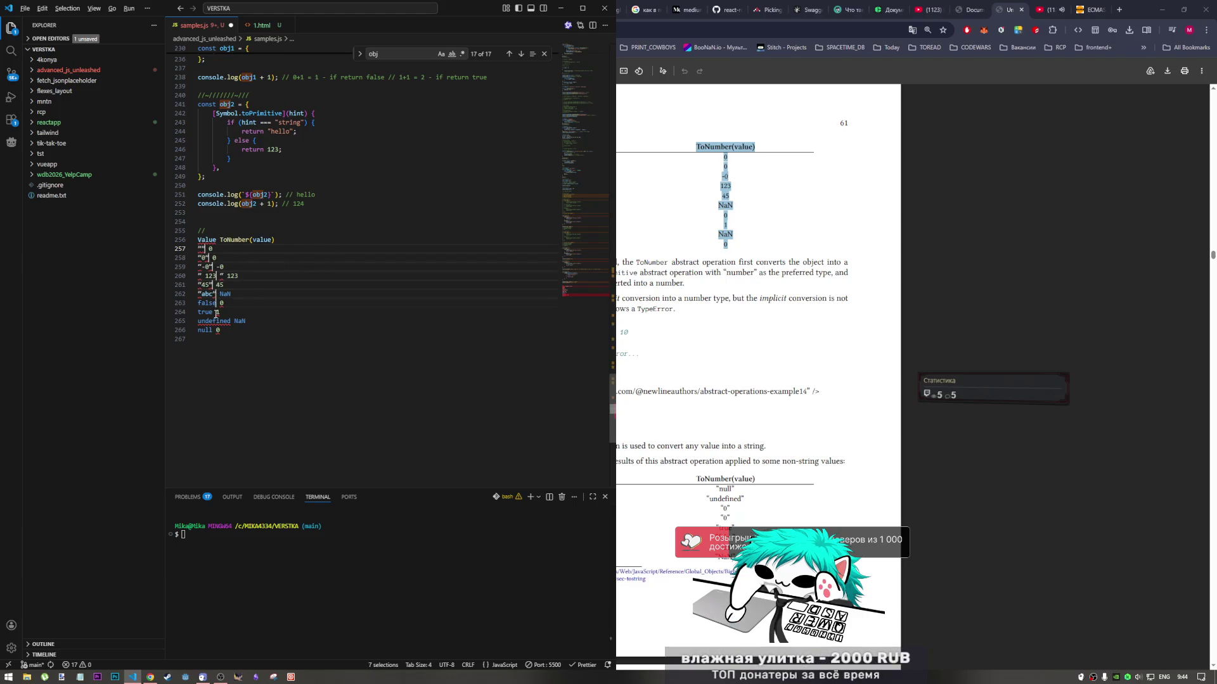
alt+click(213, 311)
alt+click(230, 322)
alt+click(212, 330)
text(||)
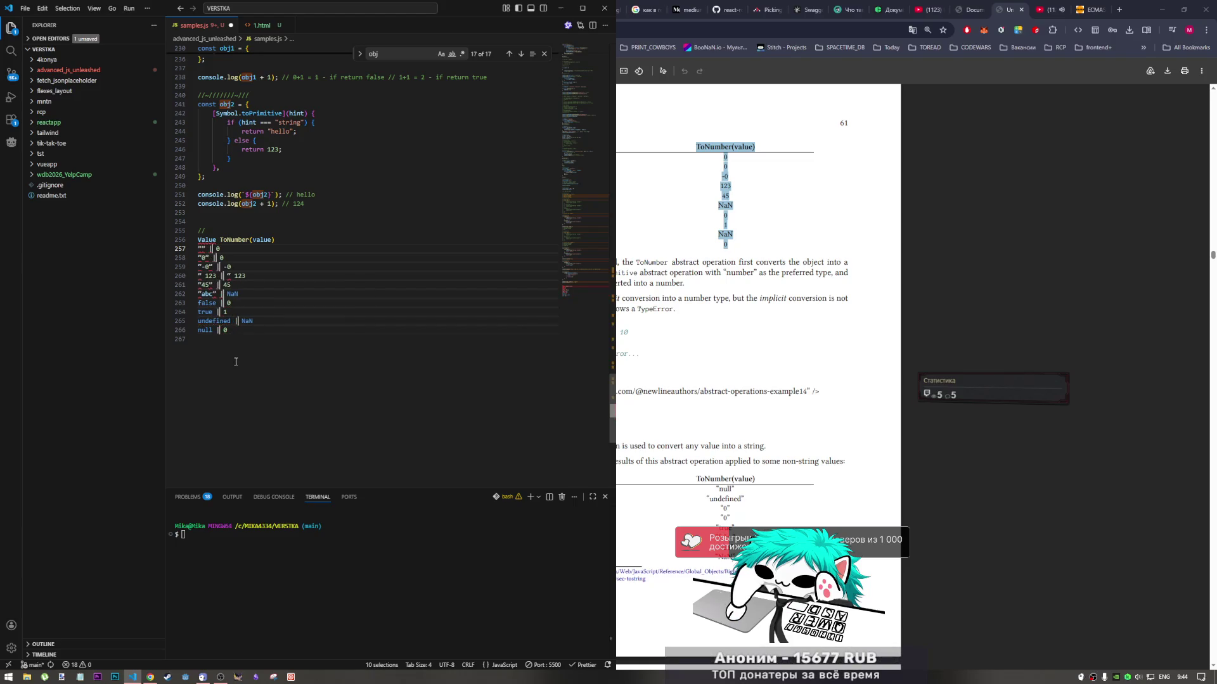
Comment out the table rows and header, inserting | between Value and ToNumber
drag(229, 330, 184, 247)
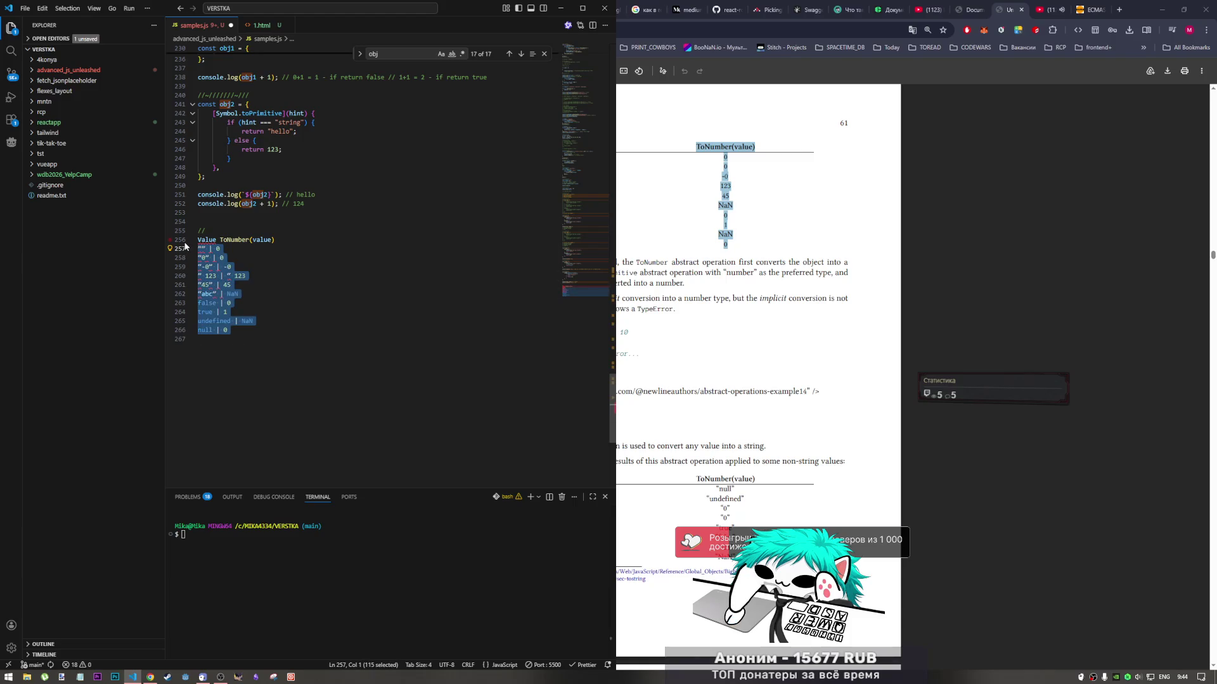
key(ctrl+slash)
click(244, 239)
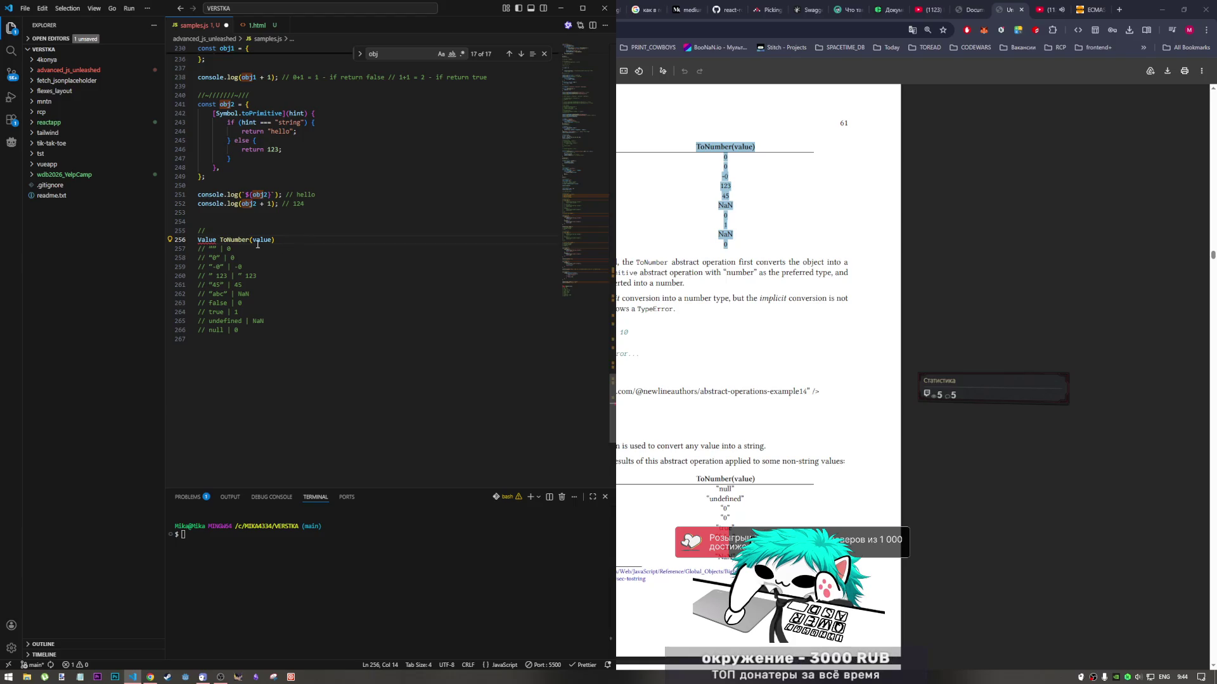
key(shift+Home)
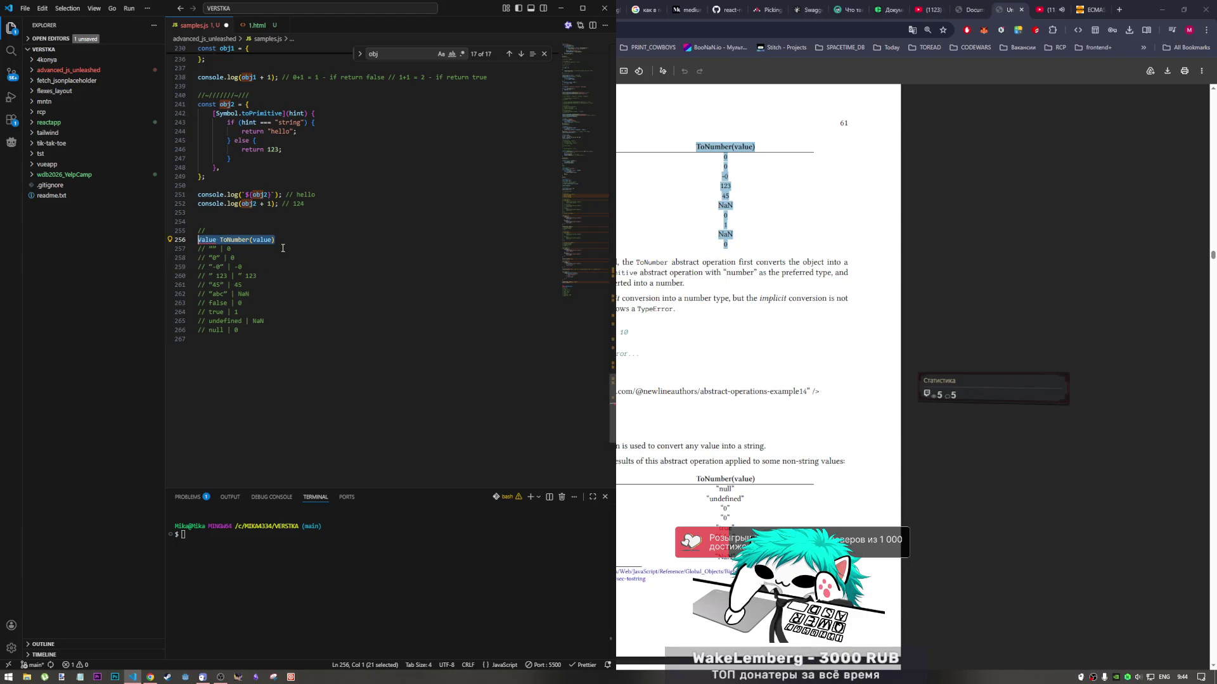
key(ctrl+slash)
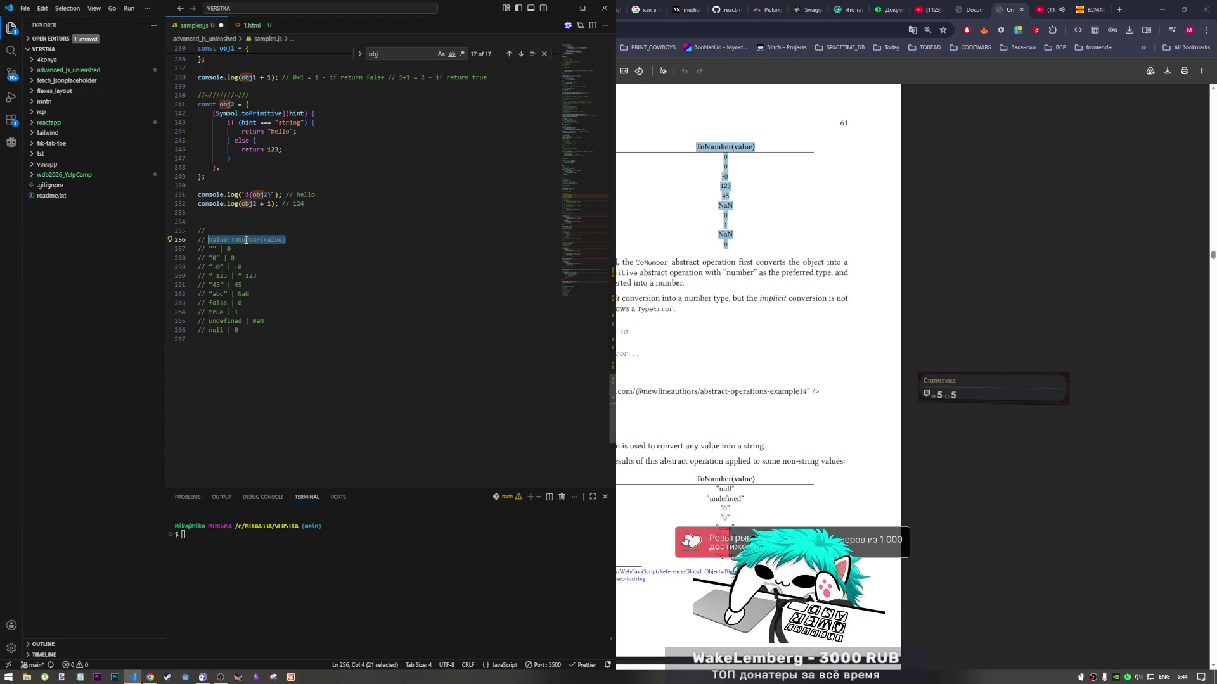
click(233, 241)
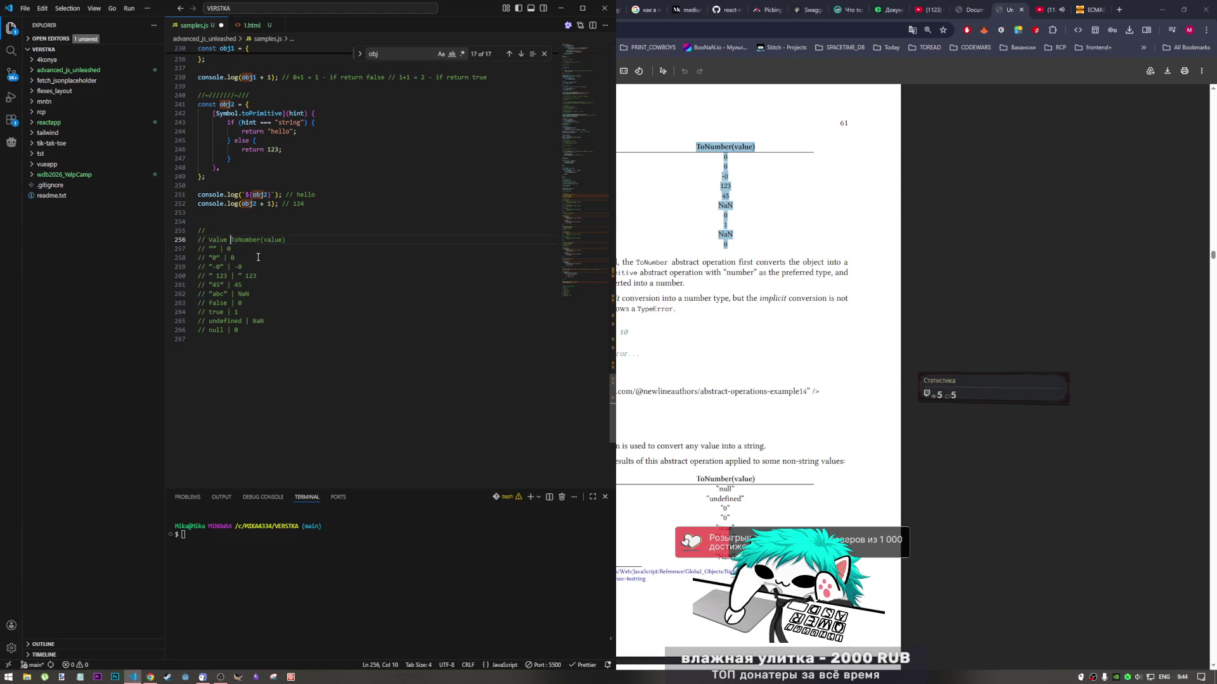
text(|)
click(230, 362)
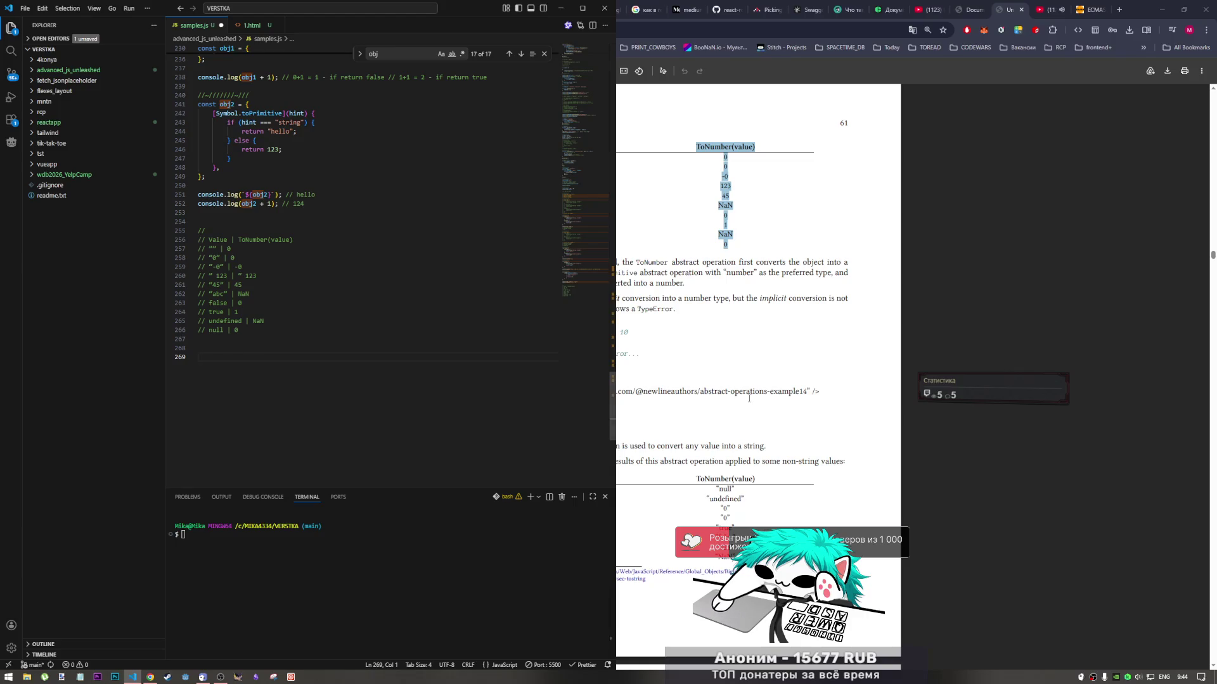
key(alt+Tab)
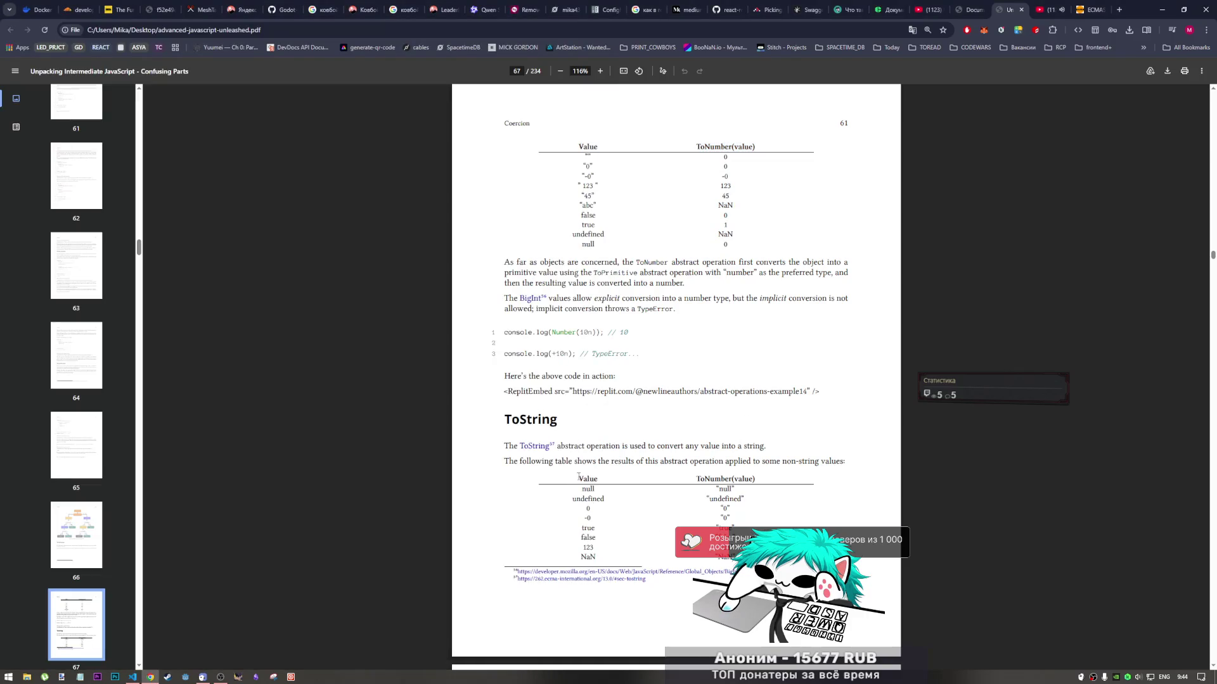
Paste the book's ToString table into samples.js on empty line 268
mouse_move(576, 474)
mouse_down()
mouse_move(602, 501)
mouse_move(589, 561)
mouse_up()
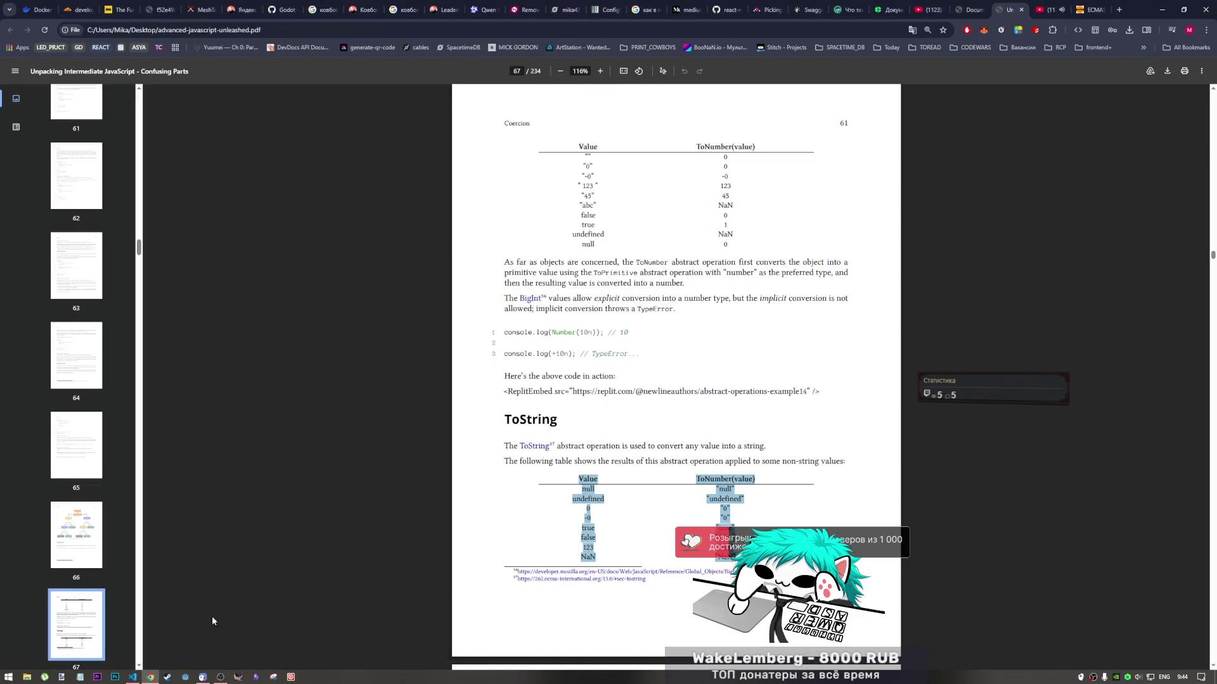
click(132, 677)
click(207, 351)
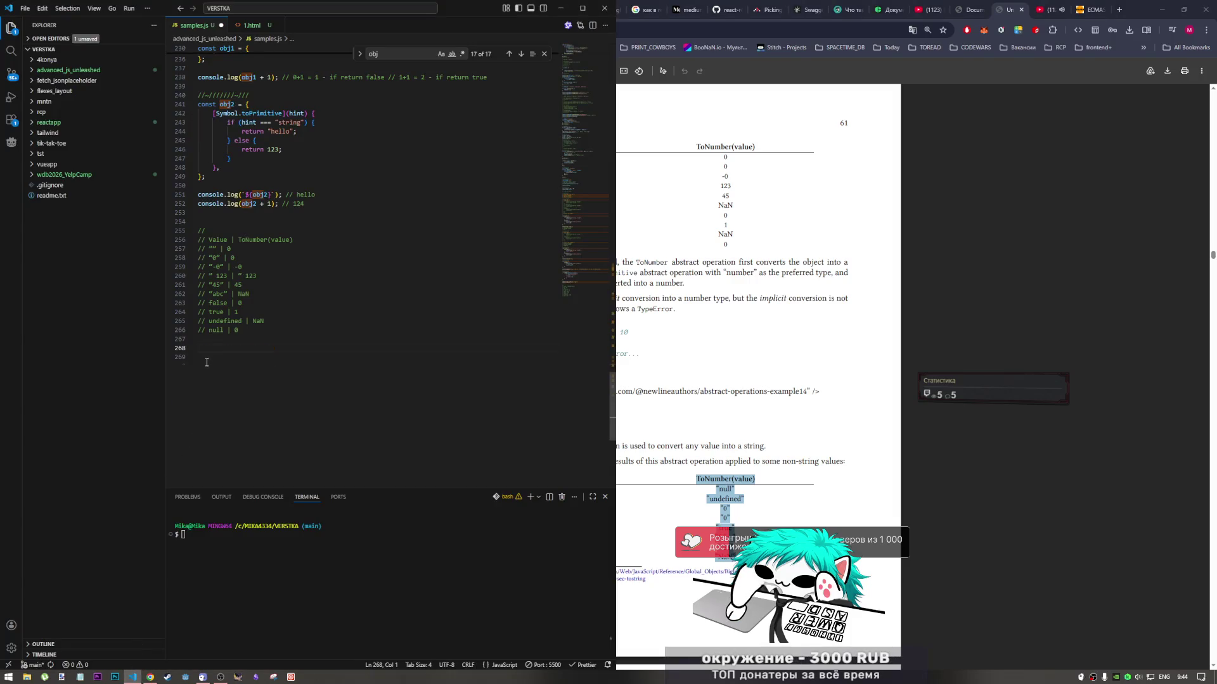
text(Value ToNumber(value) null “null” undefined “undefined” 0 “0” -0 “0” true “true” false “false” 123 “123” NaN “NaN”)
Add a | after Value and each ToString value: undefined, 0, -0, true, false, 123, NaN
click(218, 357)
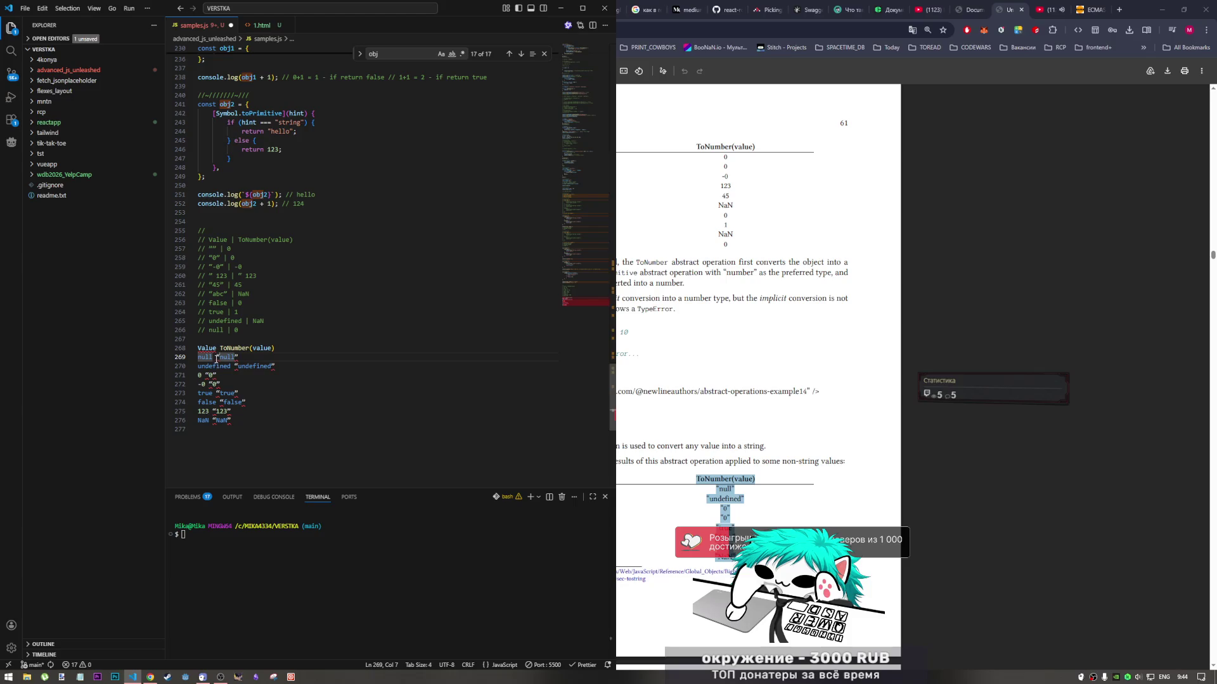
click(216, 358)
double_click(213, 357)
alt+click(231, 368)
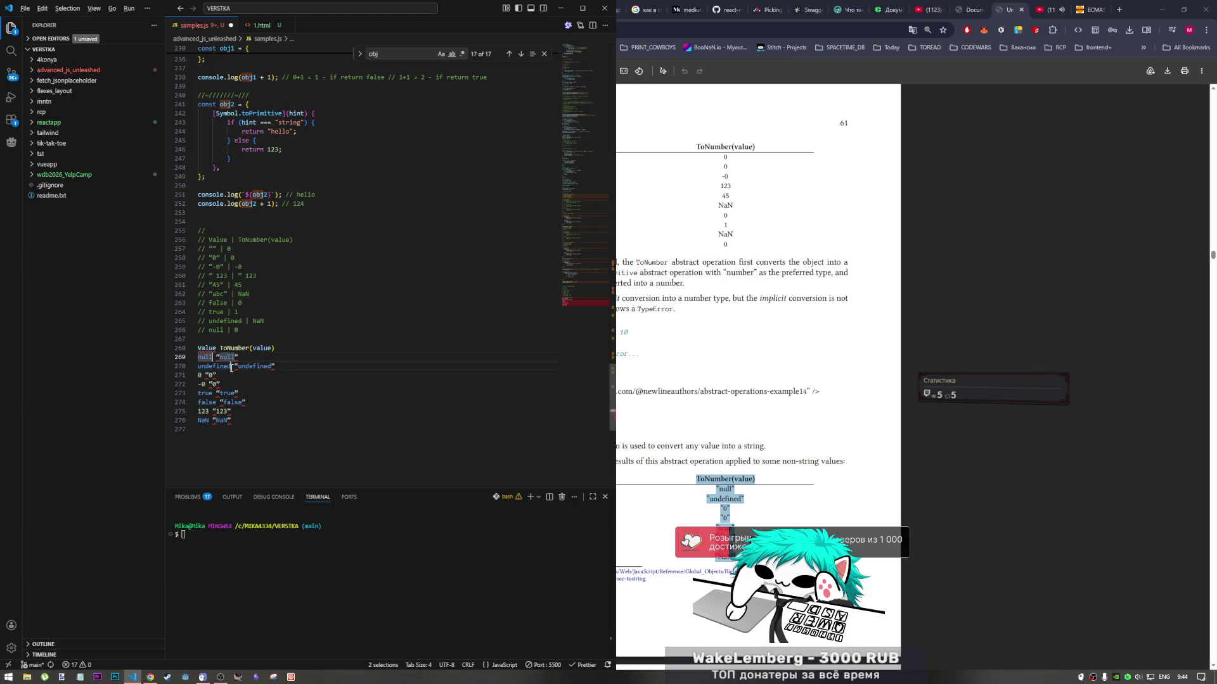
click(217, 349)
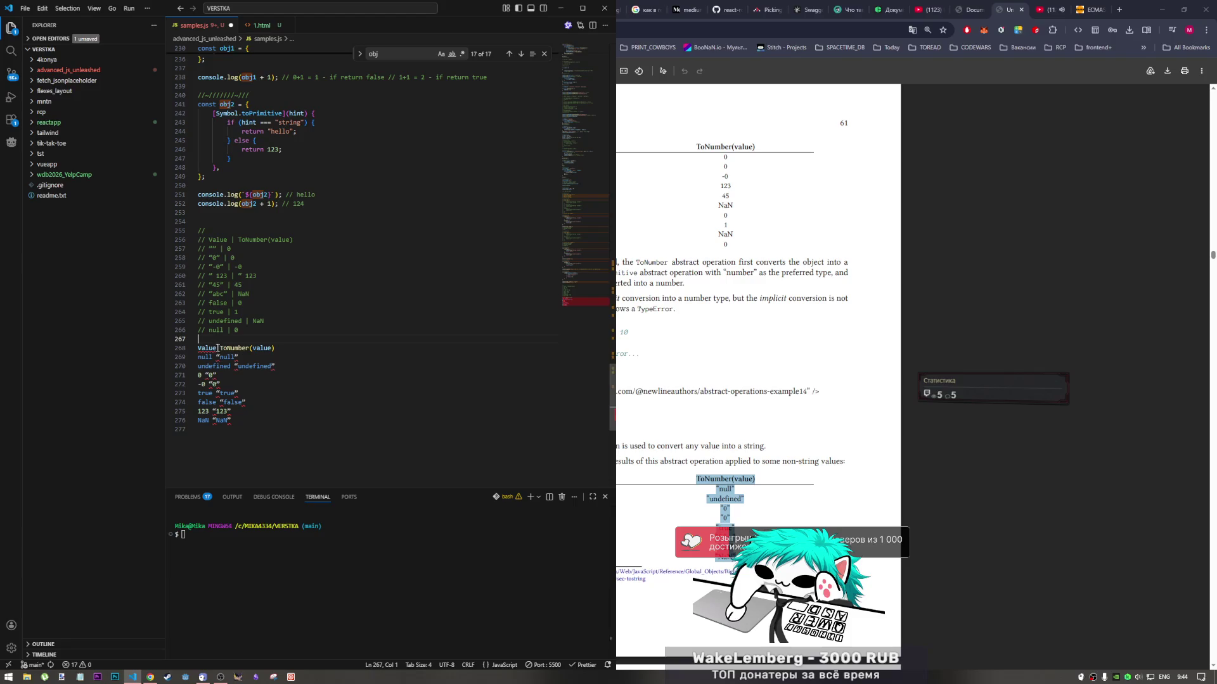
alt+click(231, 366)
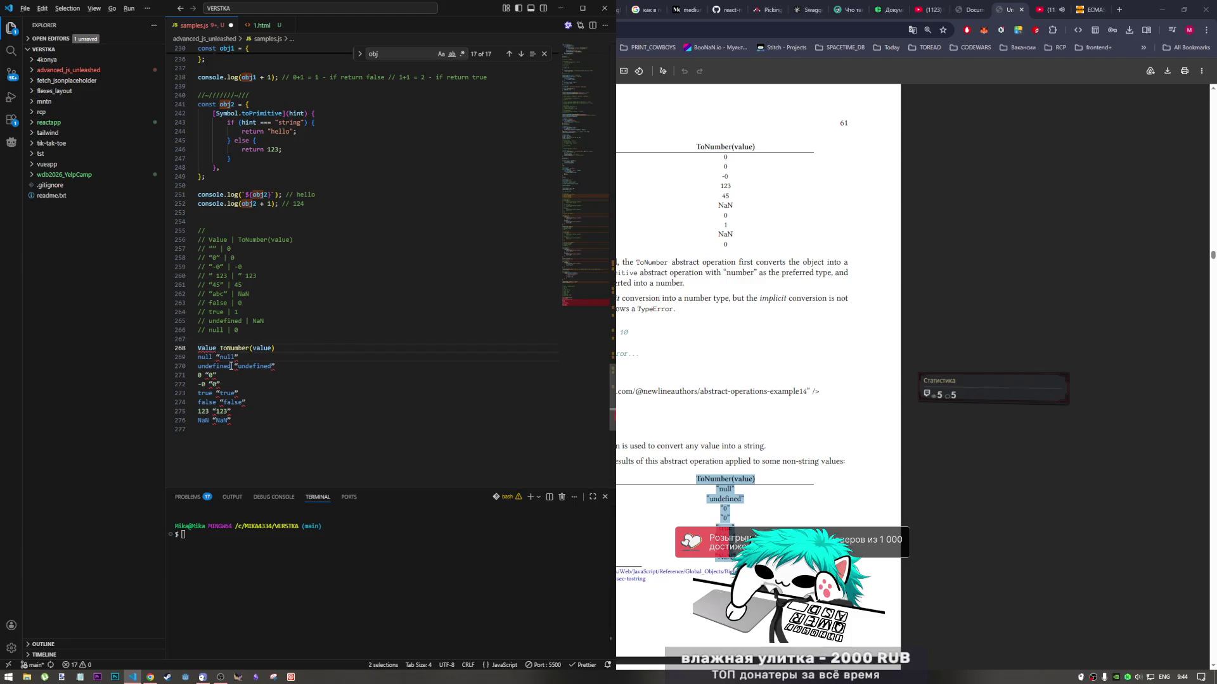
alt+click(203, 375)
alt+click(206, 384)
alt+click(213, 393)
alt+click(217, 402)
alt+click(208, 411)
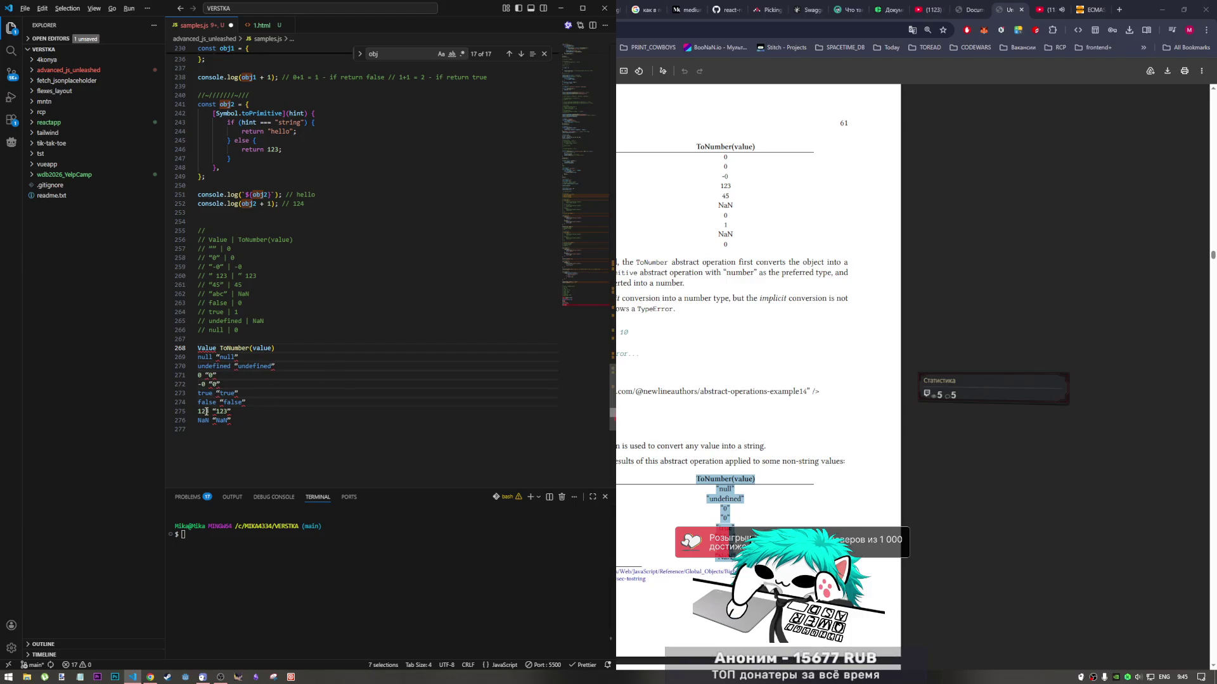
alt+click(209, 420)
text(|)
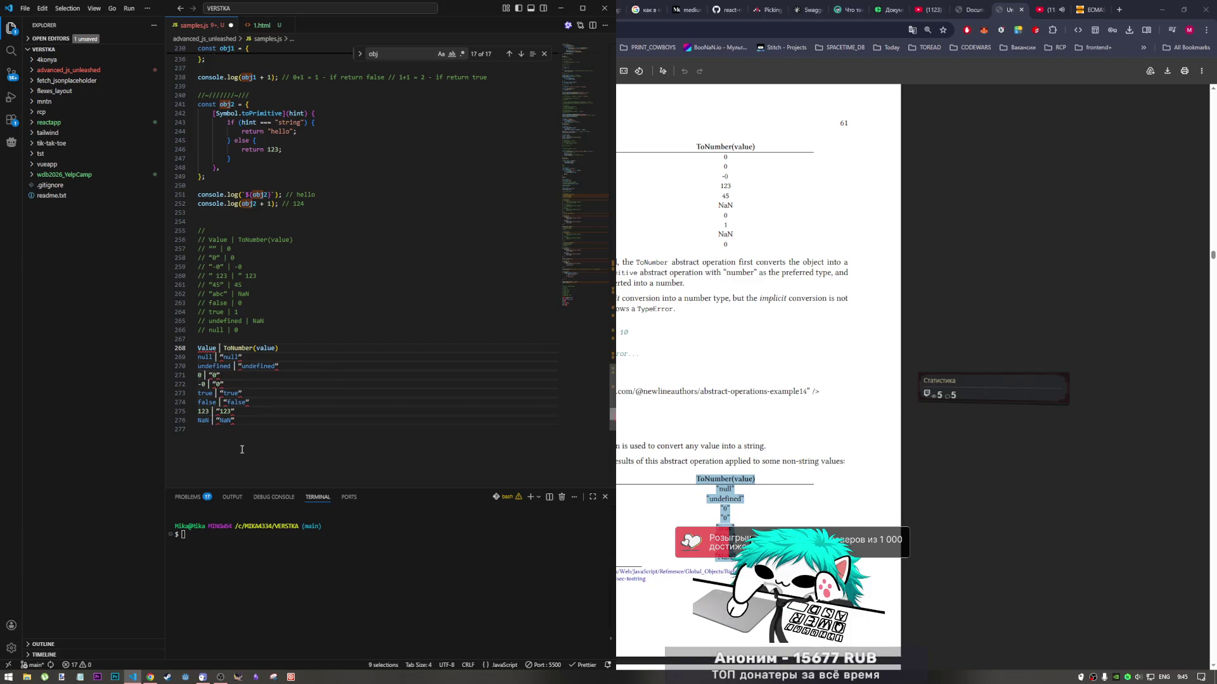
Comment out the pasted ToString rows and save samples.js
drag(241, 420, 195, 351)
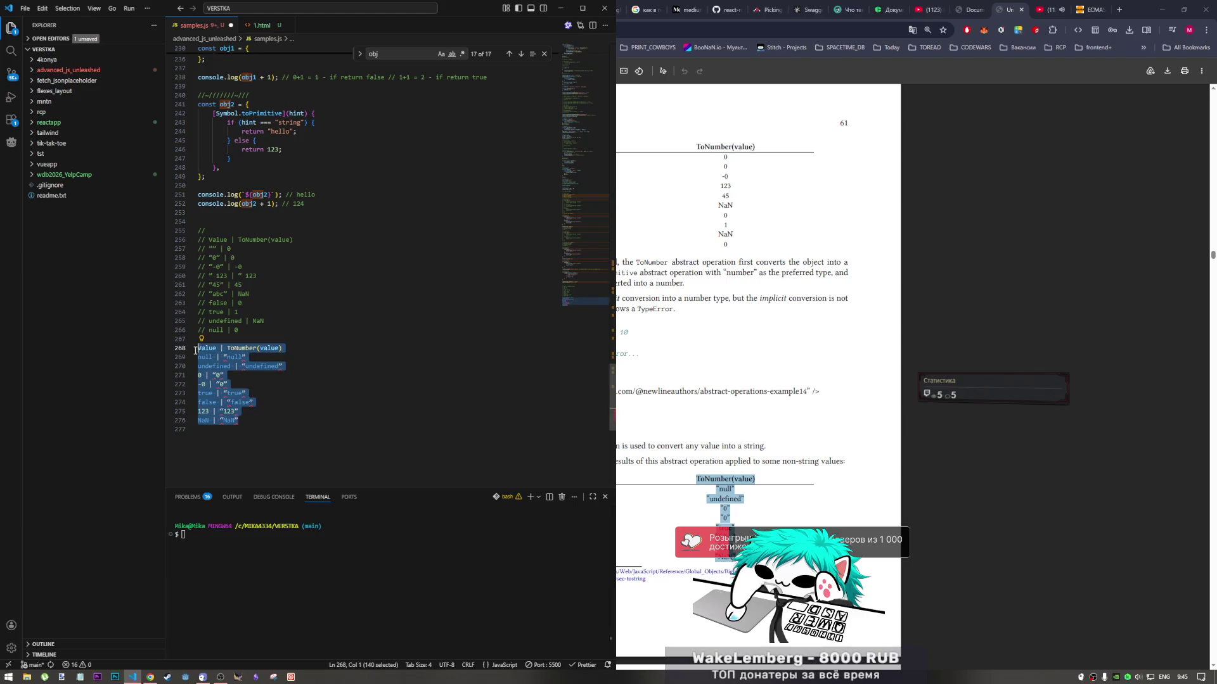
key(ctrl+slash)
click(289, 403)
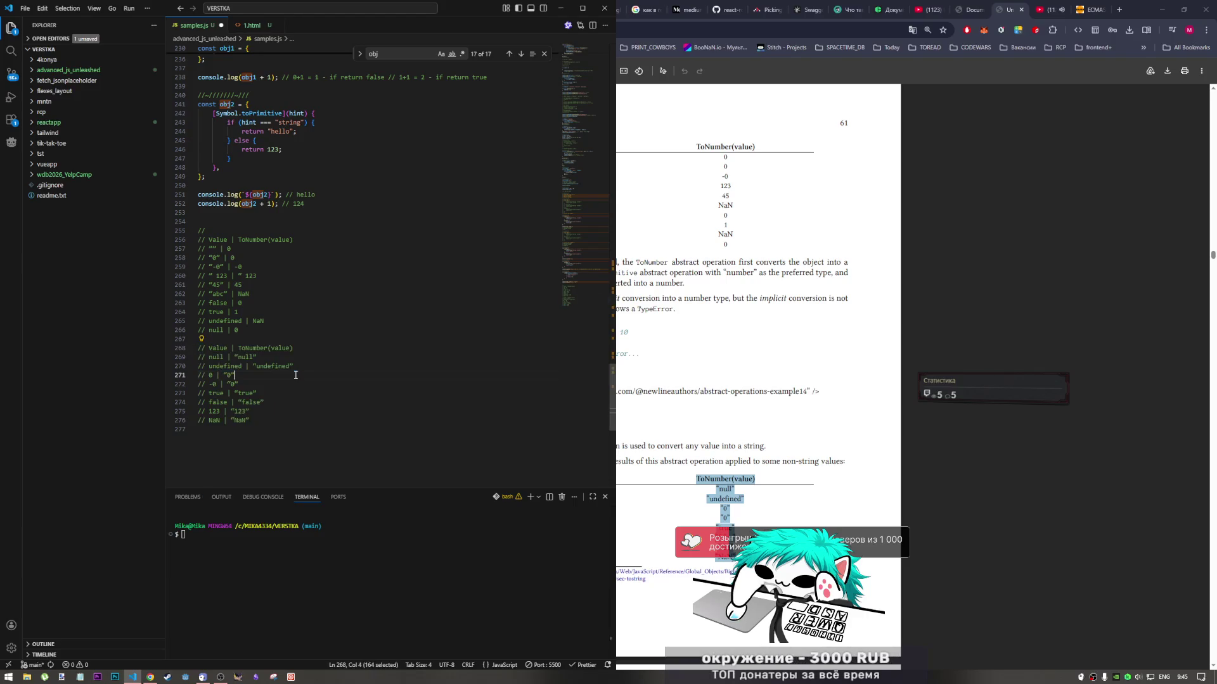
key(ctrl+s)
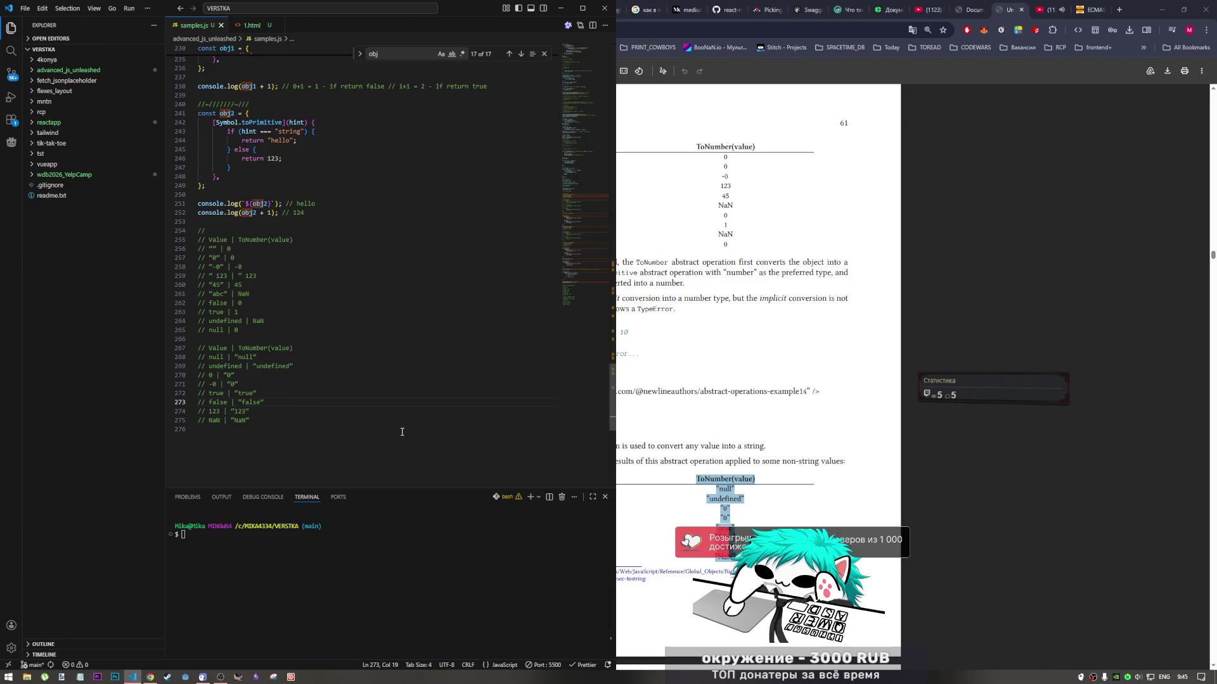
Replace line 254's stray comment marker with line 240's divider comment, then save
double_click(201, 230)
key(BackSpace)
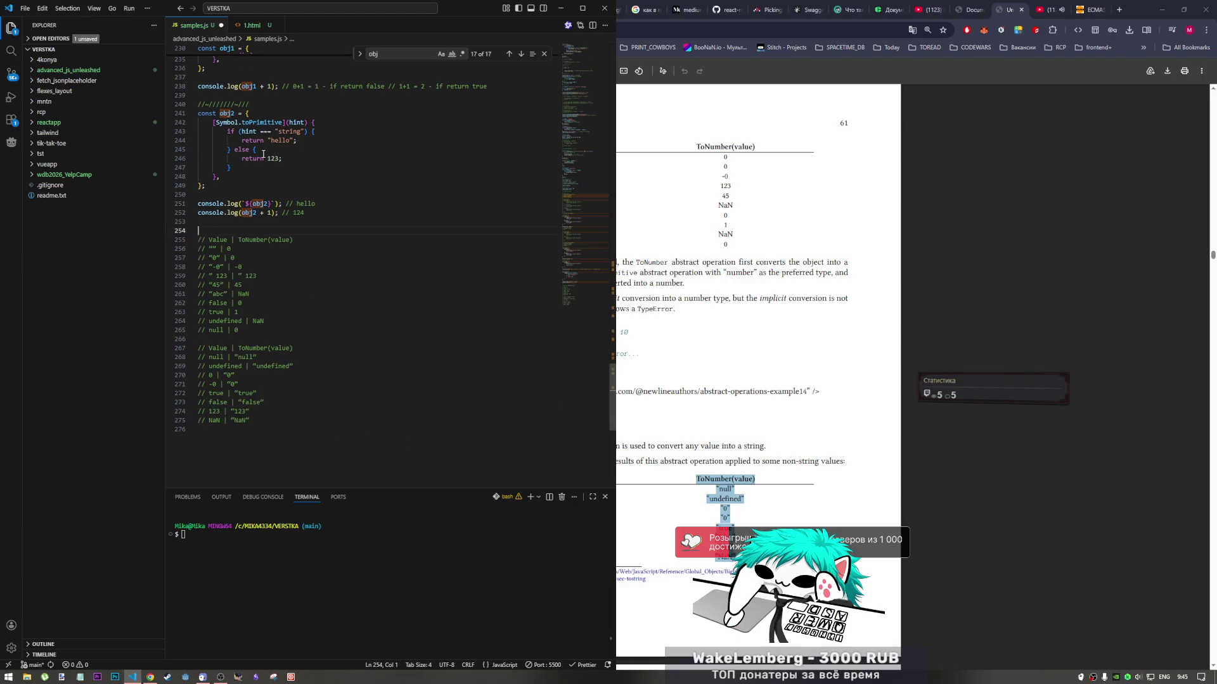
drag(250, 105, 198, 104)
key(ctrl+c)
click(207, 230)
key(ctrl+v)
key(ctrl+s)
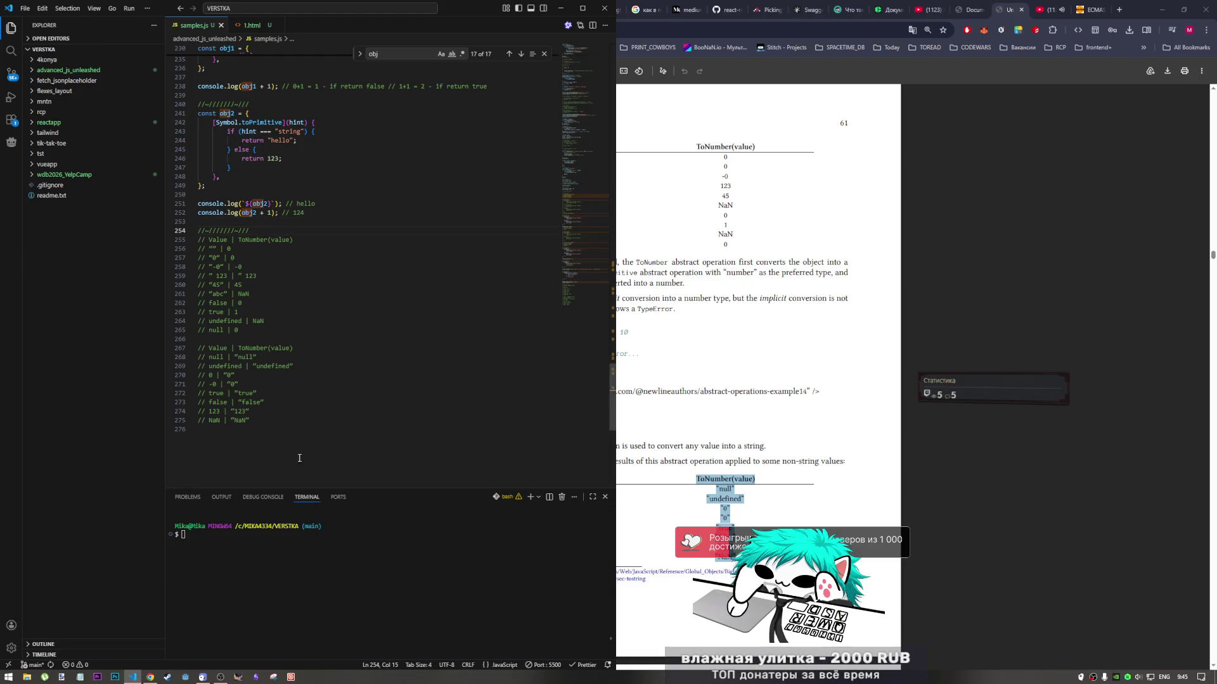
click(269, 458)
text(//-///////-///)
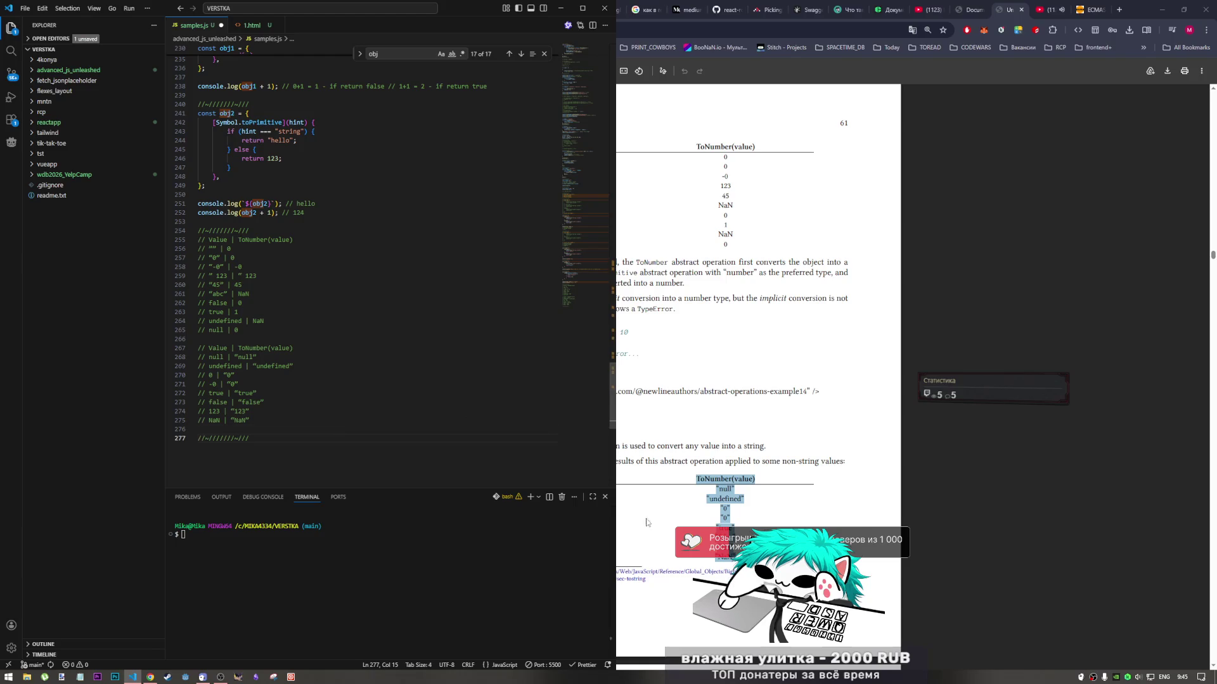
click(648, 523)
scroll(594, 464, down, 1)
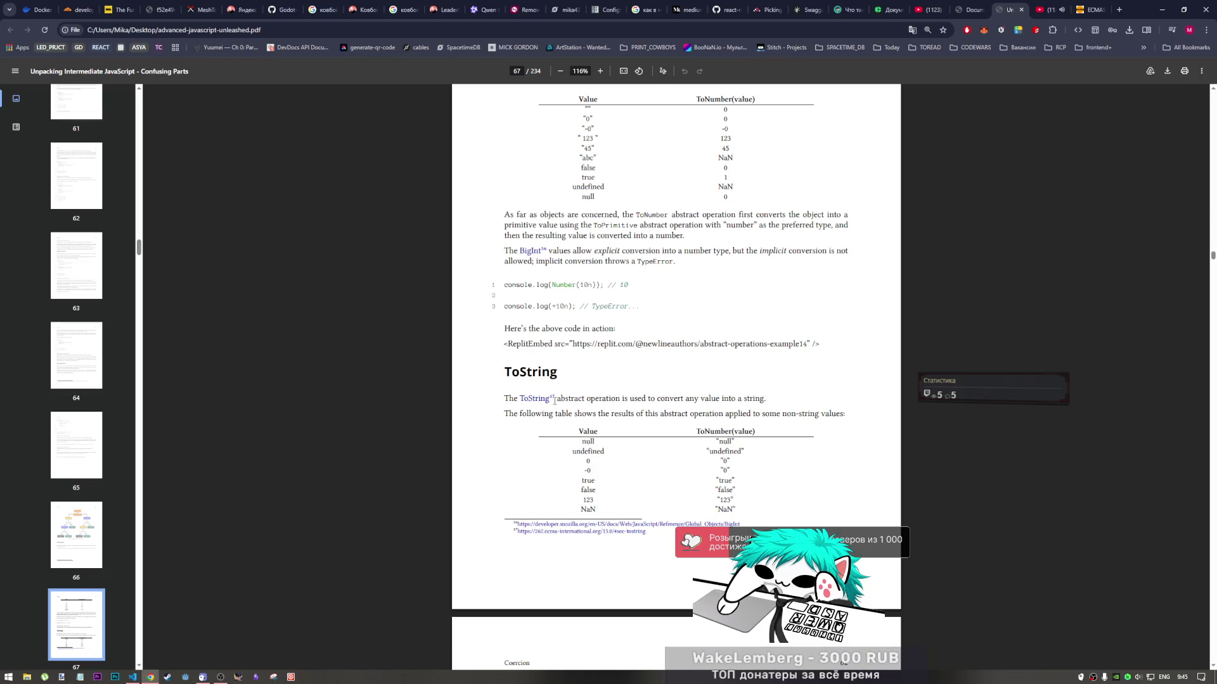
Relabel the second table's ToNumber(value) header as ToString
drag(562, 376, 502, 374)
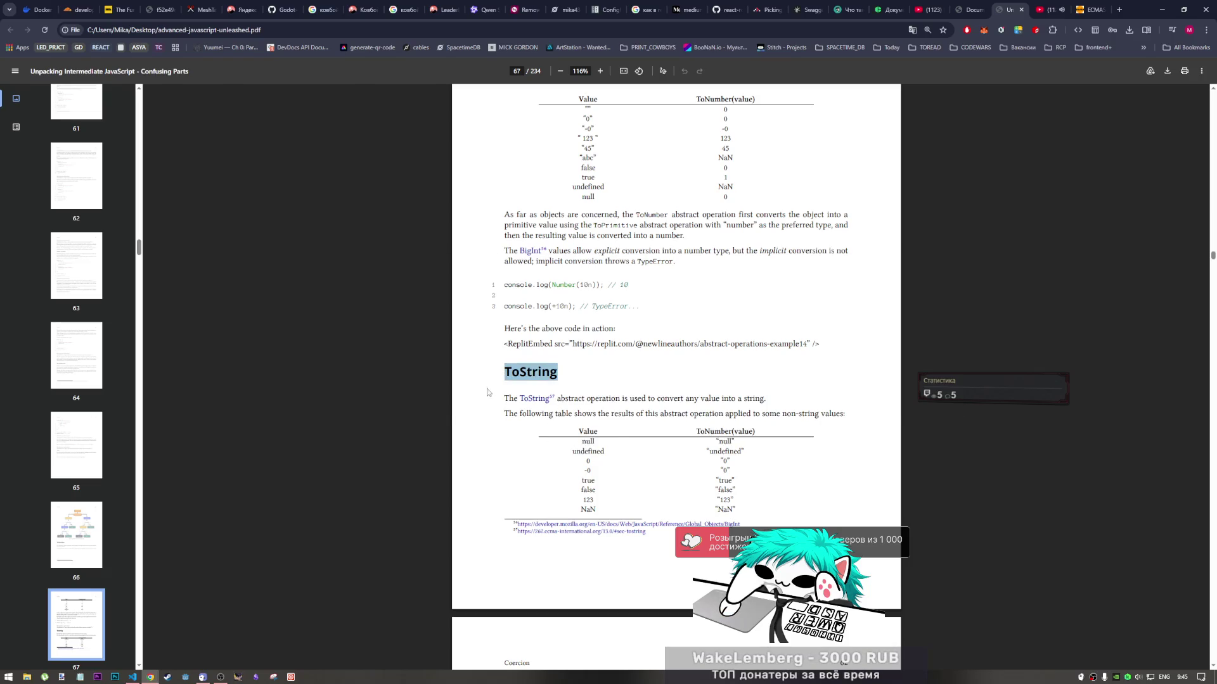
key(alt+Tab)
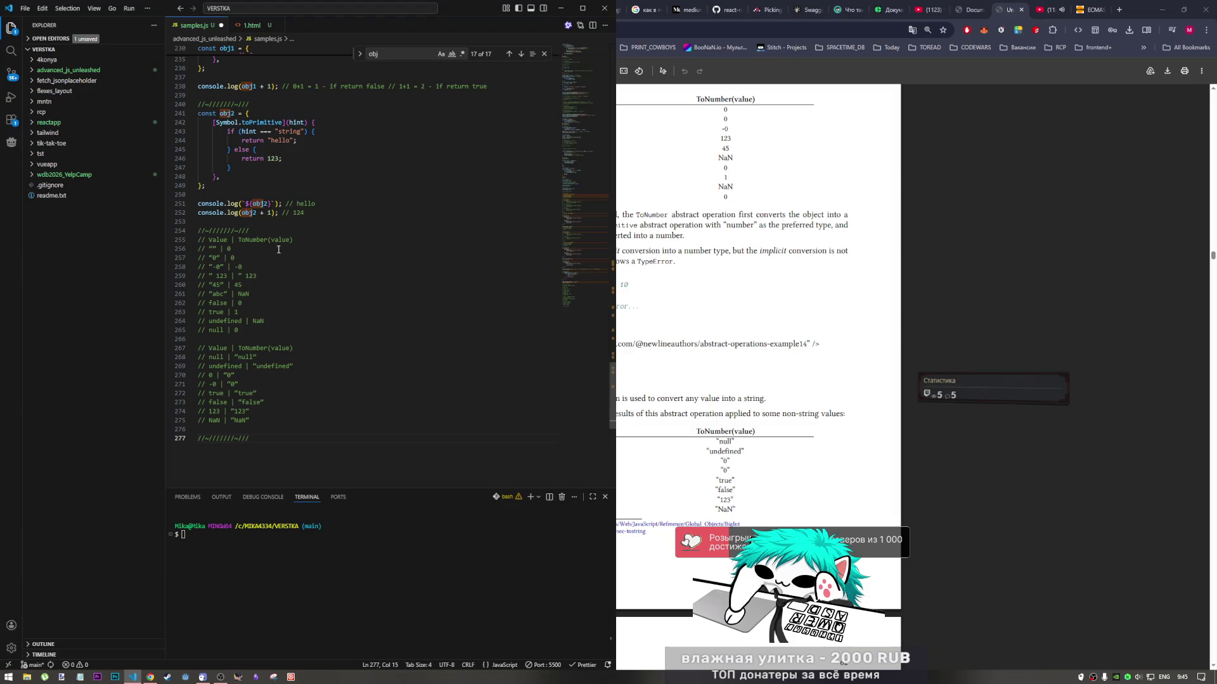
drag(293, 239, 253, 240)
click(301, 348)
key(ctrl+shift+Left)
key(ctrl+shift+Left)
key(ctrl+shift+Left)
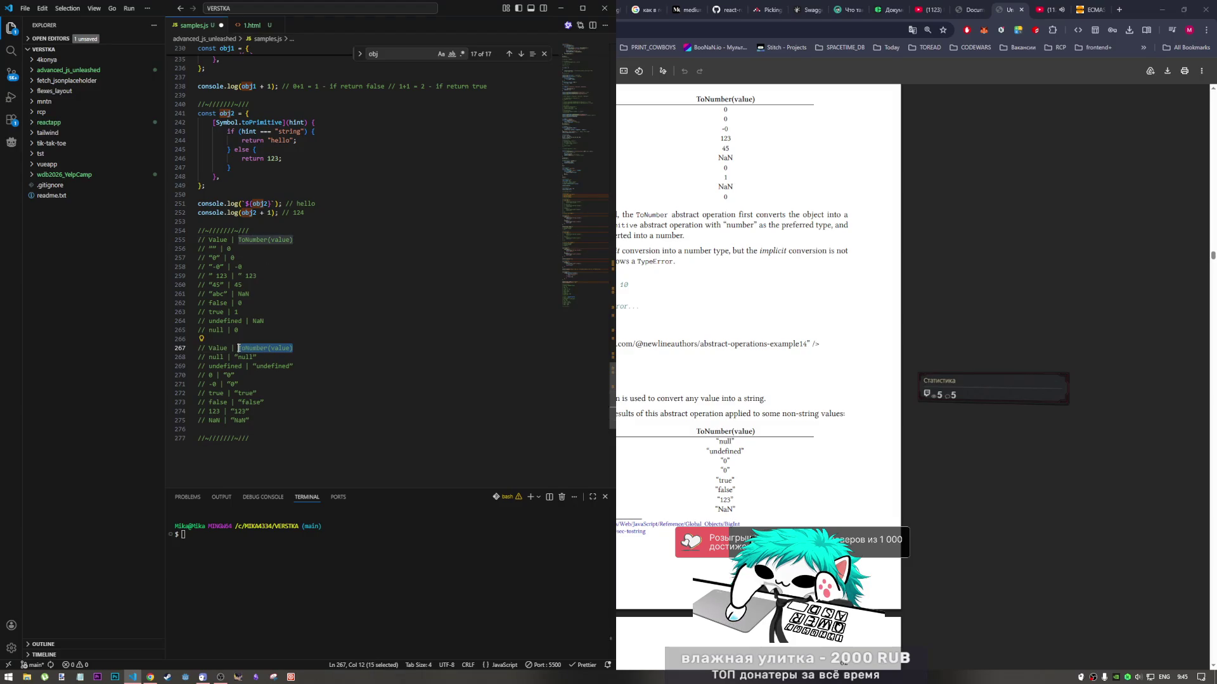
text(ToString)
key(Return)
key(BackSpace)
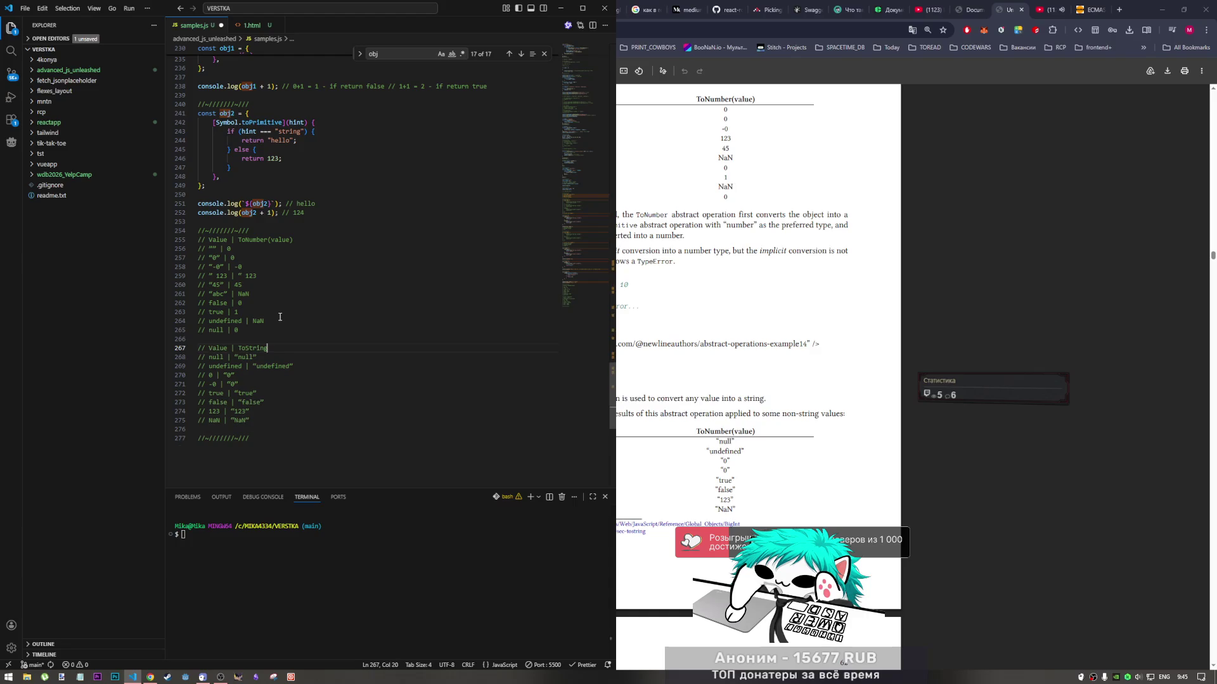
Replace the first table's ToNumber(value) header with ToNumber copied from the book
click(684, 320)
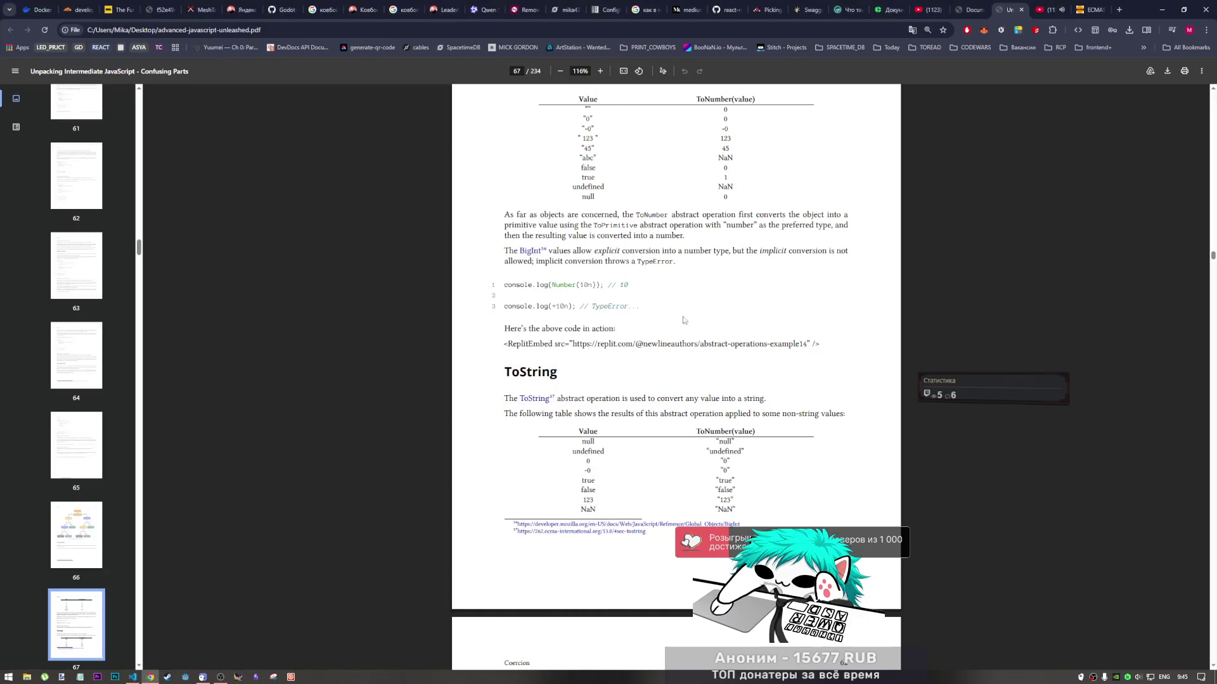
scroll(734, 240, up, 2)
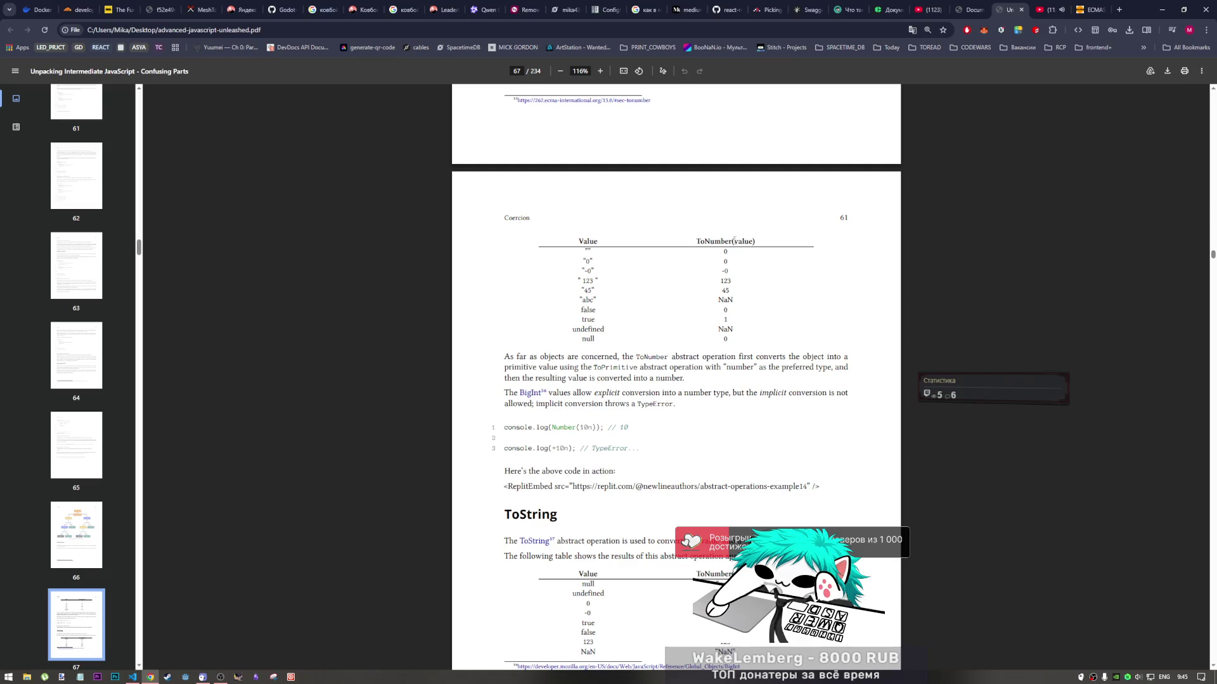
drag(734, 241, 696, 241)
key(alt+Tab)
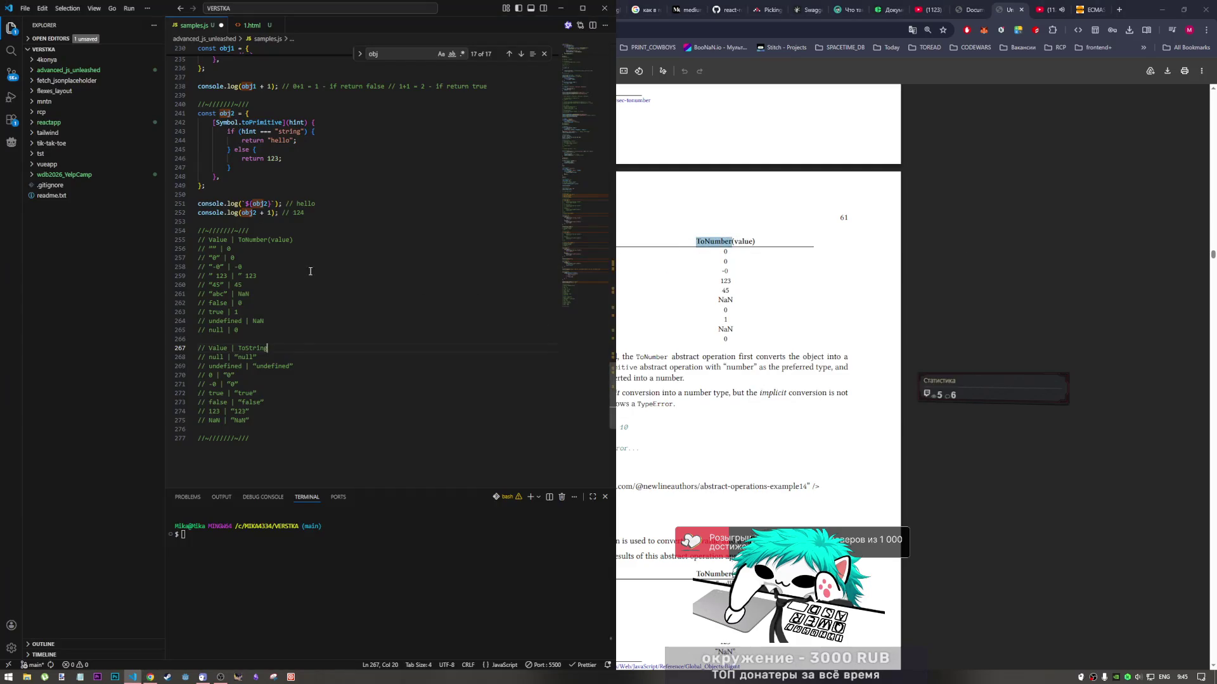
drag(300, 239, 238, 239)
key(ctrl+v)
Add a blank line after the ToString table and save samples.js
click(297, 385)
click(341, 457)
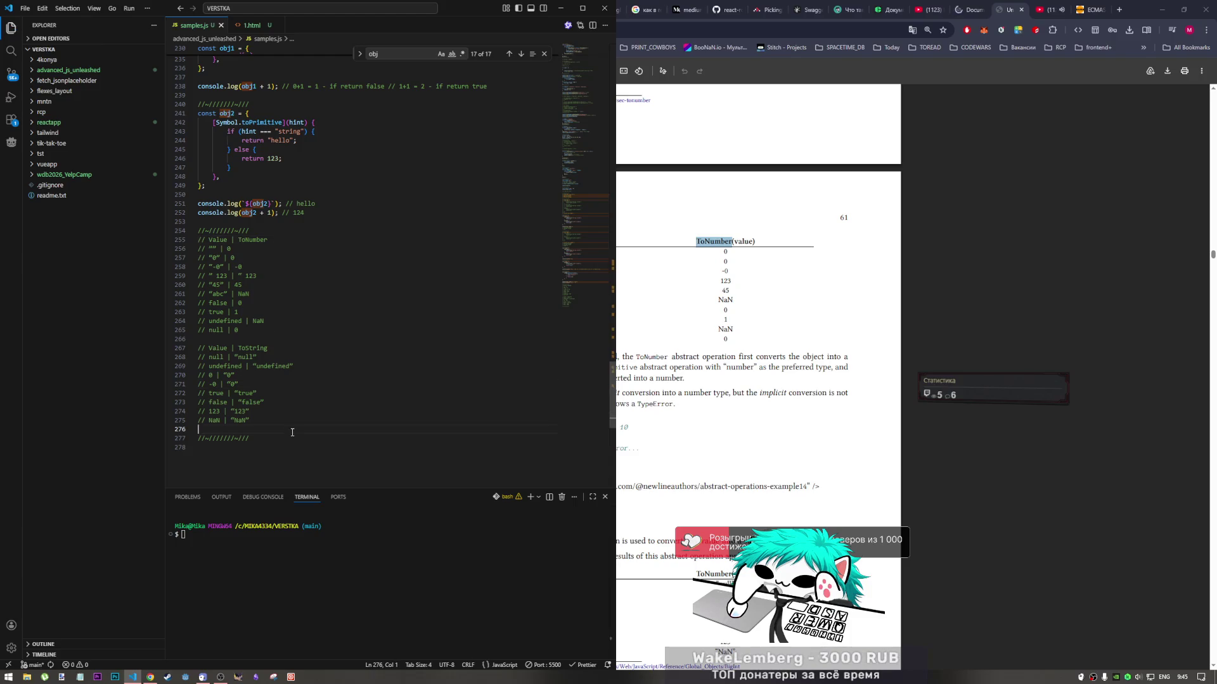
key(Return)
key(ctrl+s)
key(alt+Tab)
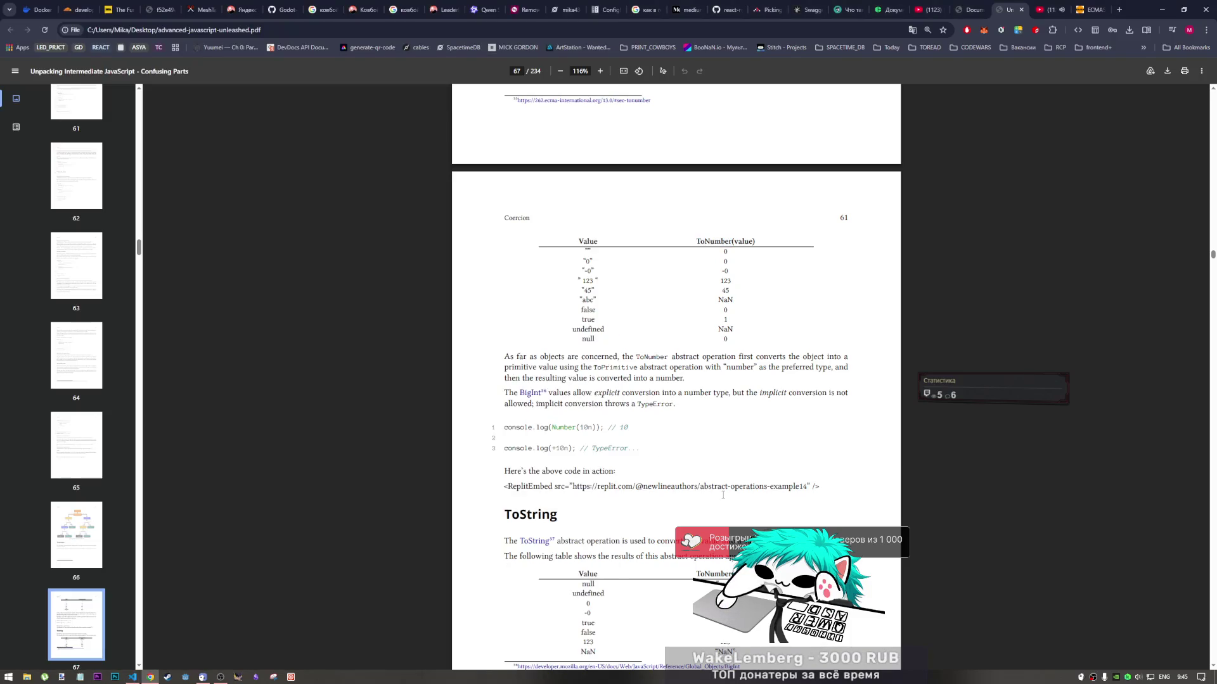
scroll(571, 385, down, 5)
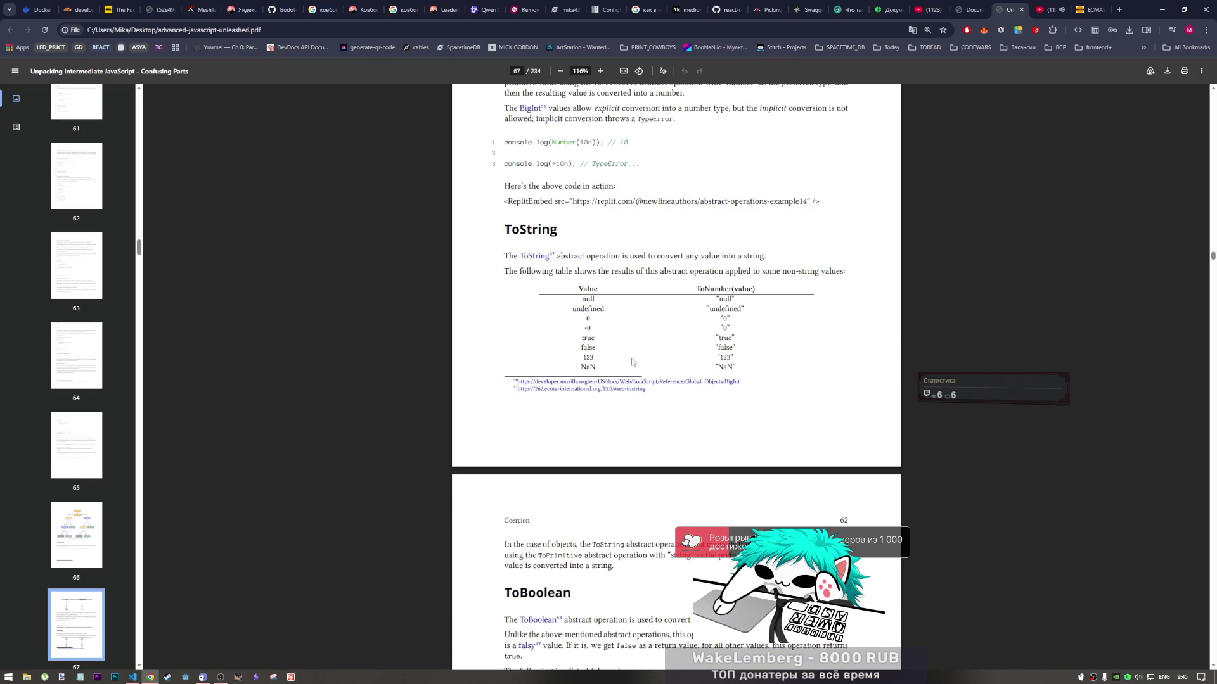
Scroll the PDF to page 68's ToBoolean section listing the falsy values
scroll(690, 444, down, 5)
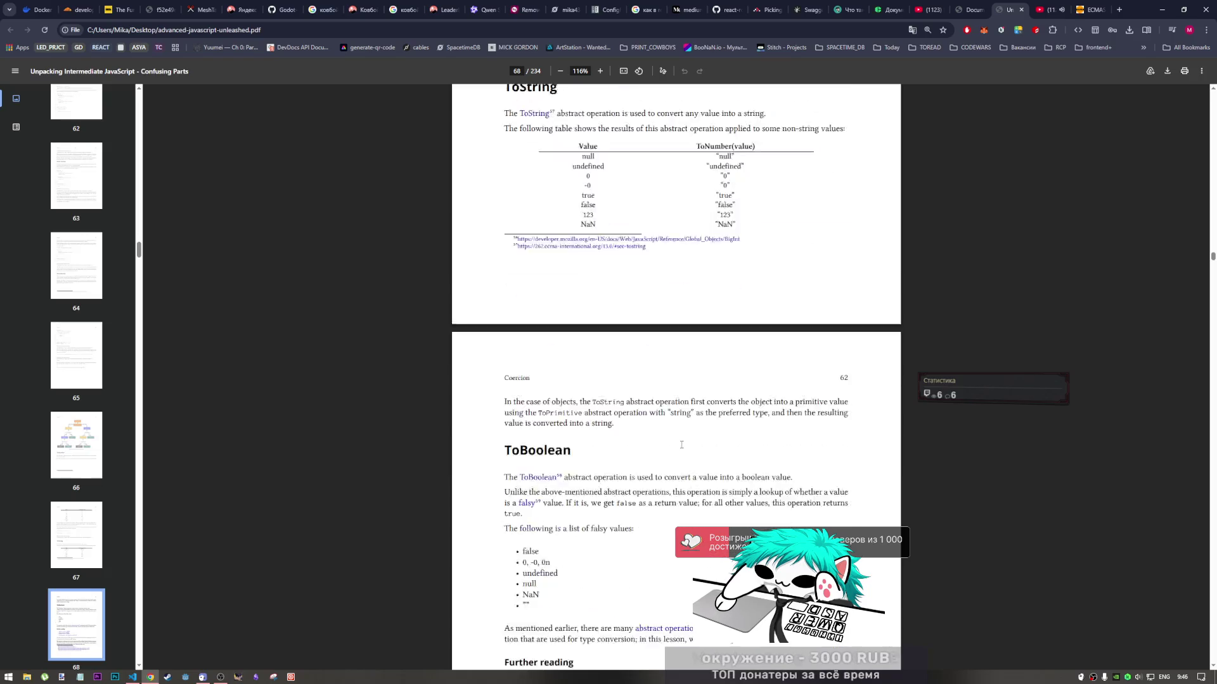
scroll(579, 303, down, 1)
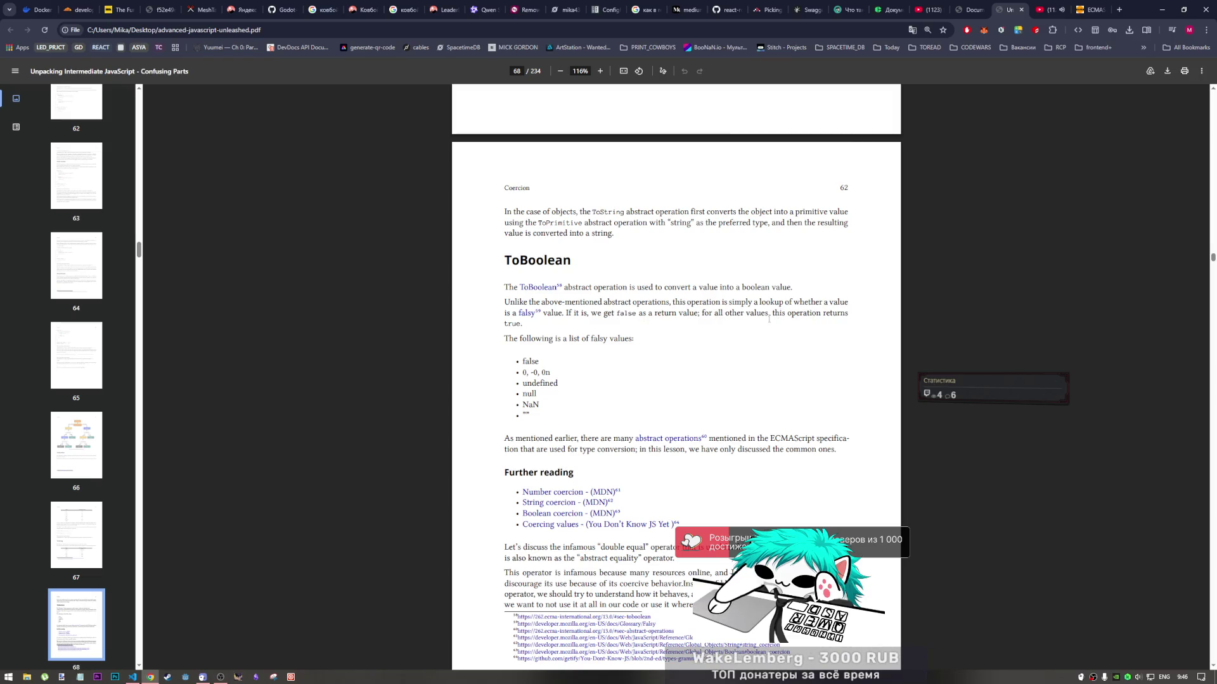
scroll(540, 355, down, 2)
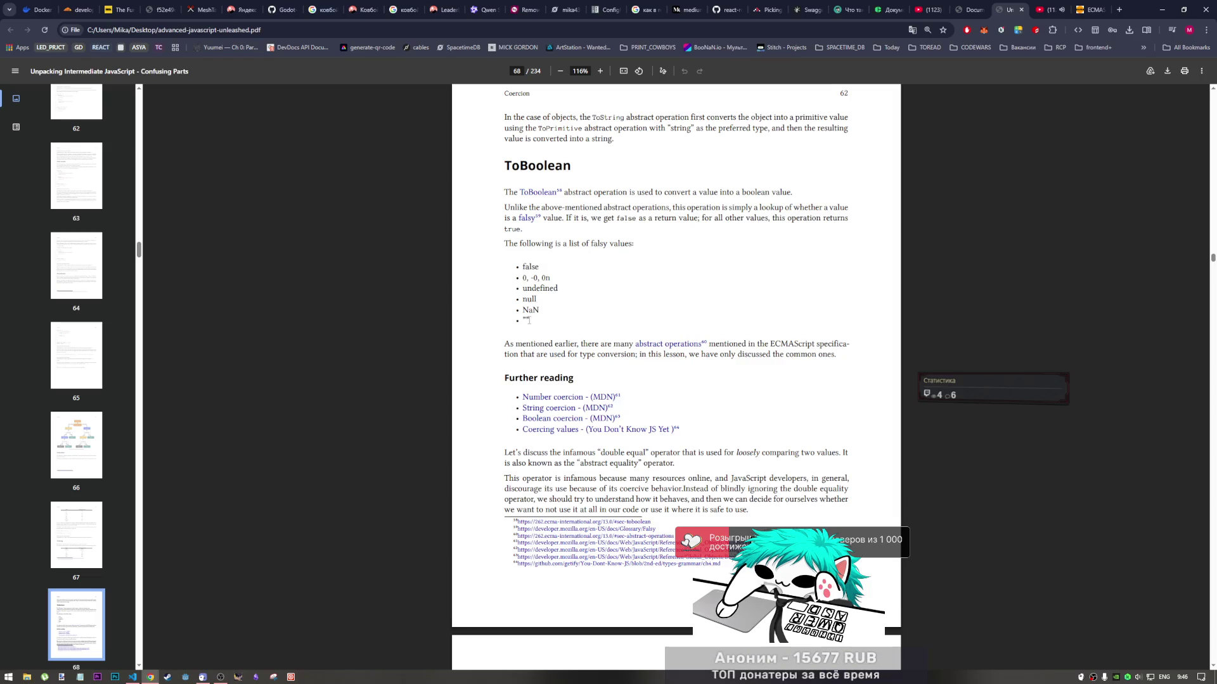
Copy the book's falsy values list into samples.js and comment it out
drag(533, 325, 591, 244)
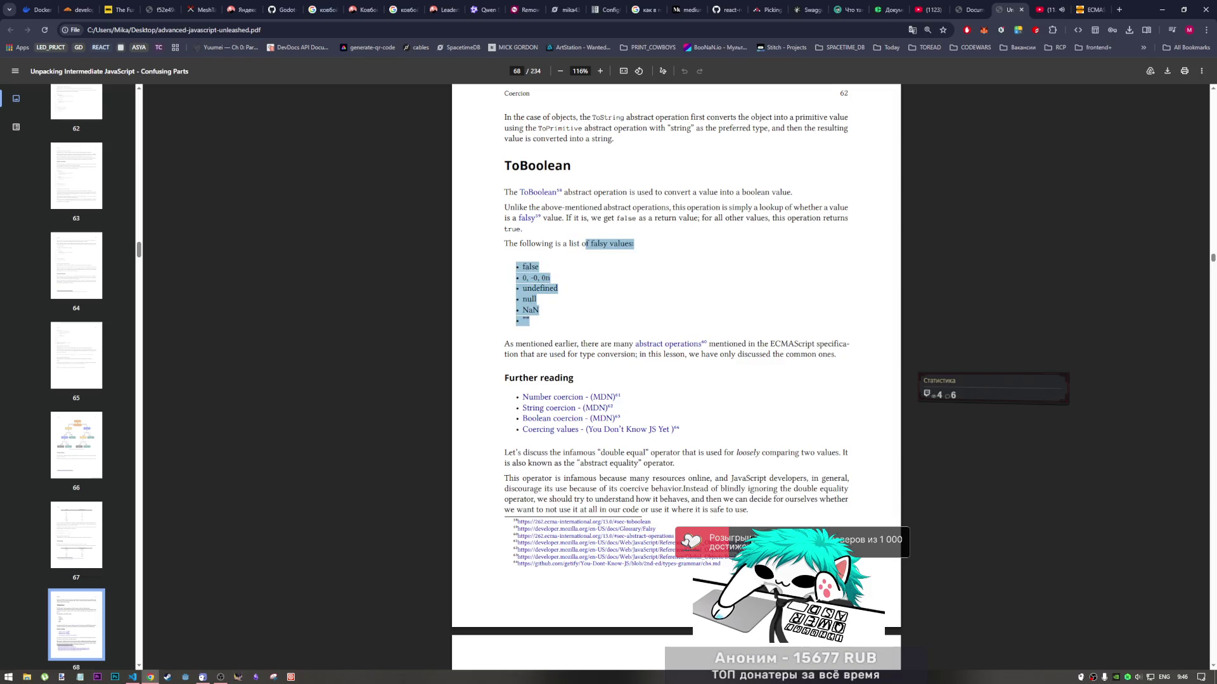
key(ctrl+c)
key(alt+Tab)
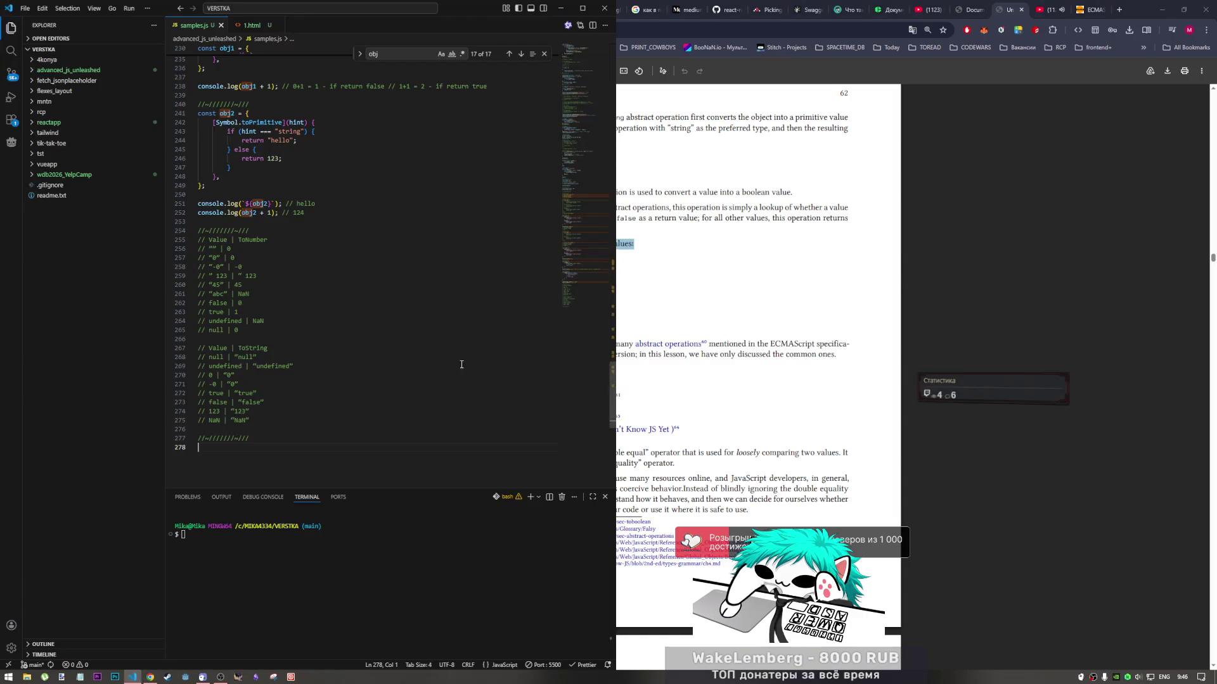
key(ctrl+v)
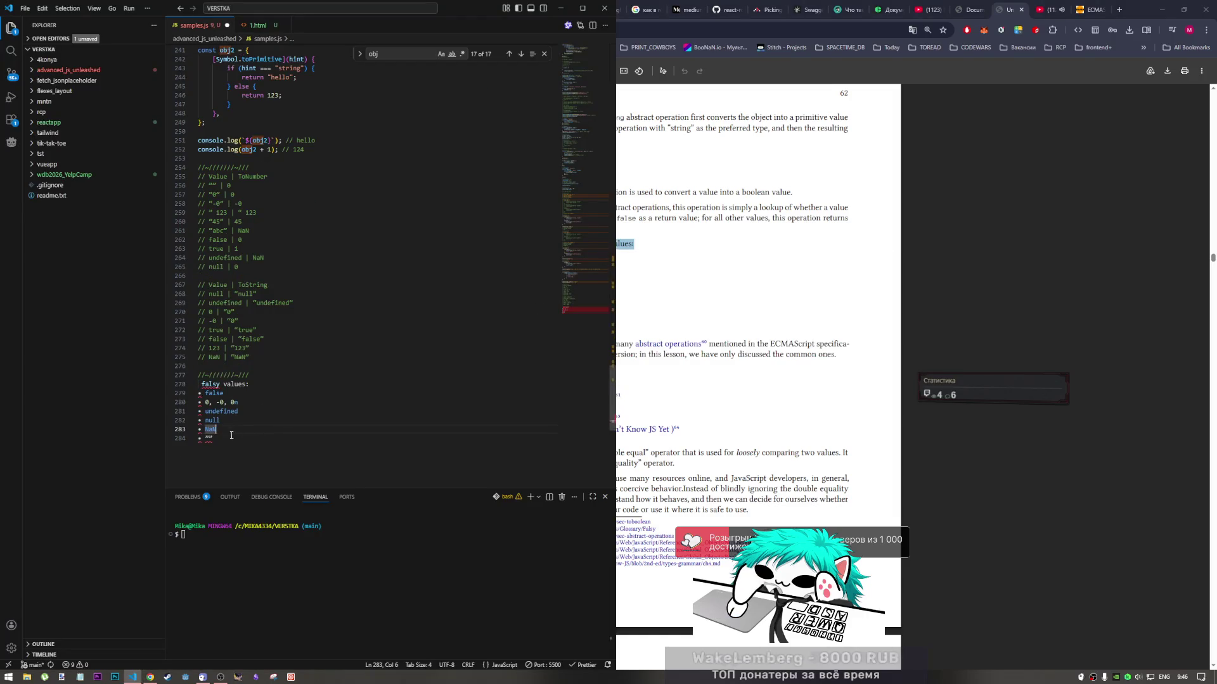
drag(214, 439, 201, 384)
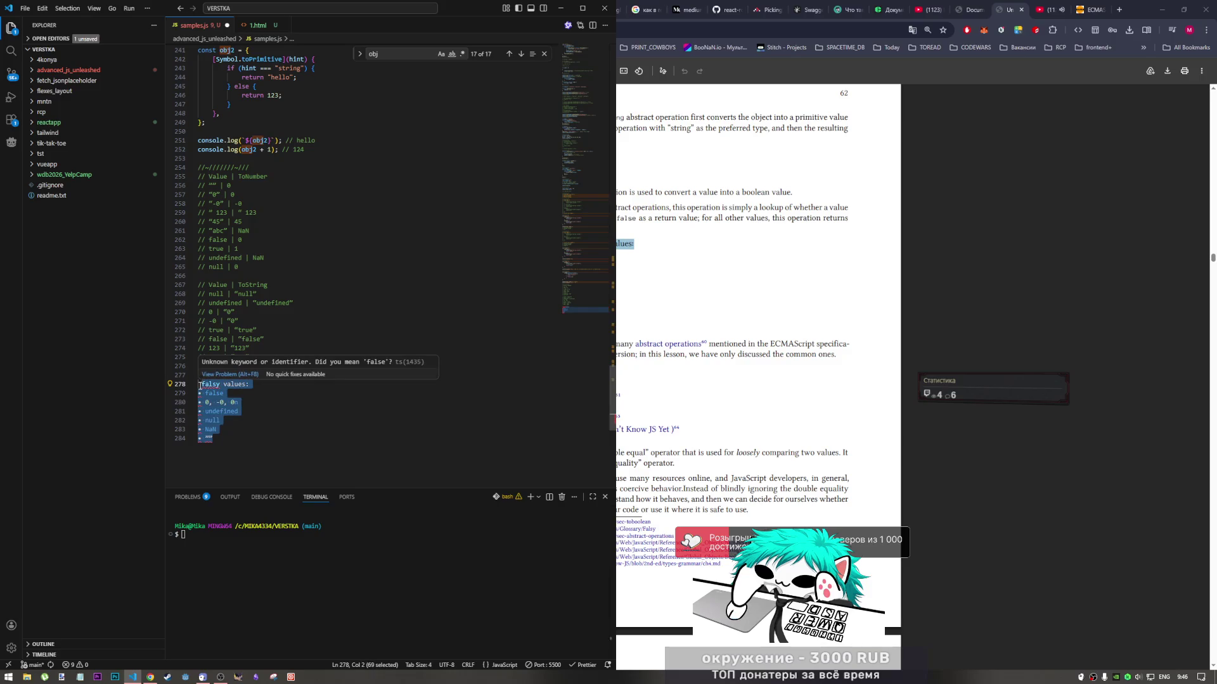
key(ctrl+slash)
click(218, 394)
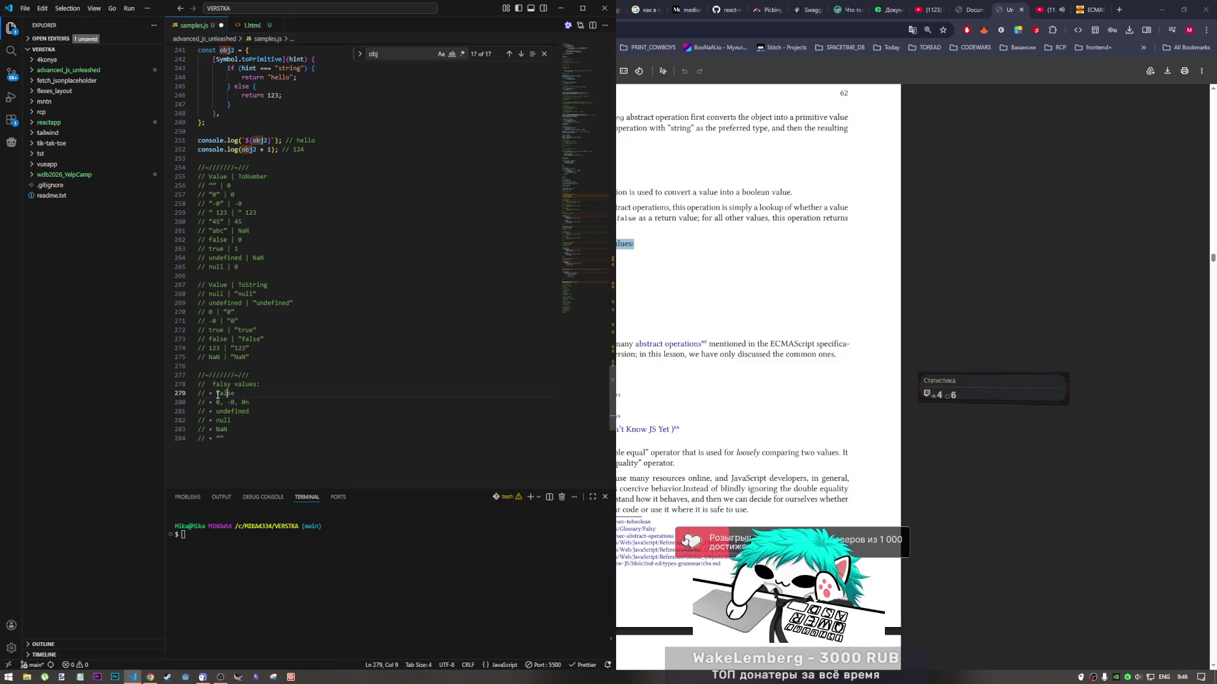
Add a //~///////~/// separator below the falsy list and save samples.js
click(213, 458)
click(232, 450)
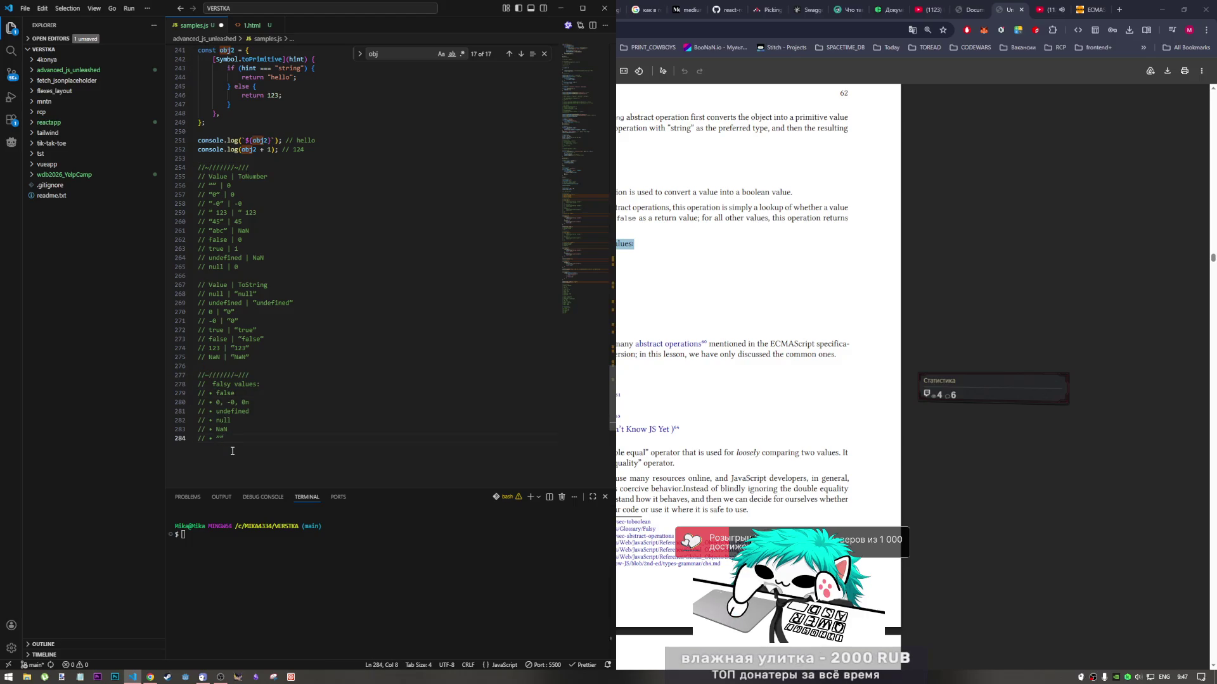
key(Return)
key(Return)
text(//~///////~///)
key(Return)
key(ctrl+s)
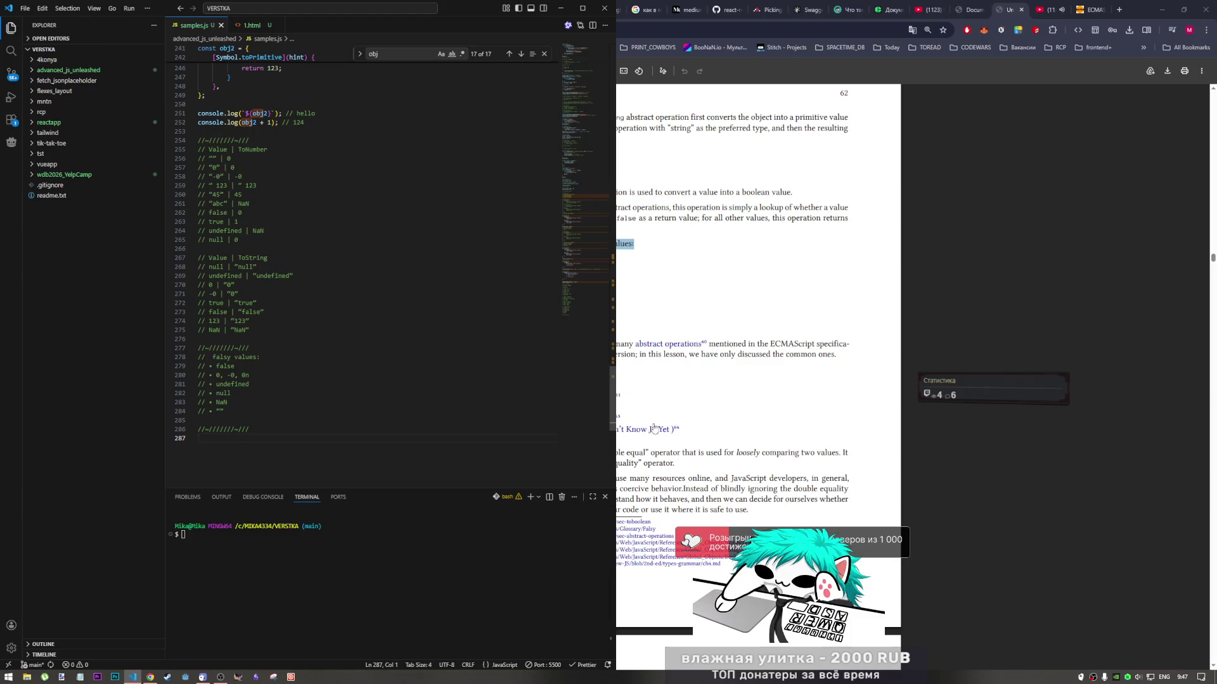
click(655, 429)
scroll(617, 454, down, 2)
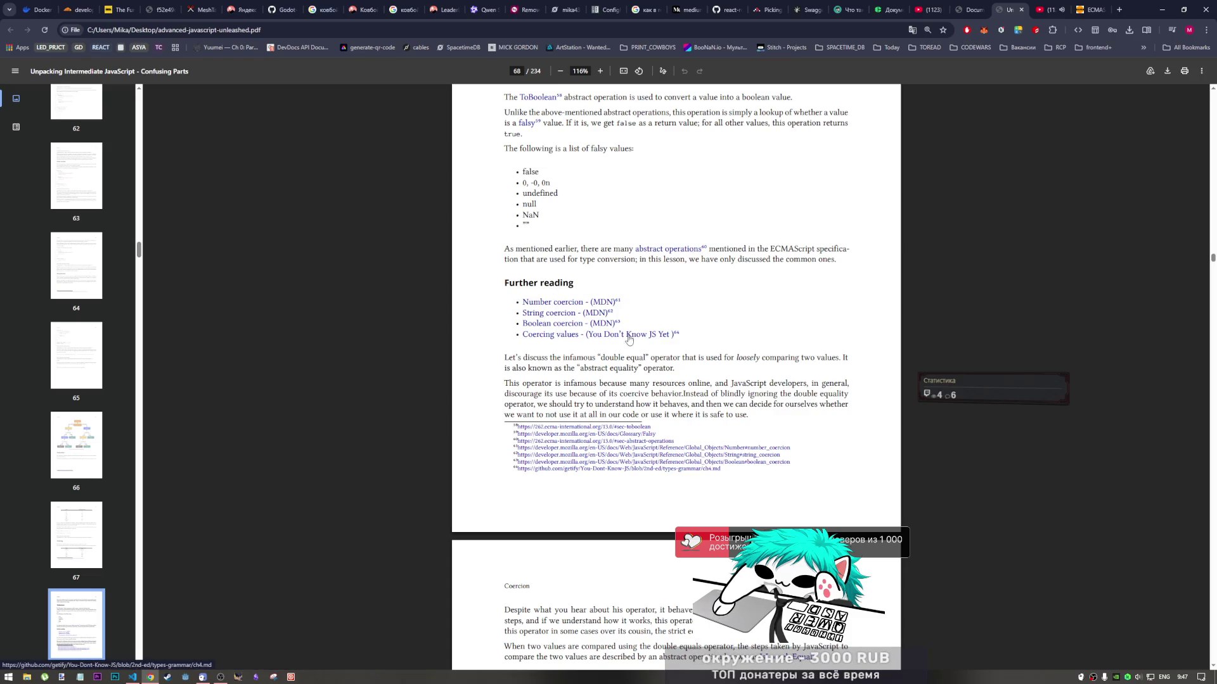
Open the 'Coercing values' ch4.md chapter and scroll to its Abstracts and ToBoolean sections
click(559, 336)
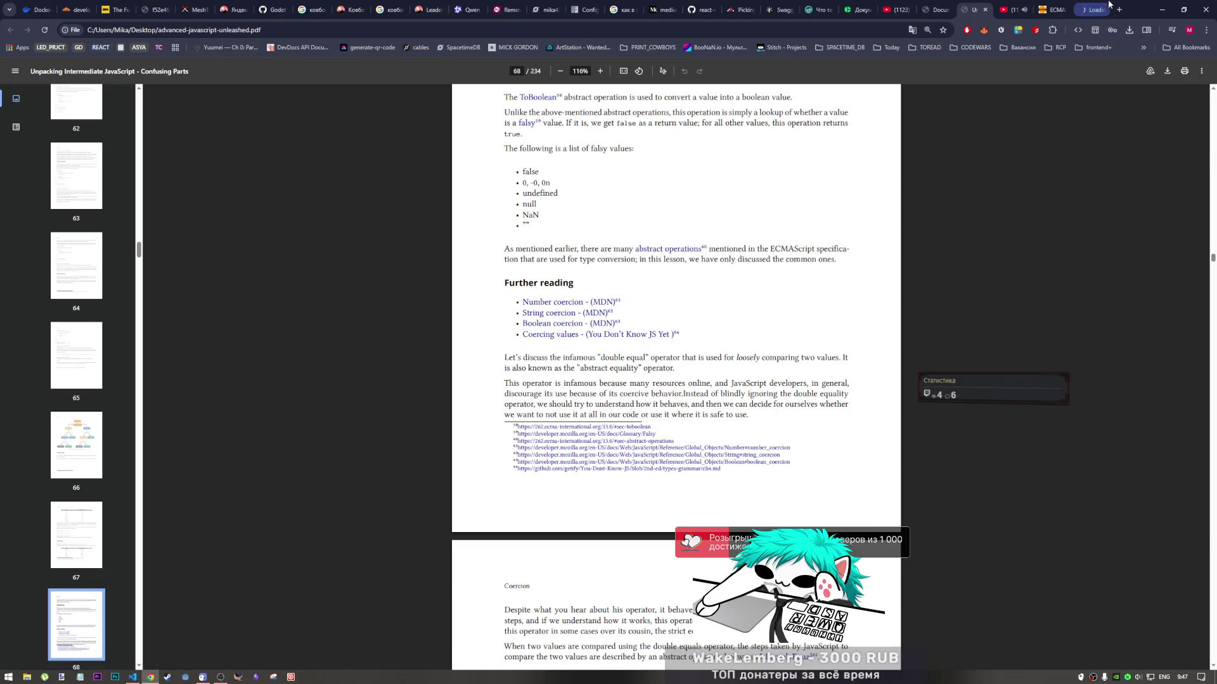
click(1087, 9)
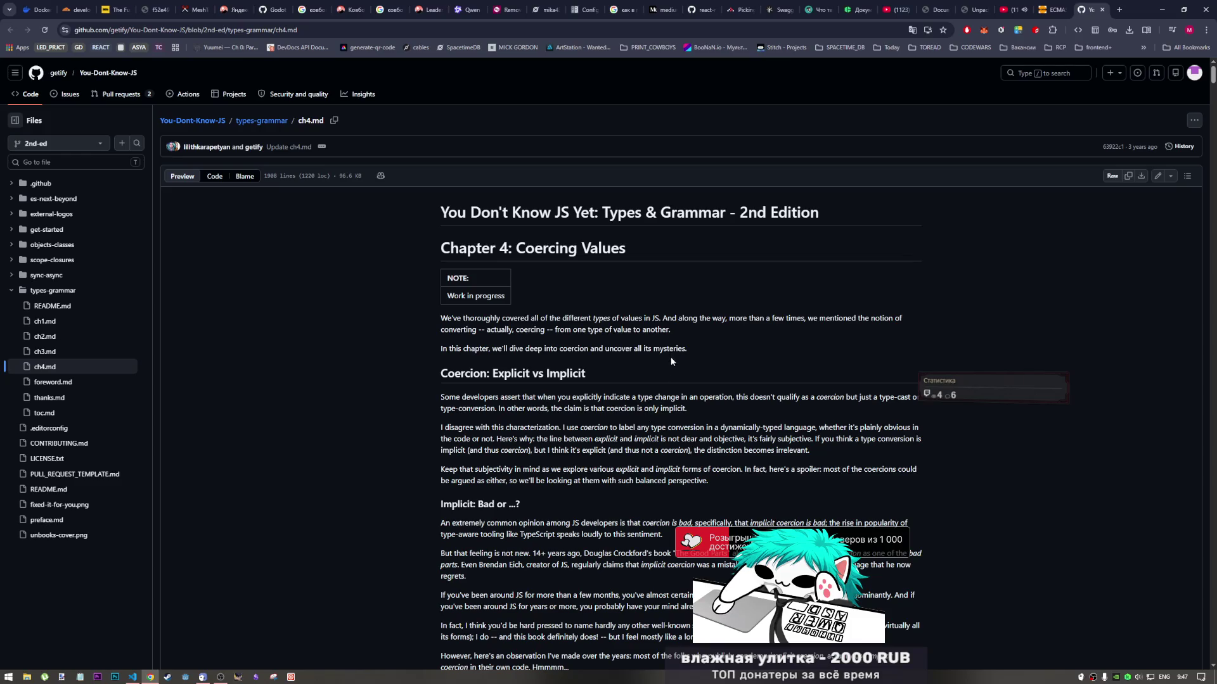
scroll(644, 359, down, 2)
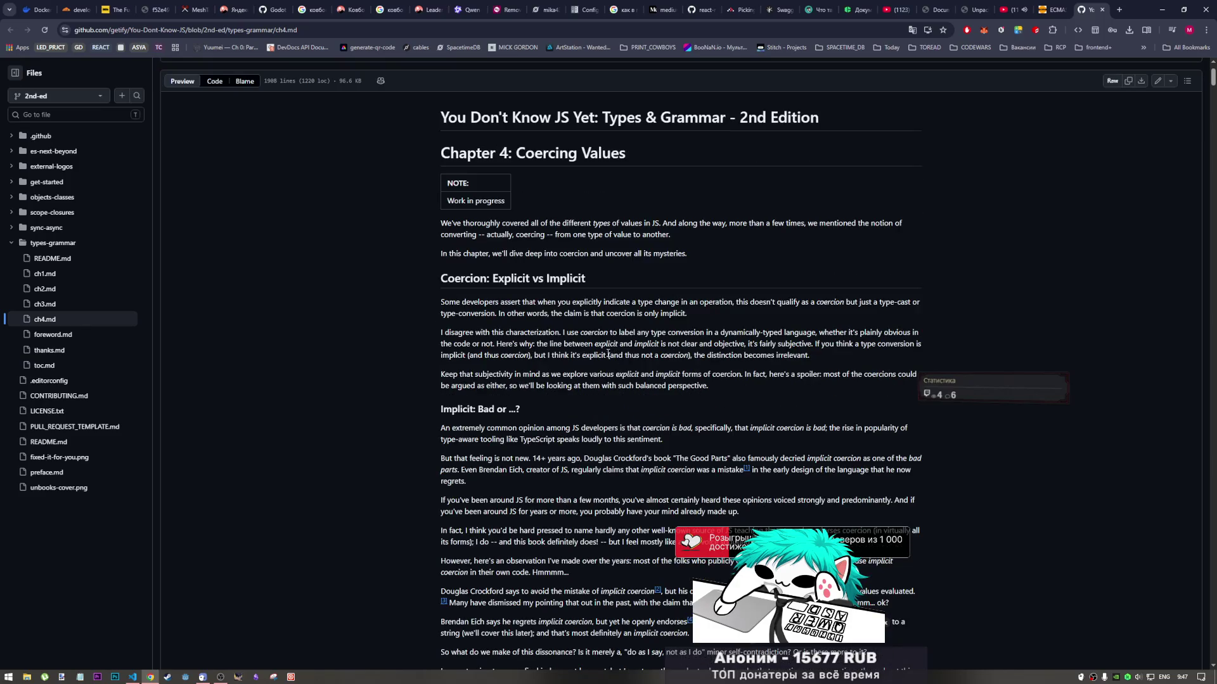
scroll(466, 217, down, 4)
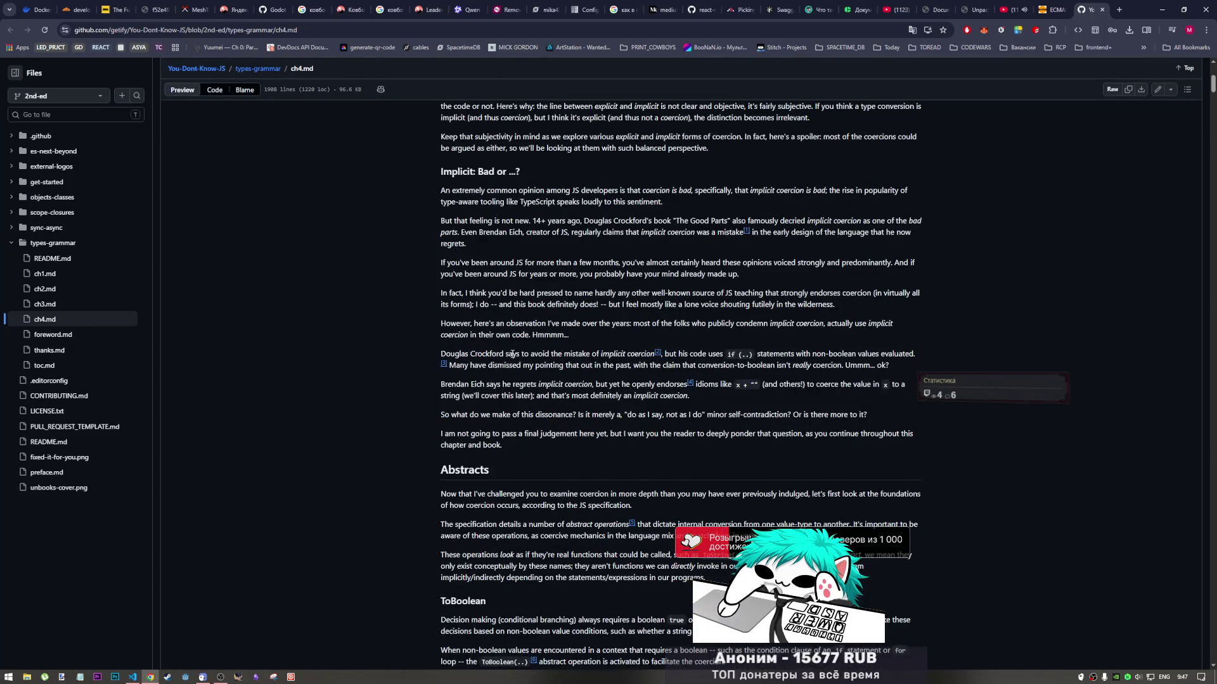
scroll(512, 366, down, 3)
scroll(494, 318, up, 5)
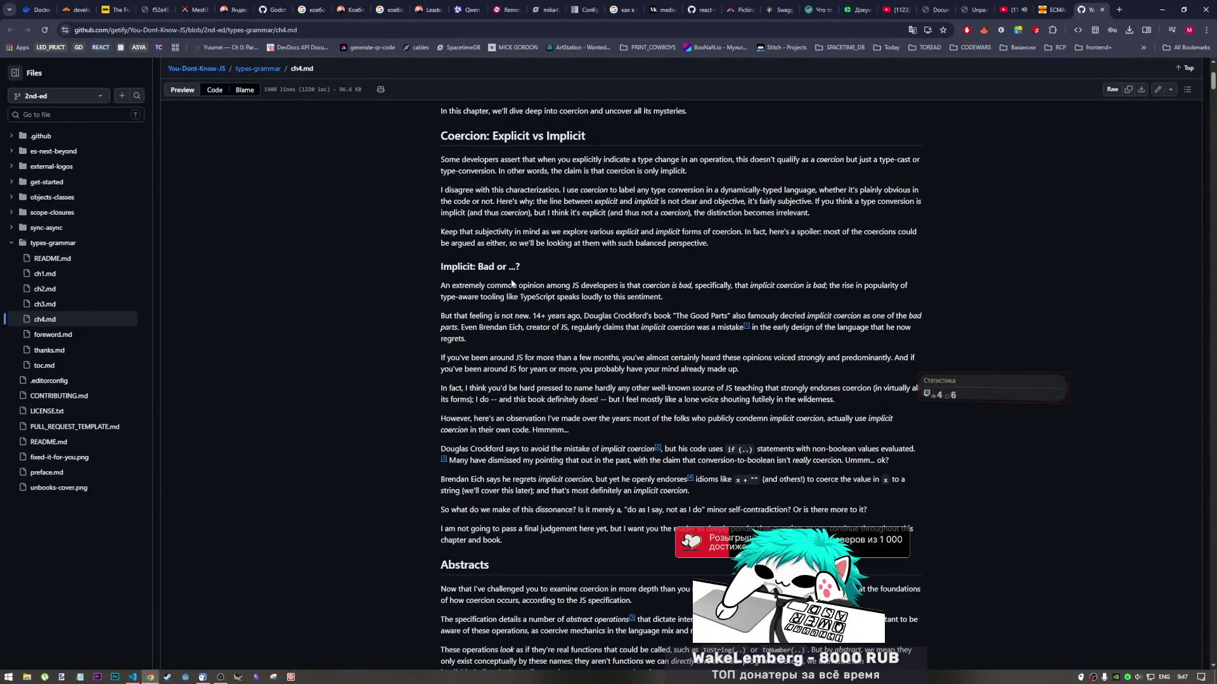
scroll(516, 306, down, 1)
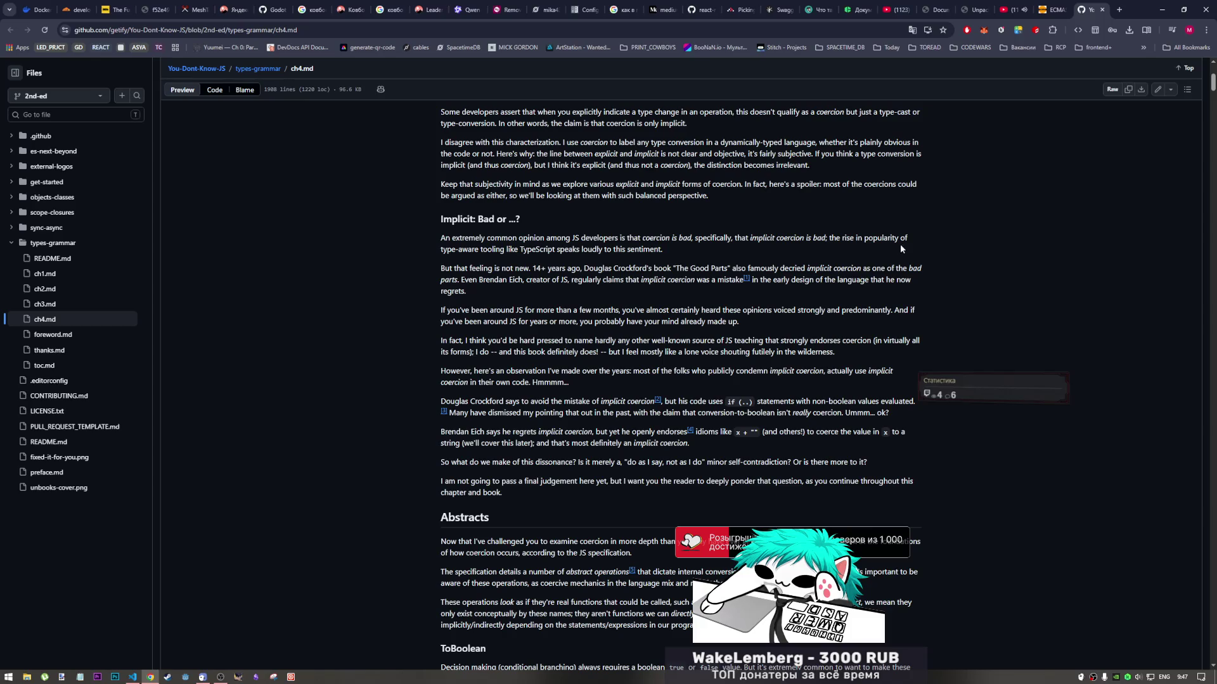
scroll(601, 294, down, 1)
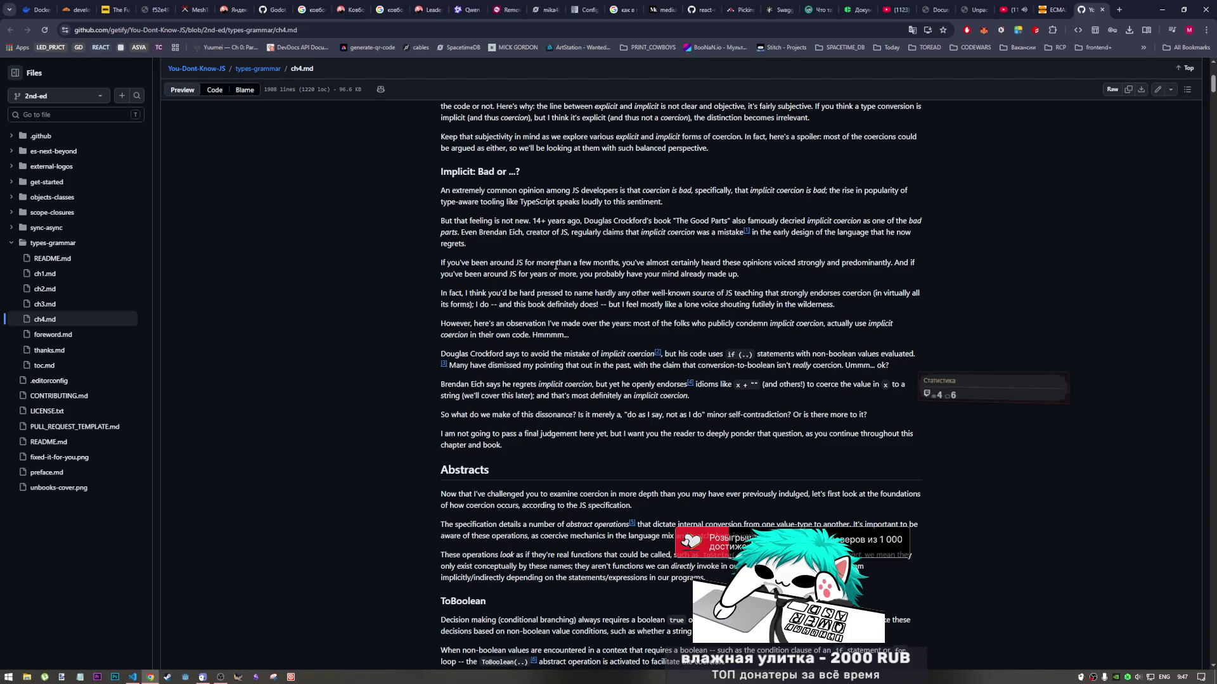
scroll(556, 265, down, 1)
scroll(545, 269, down, 1)
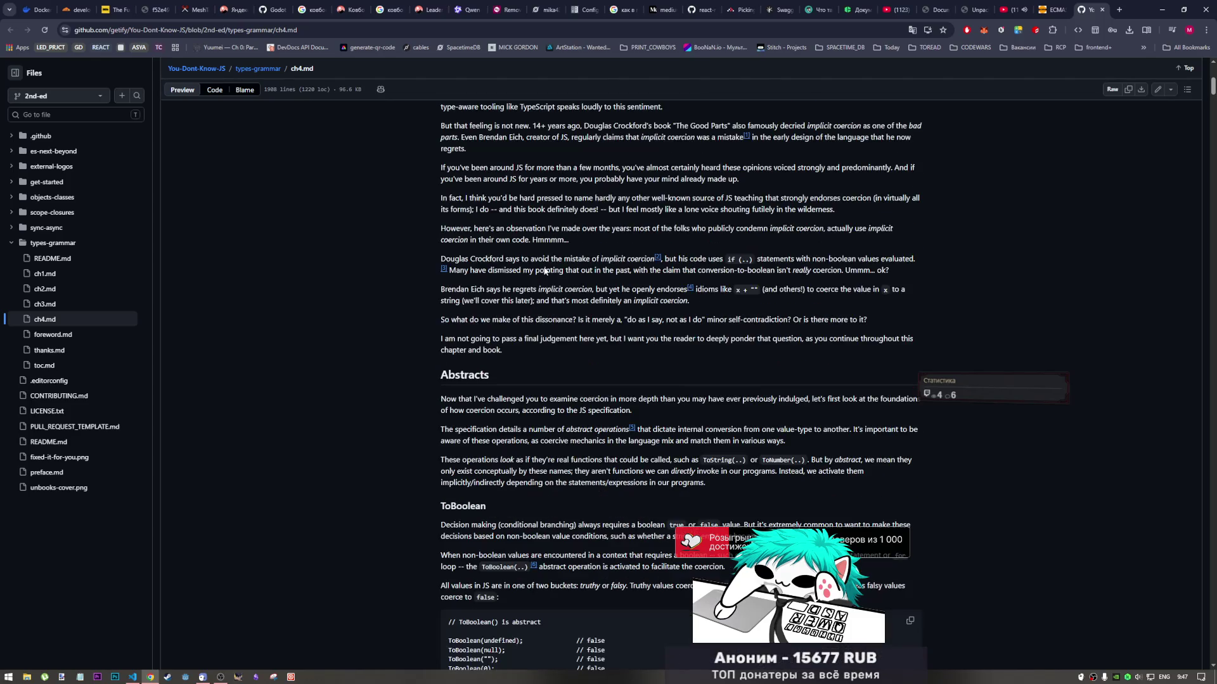
scroll(544, 268, down, 3)
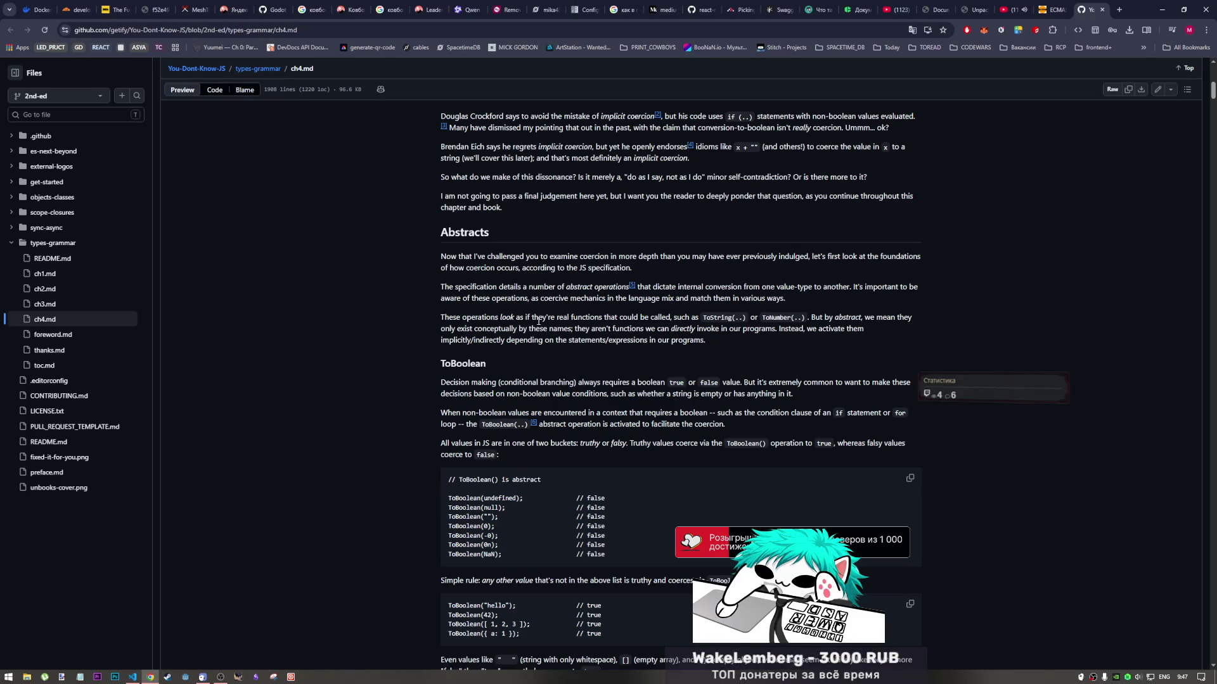
scroll(529, 287, down, 4)
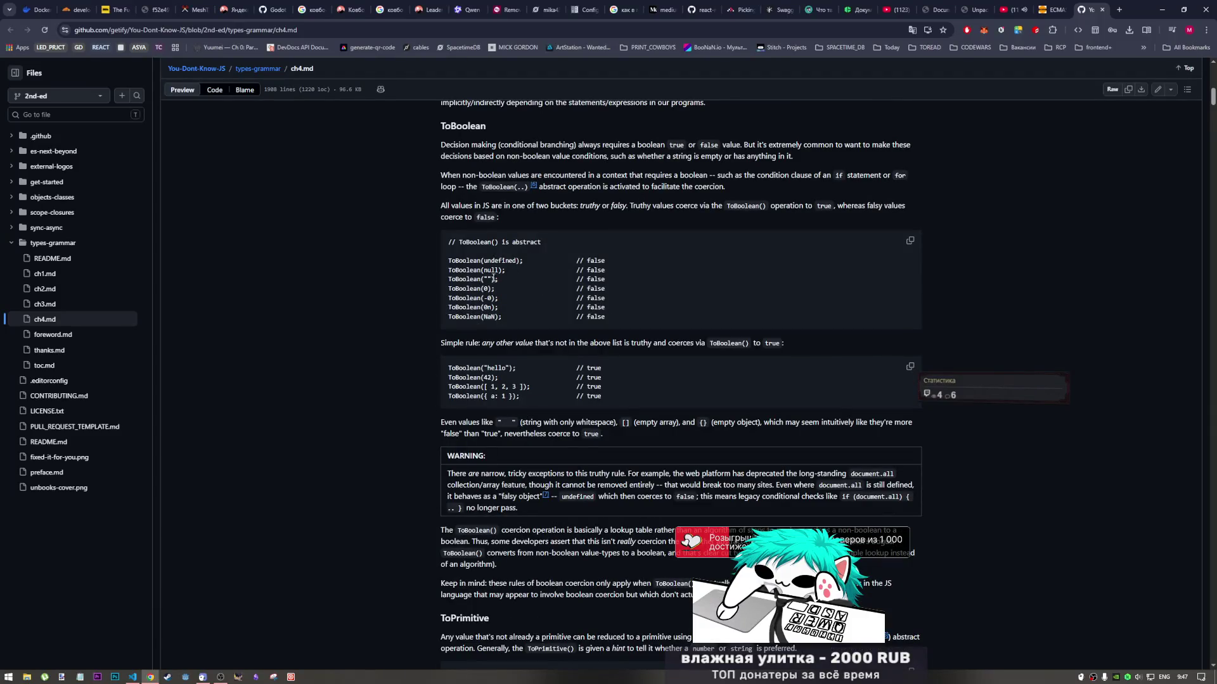
scroll(566, 293, down, 2)
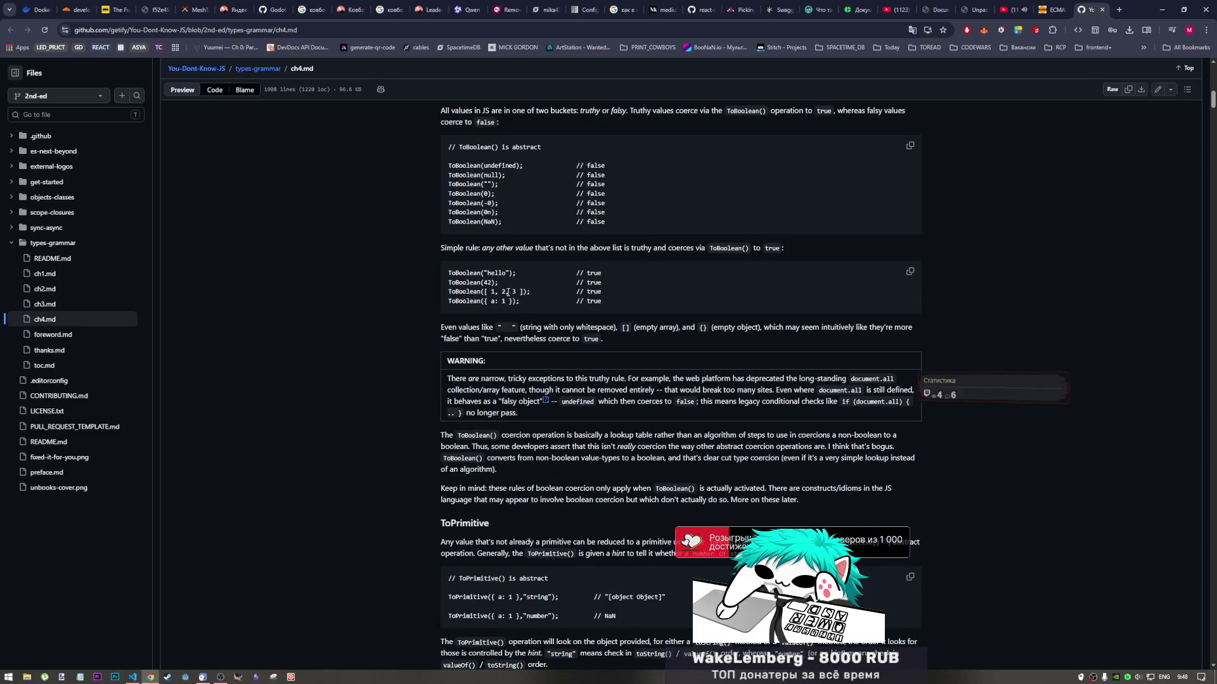
scroll(545, 292, down, 2)
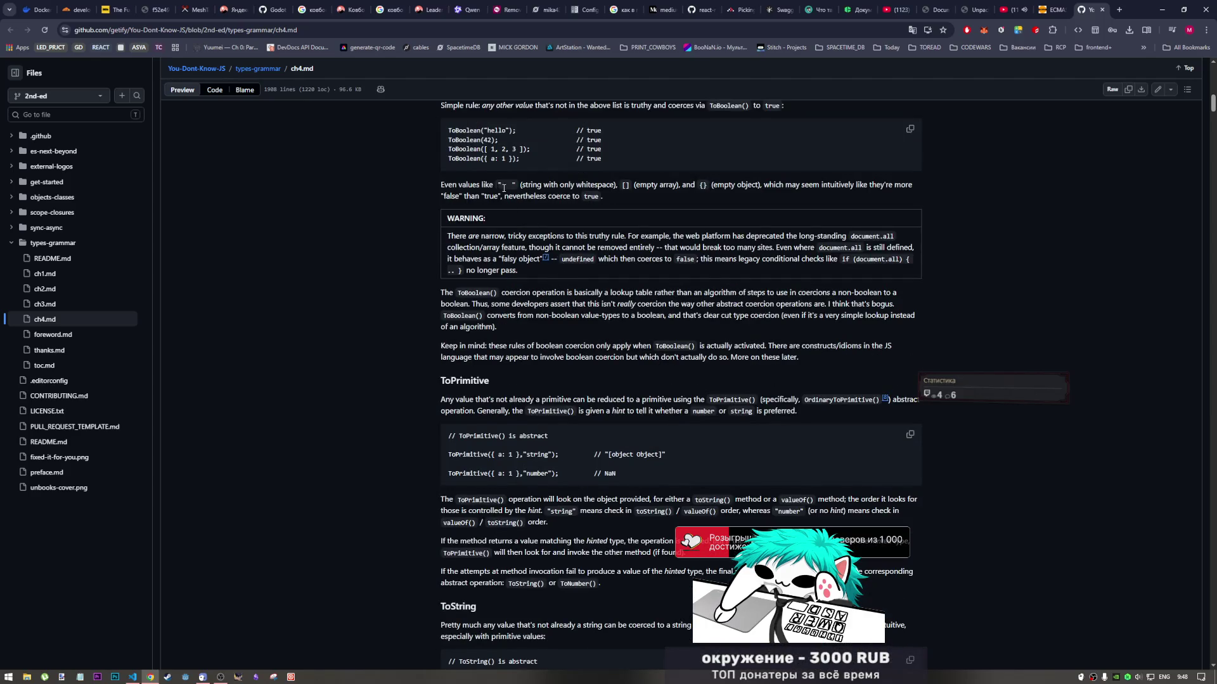
scroll(551, 220, up, 1)
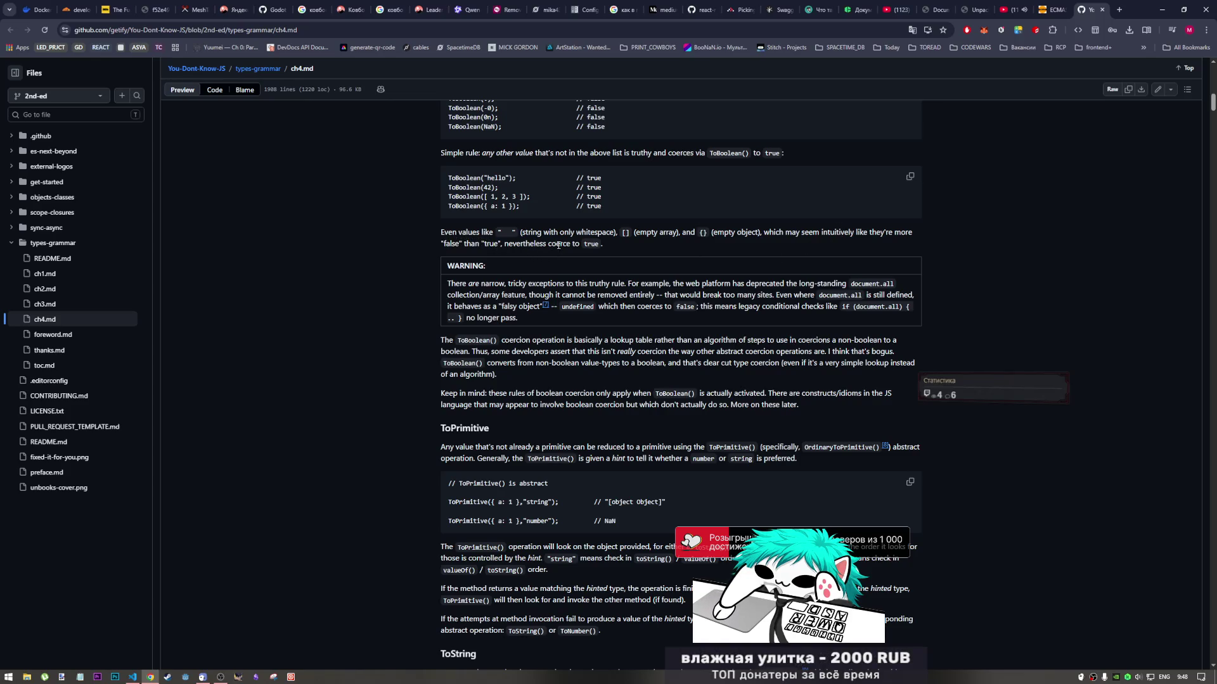
scroll(567, 304, down, 1)
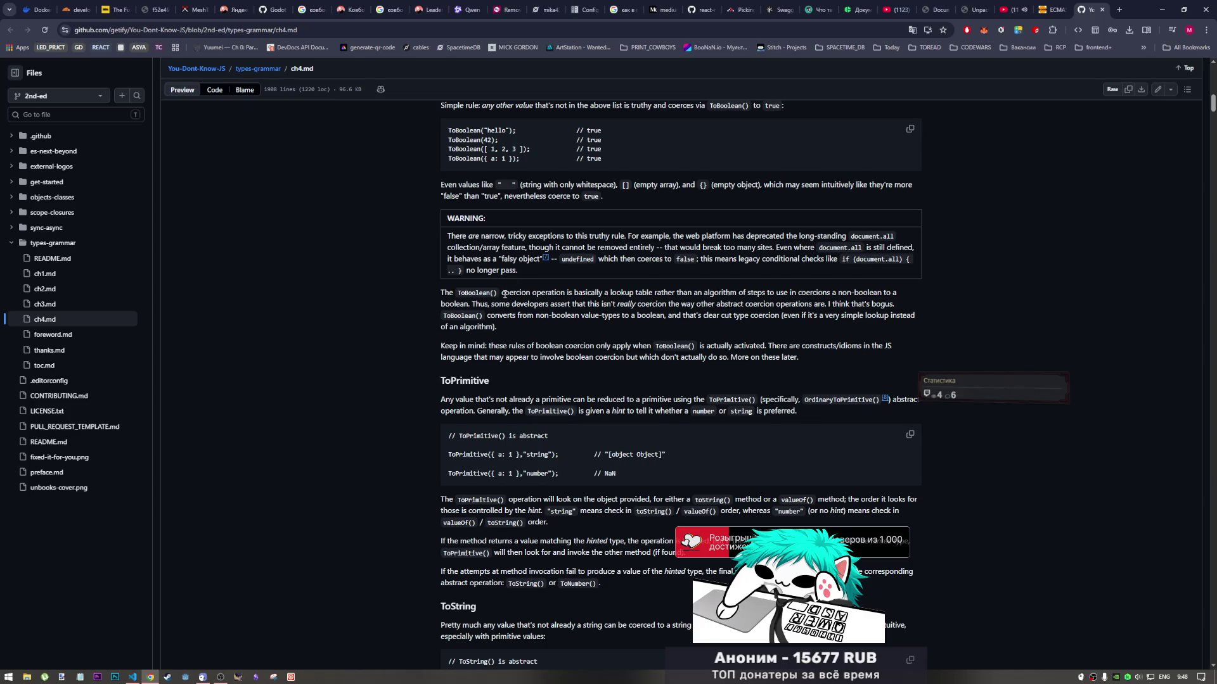
Scroll ch4.md to the ToString section and select Symbol in ToString(Symbol("ok"))
scroll(505, 293, down, 1)
scroll(491, 355, down, 5)
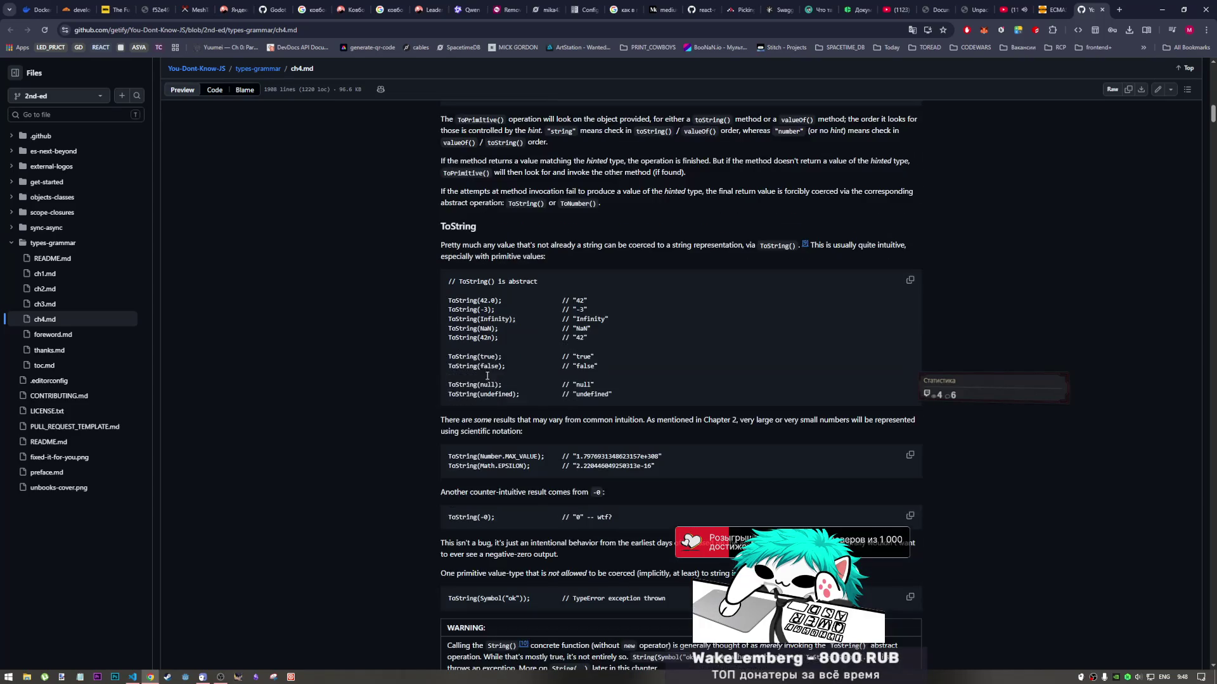
scroll(483, 361, down, 1)
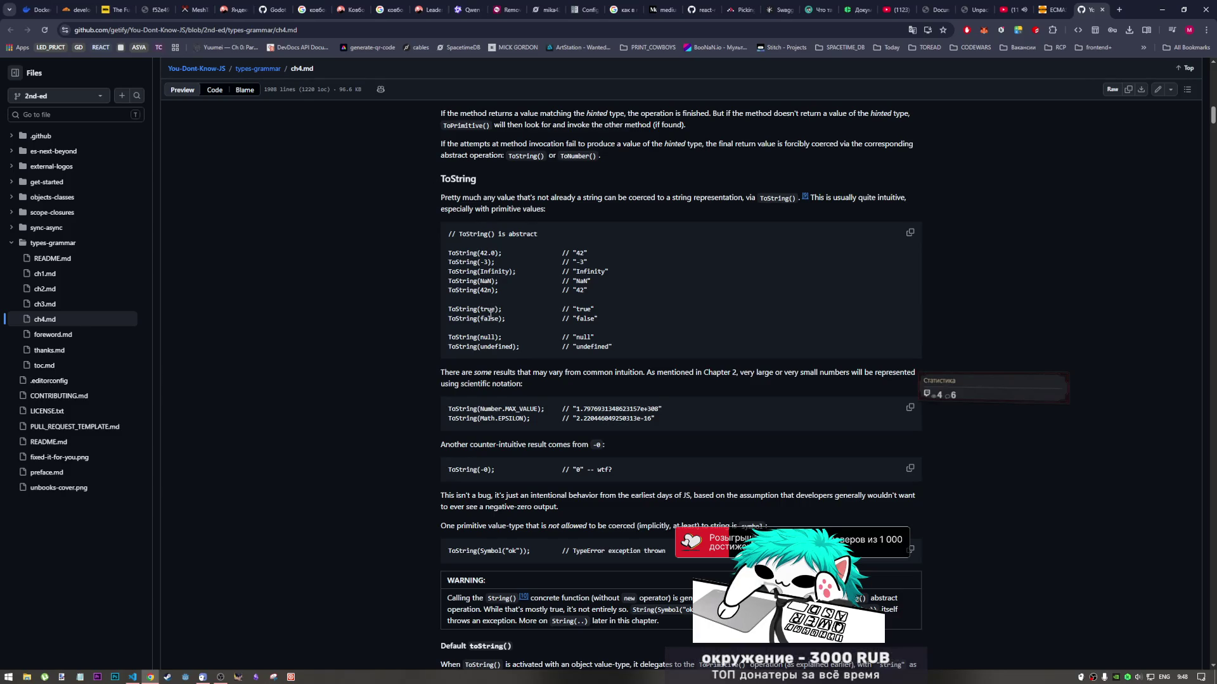
scroll(523, 355, down, 3)
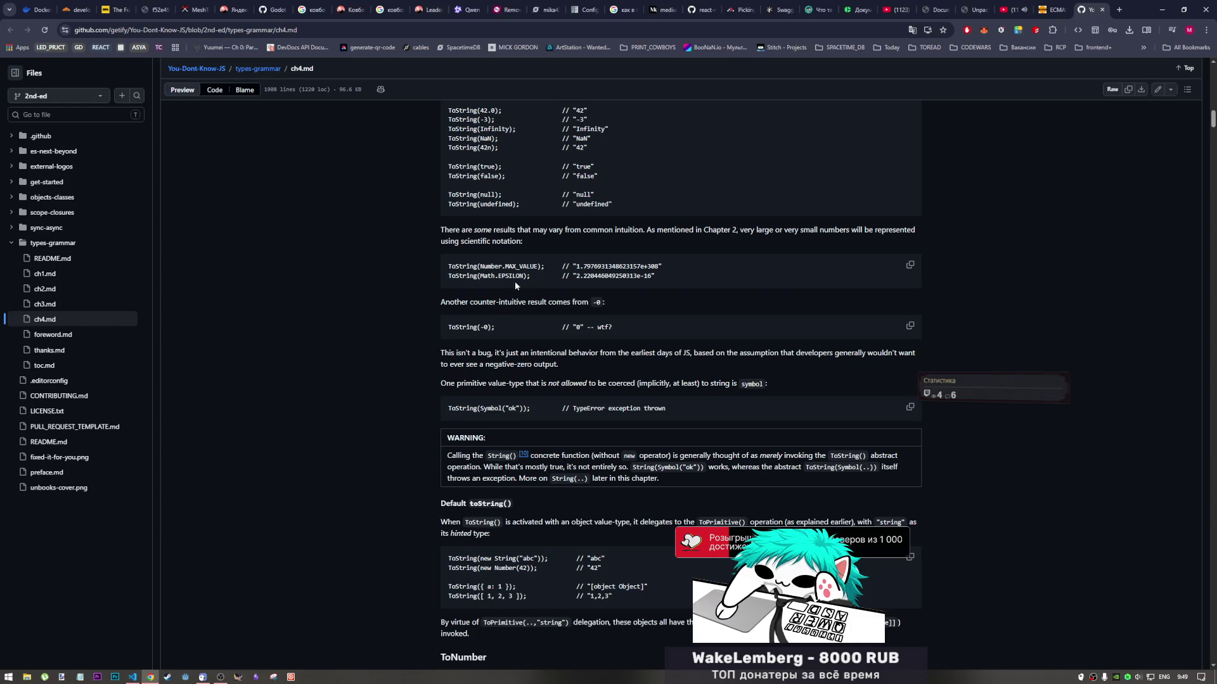
scroll(514, 285, down, 2)
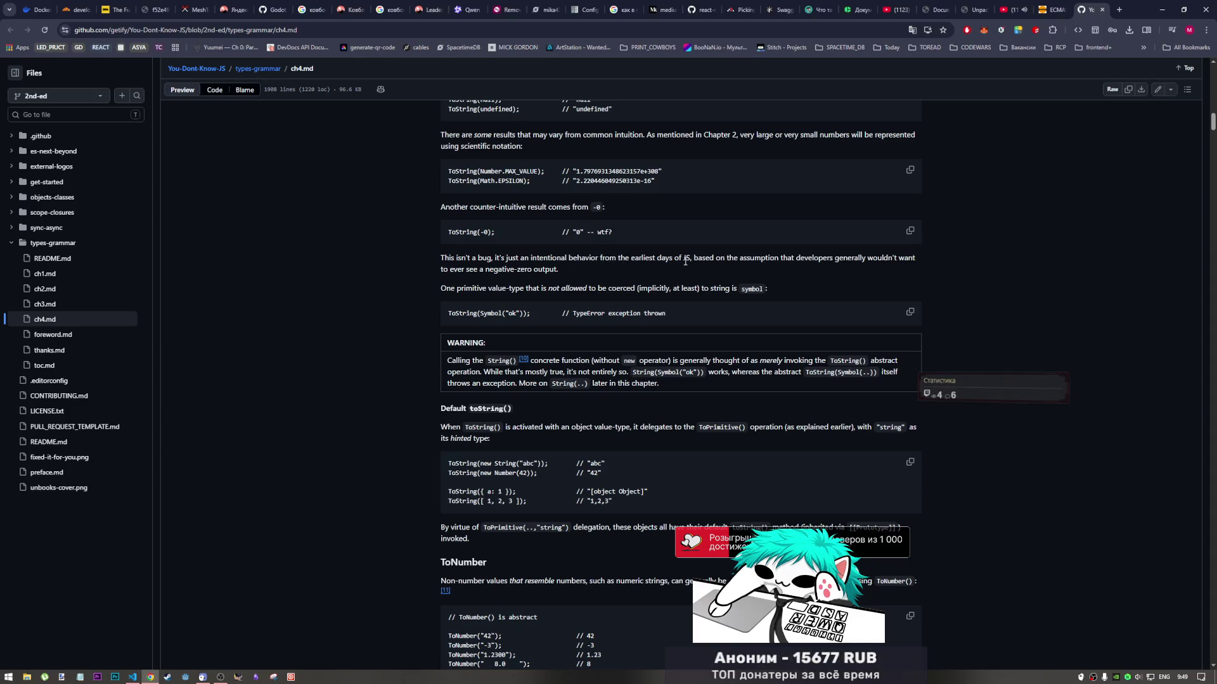
scroll(602, 277, down, 2)
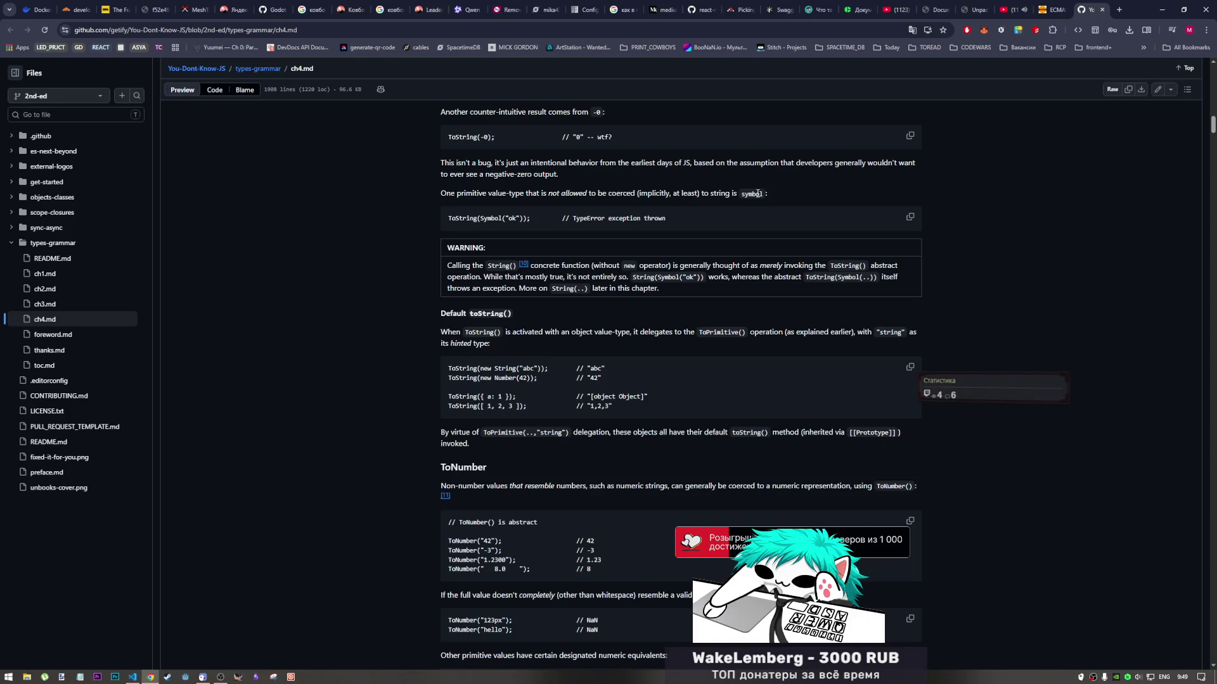
double_click(482, 218)
Search Google for 'Symbol mdn' and open MDN's Symbol – JavaScript reference page
right_click(491, 218)
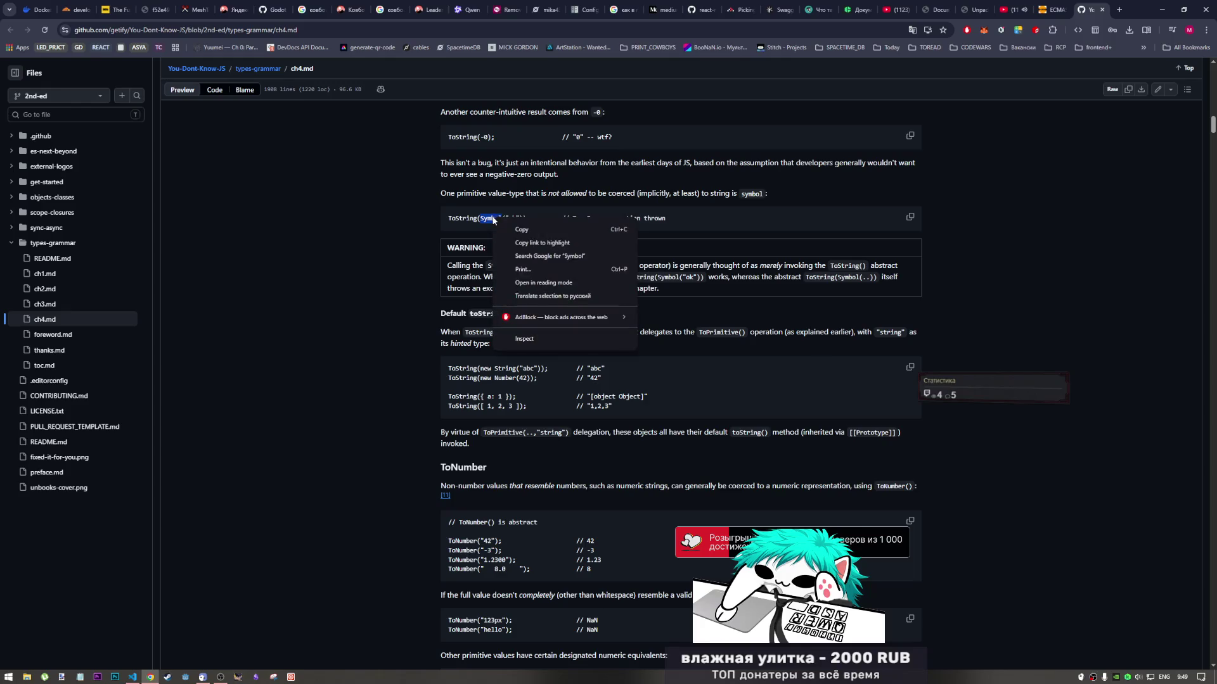
click(568, 255)
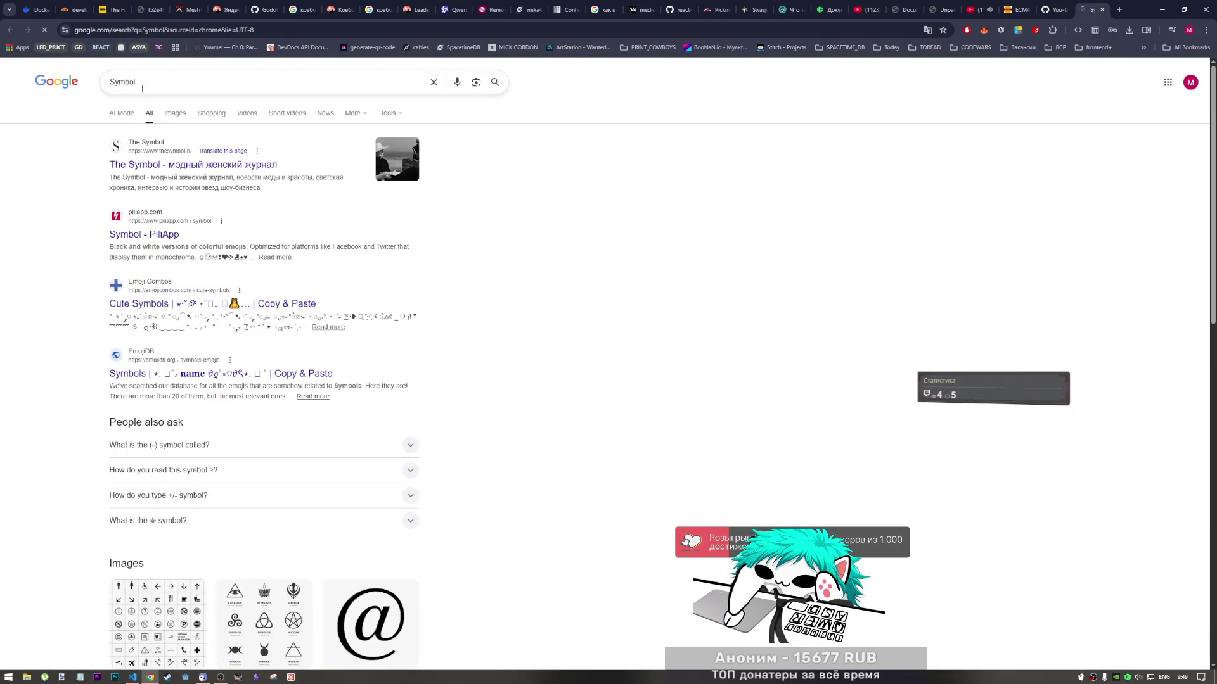
click(141, 88)
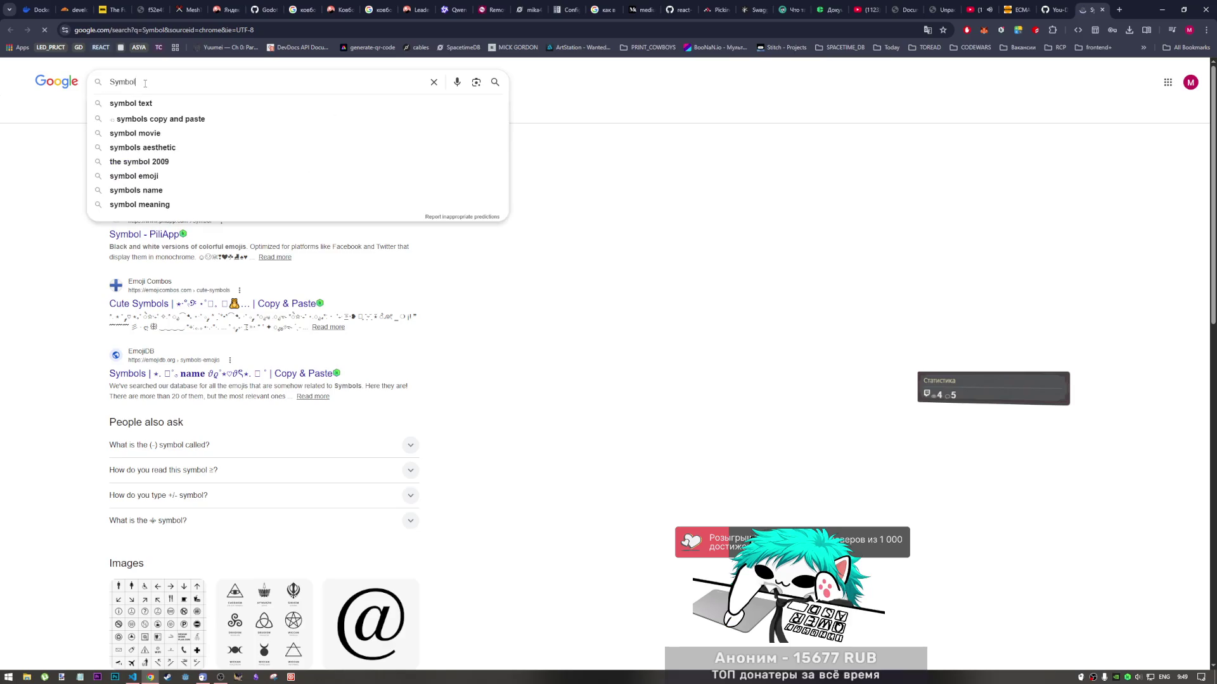
text(mn)
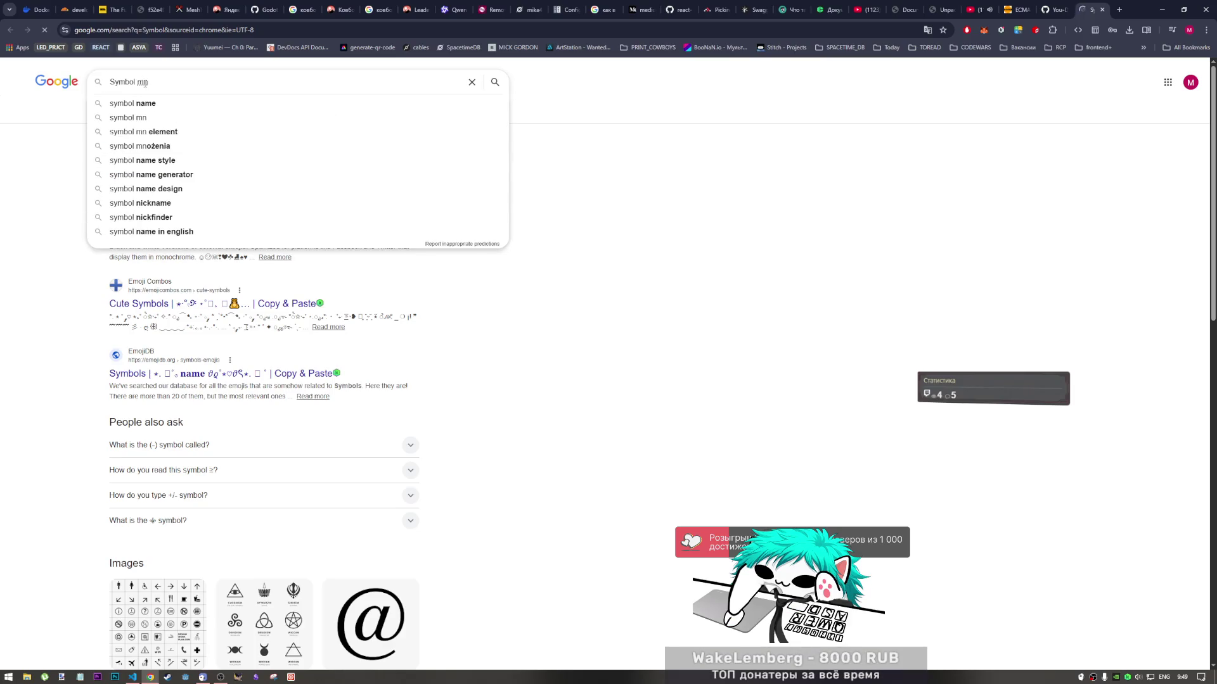
key(Return)
click(145, 81)
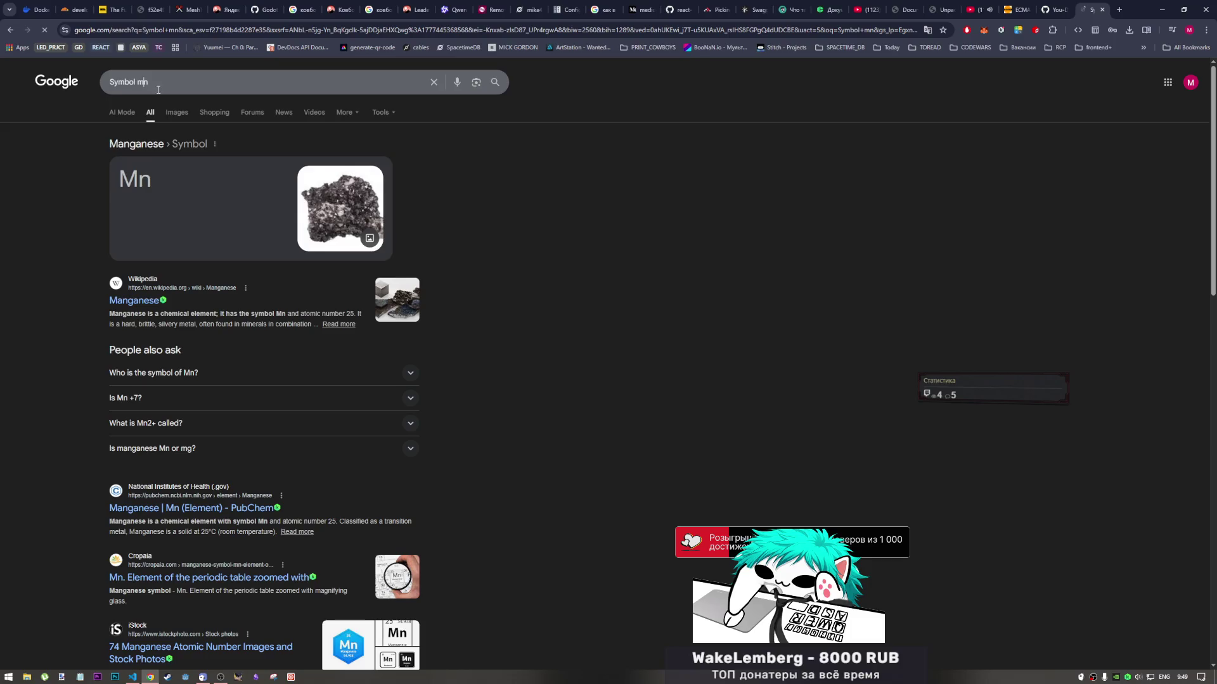
text(d)
key(Return)
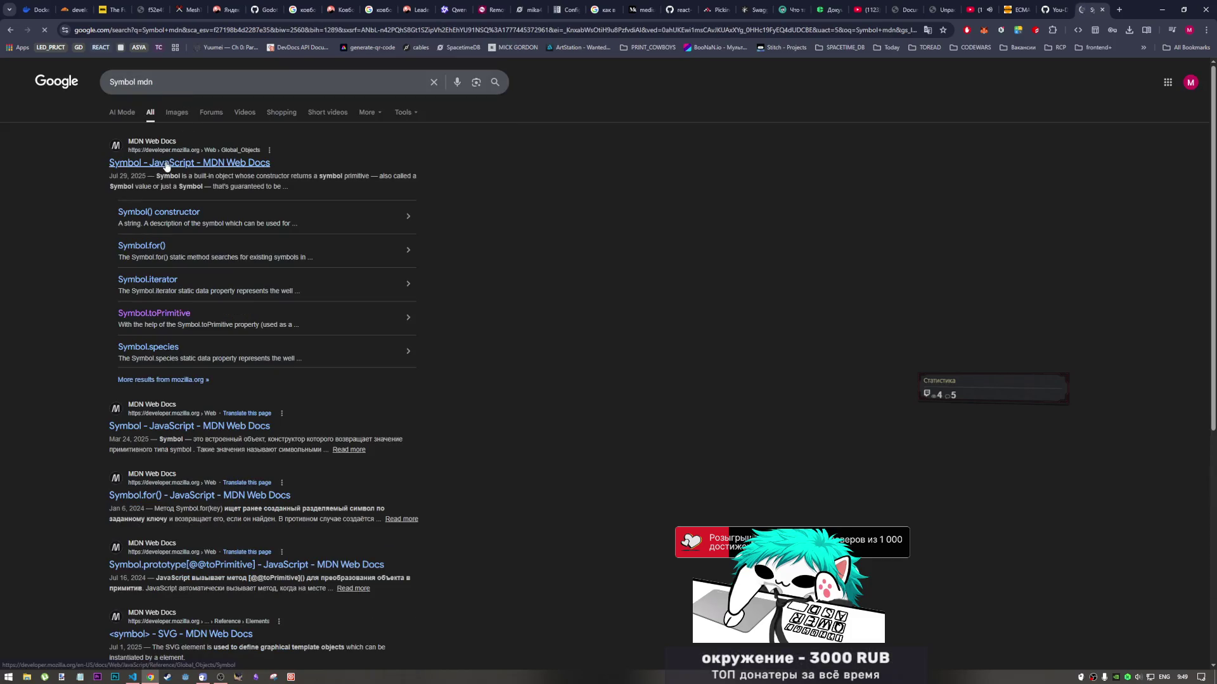
click(163, 162)
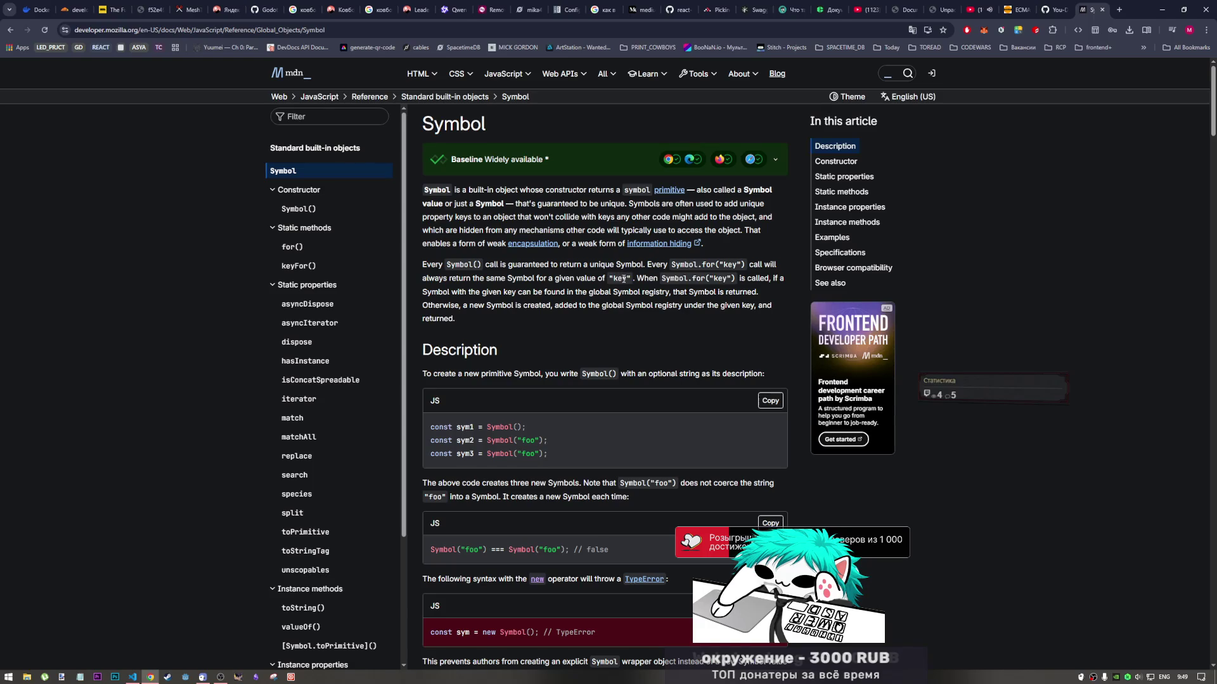
Read the MDN Symbol page, then close its tab and return to ch4.md
scroll(500, 278, down, 1)
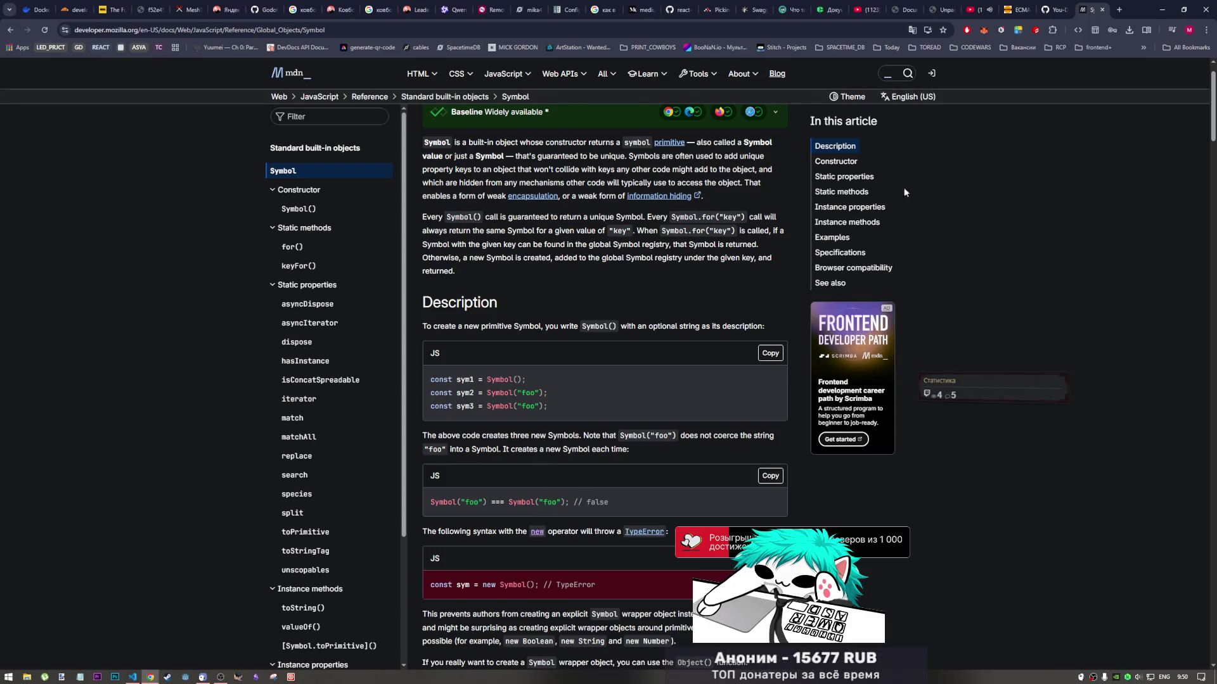
click(1055, 9)
click(1077, 9)
click(1105, 9)
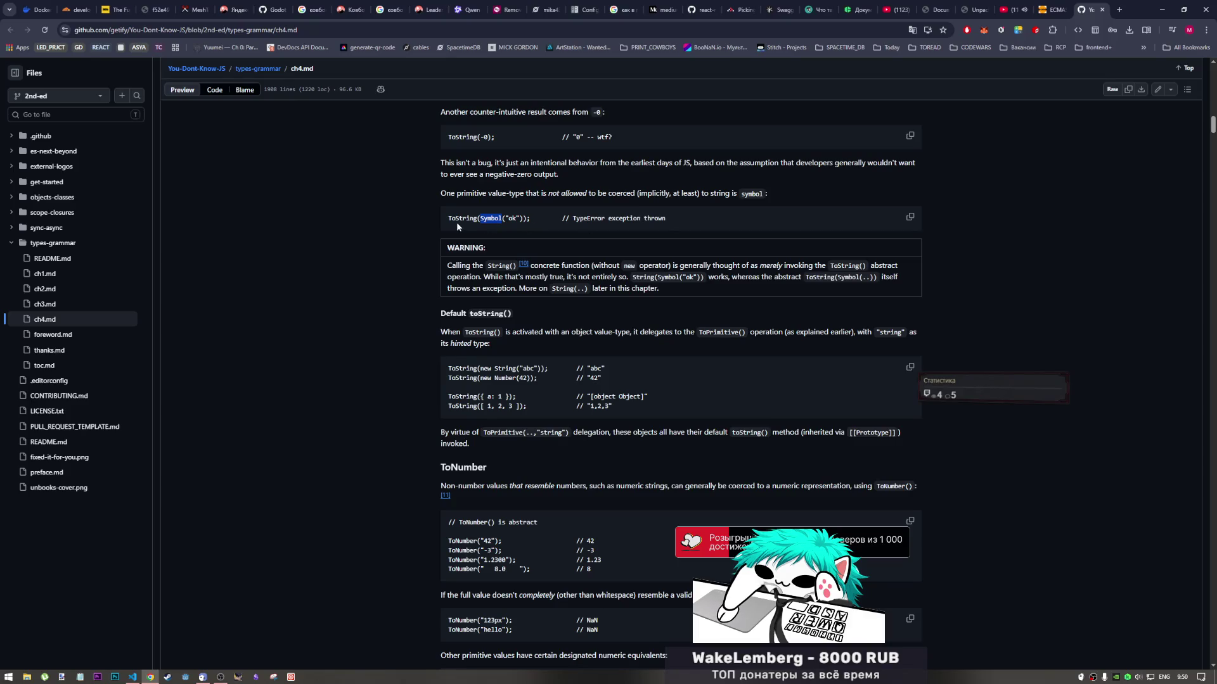
scroll(511, 353, down, 2)
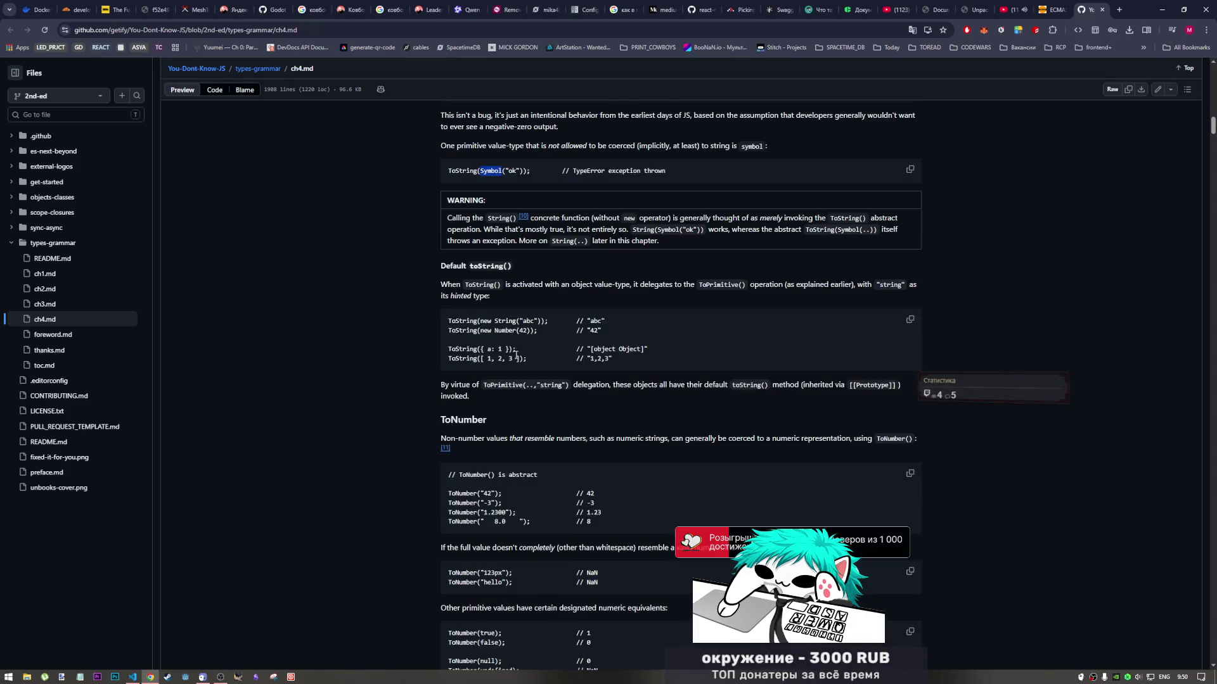
scroll(514, 356, up, 3)
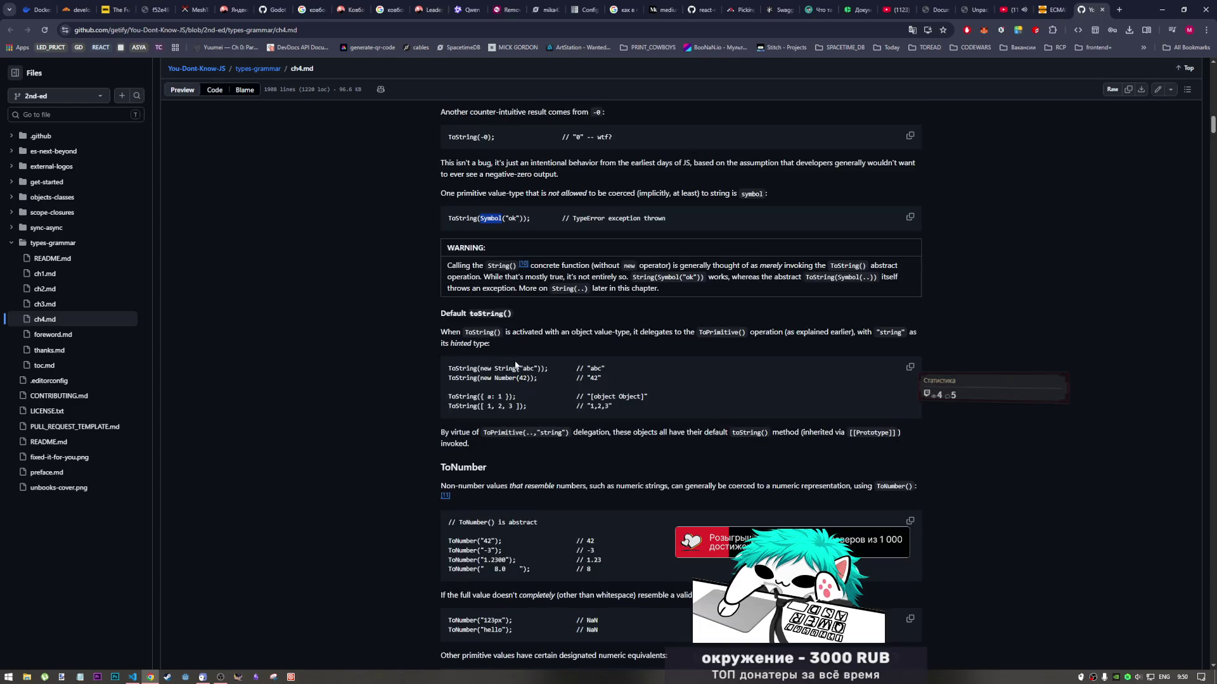
scroll(512, 364, down, 4)
scroll(512, 364, down, 5)
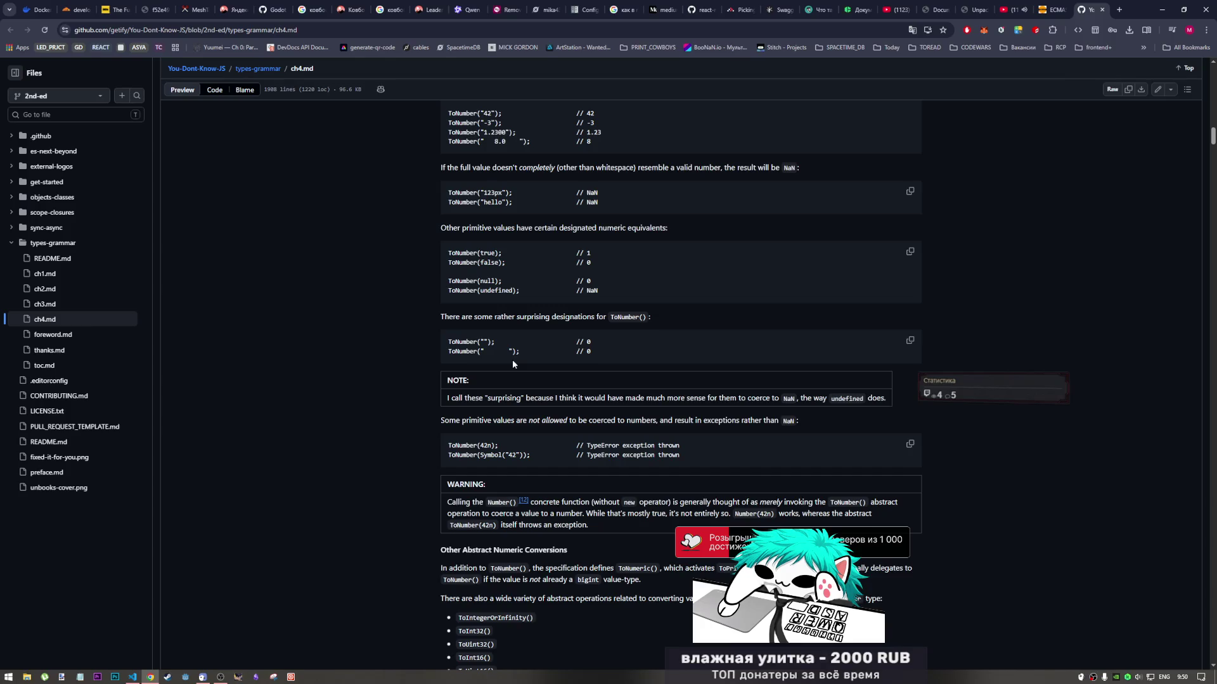
scroll(513, 362, down, 1)
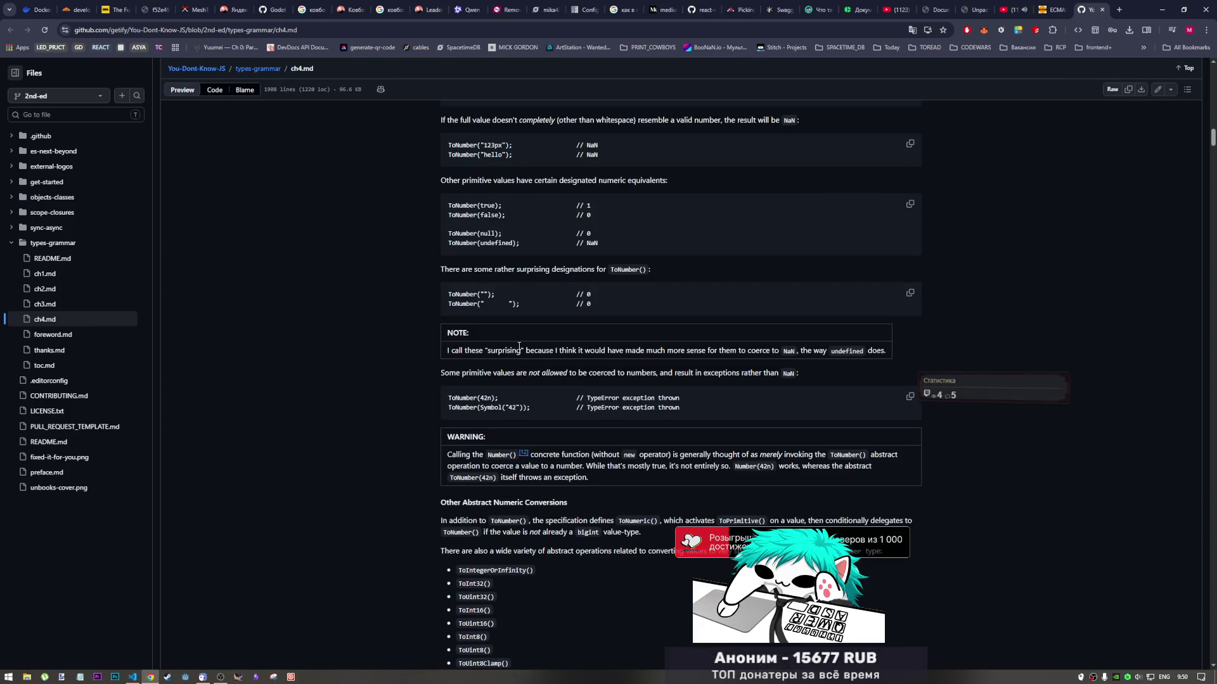
scroll(523, 336, up, 2)
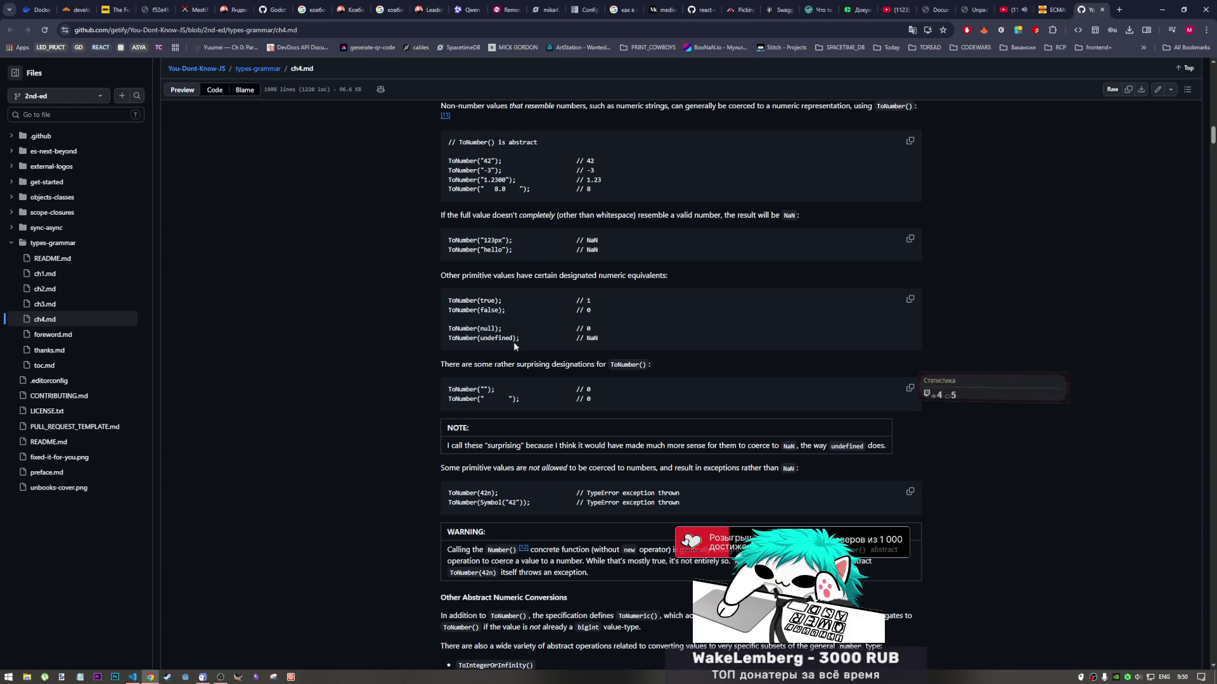
scroll(513, 343, down, 4)
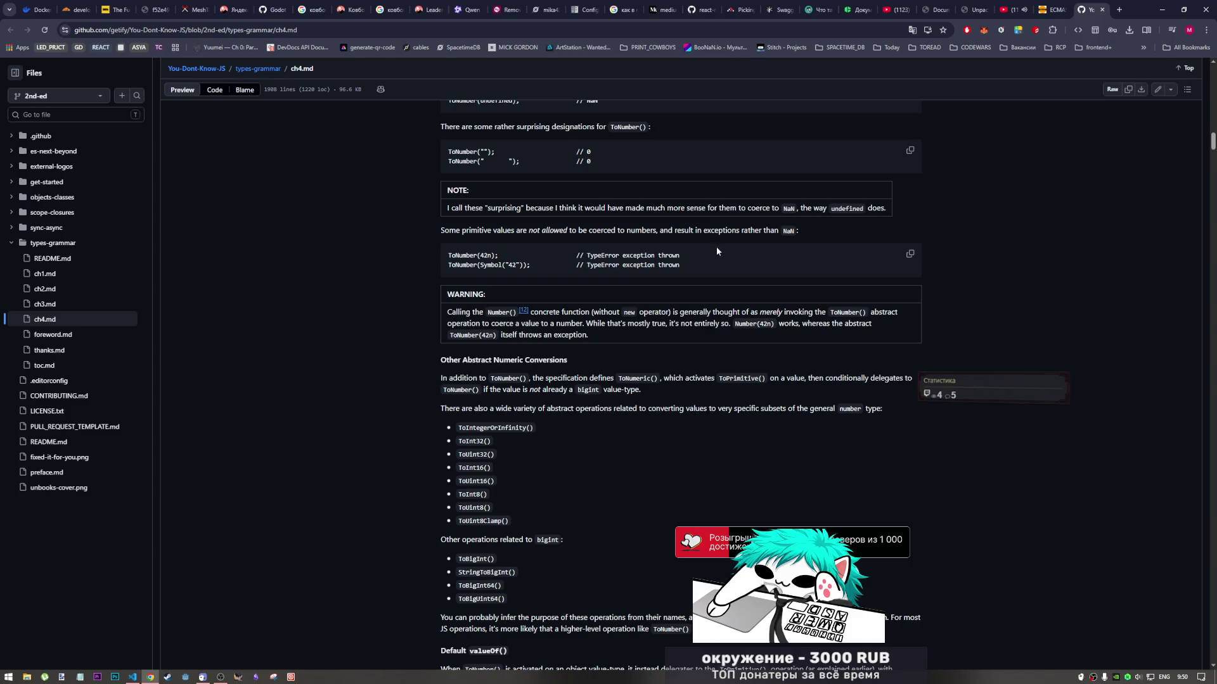
scroll(710, 260, down, 3)
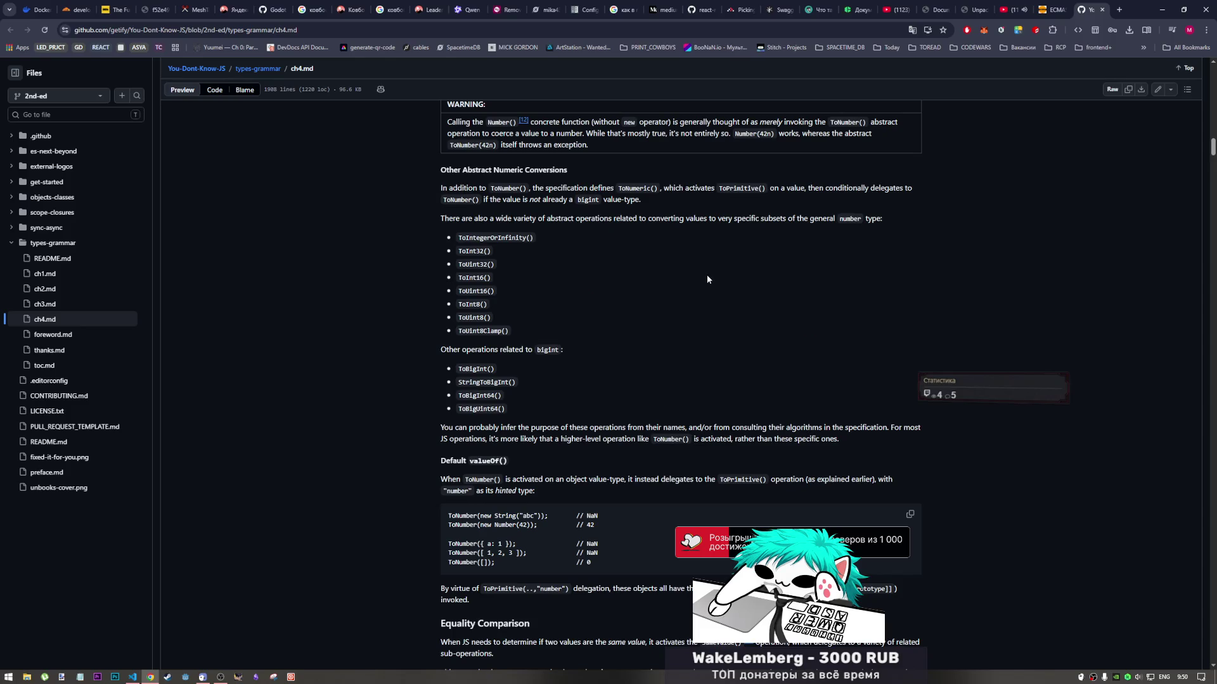
scroll(702, 283, down, 3)
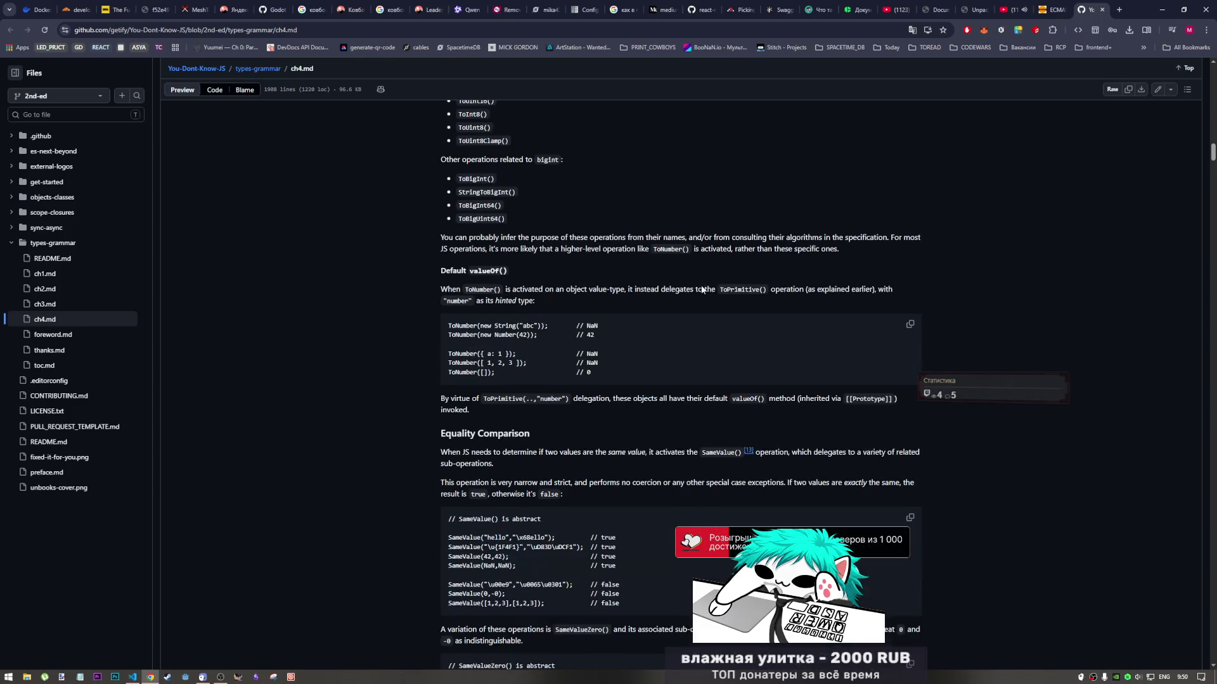
scroll(514, 385, down, 5)
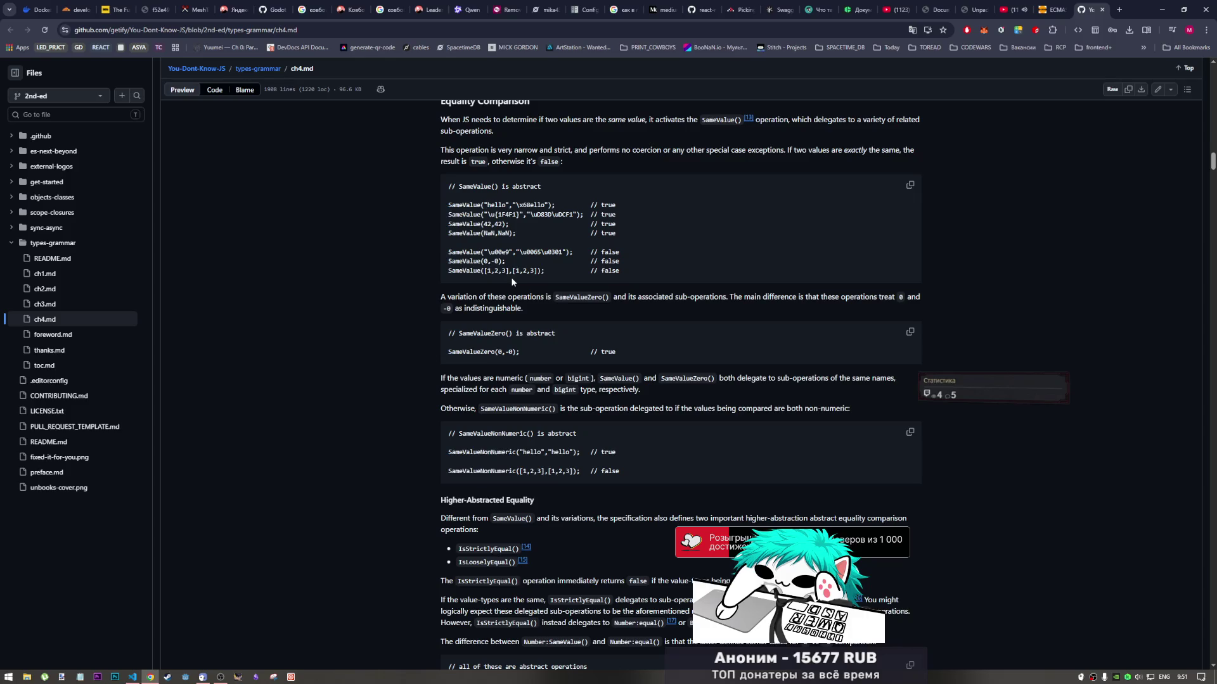
Search Google for the word SameValue selected in the first example
double_click(477, 206)
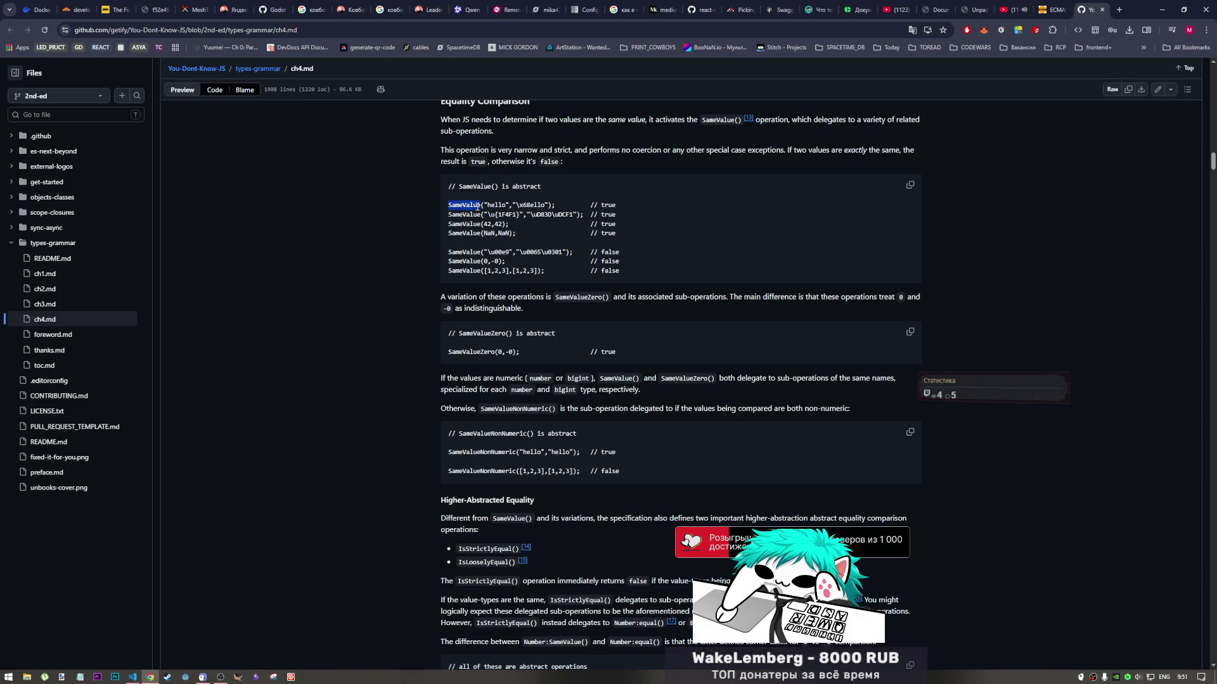
right_click(478, 206)
click(534, 245)
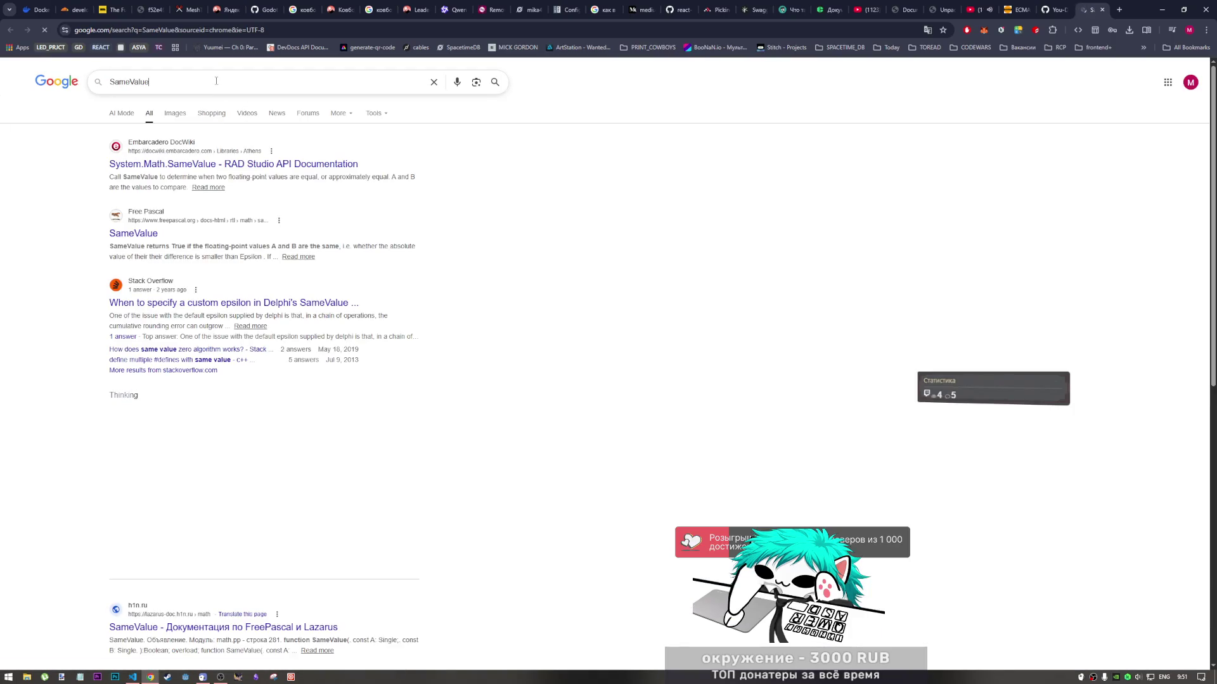
Refine the search to 'SameValue mdn' and open MDN's Equality comparisons and sameness article
click(216, 81)
text(mdn)
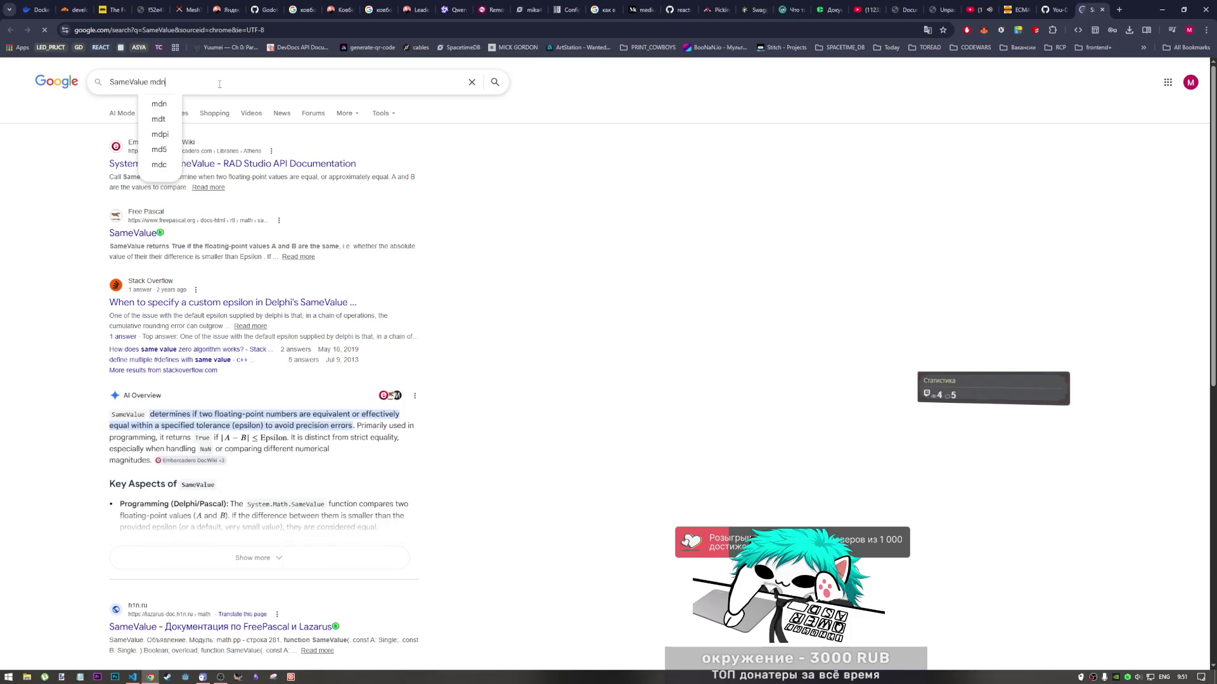
key(Return)
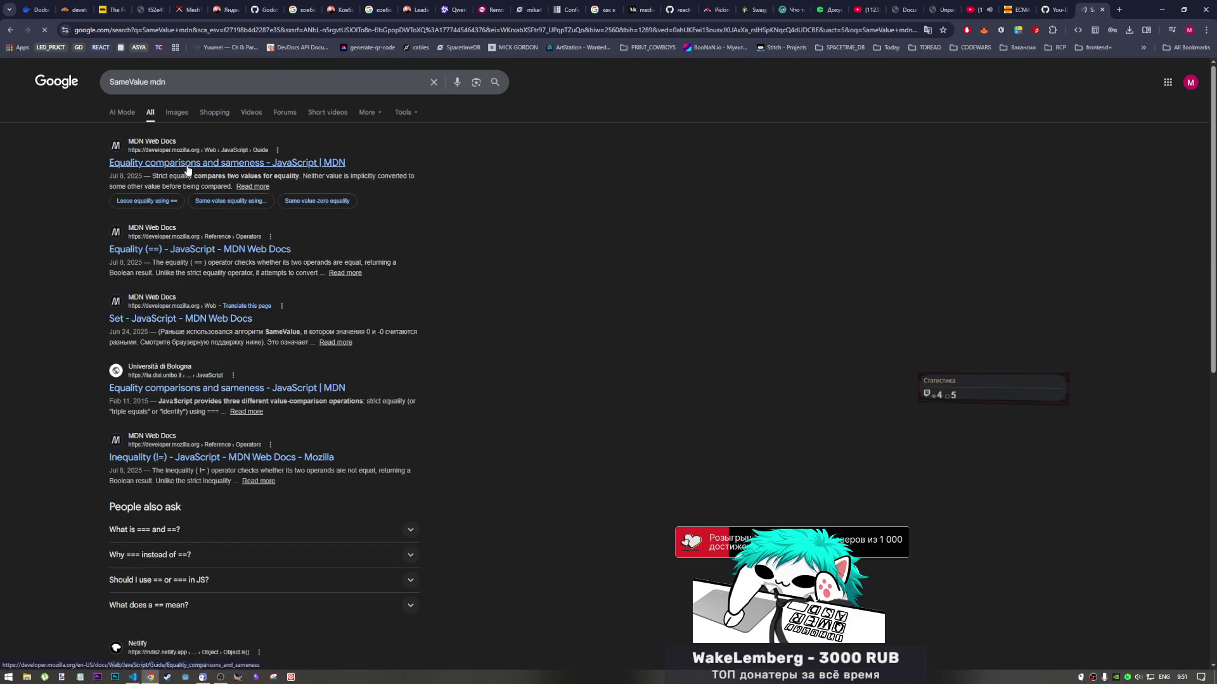
click(187, 164)
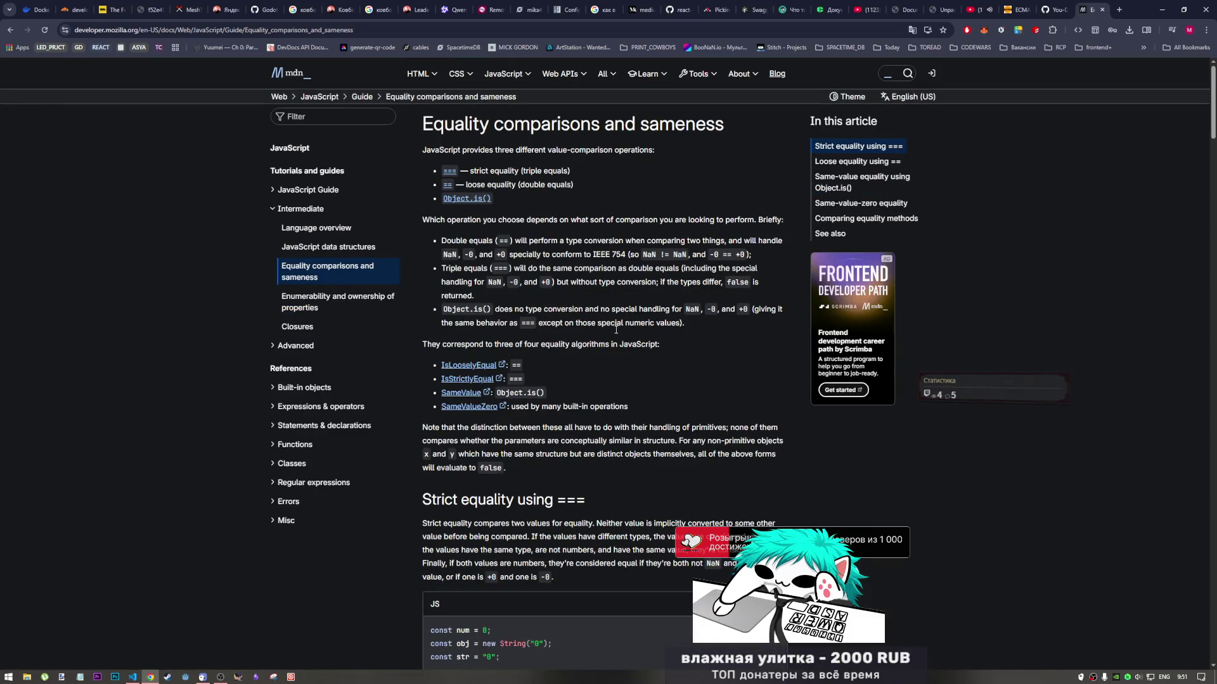
Open MDN's site search box, glancing briefly at the GitHub ch4.md tab
scroll(613, 331, down, 4)
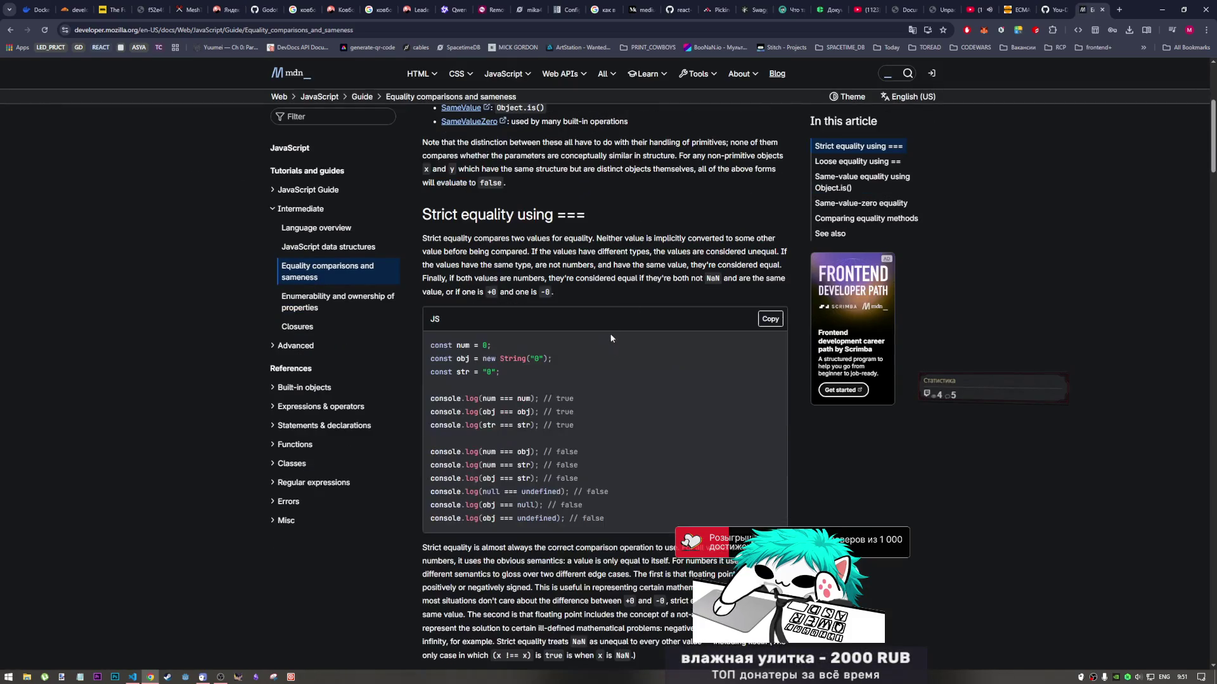
click(890, 74)
text(//~//////~///)
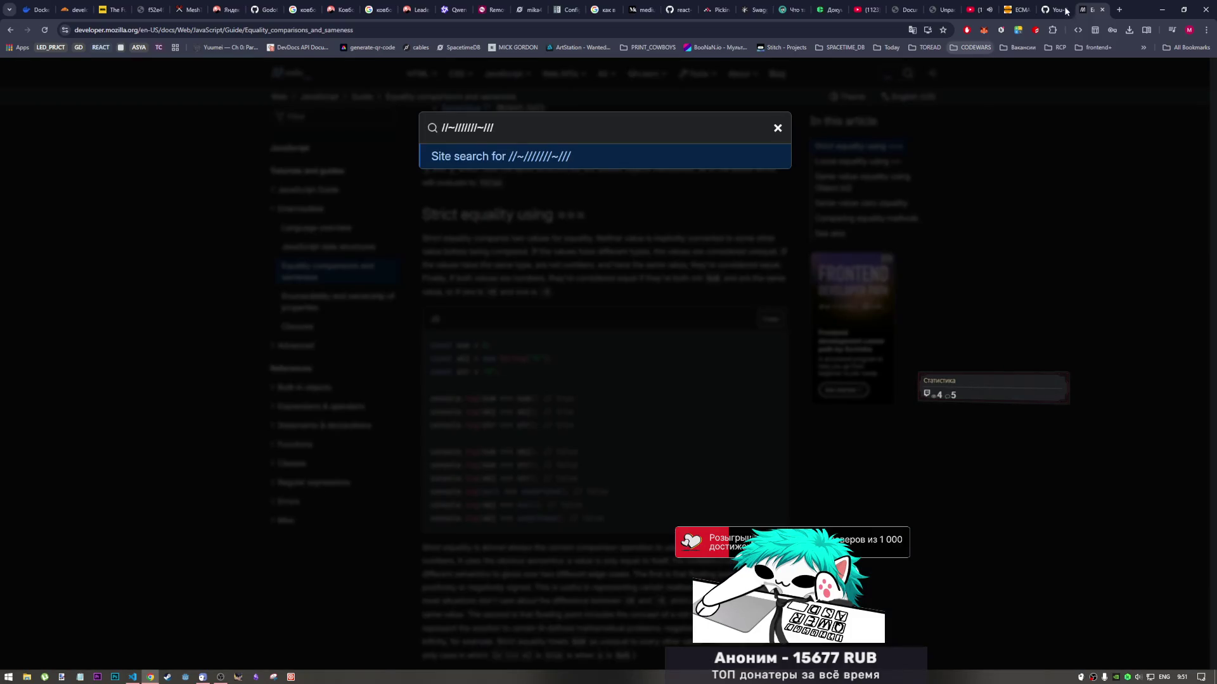
click(1064, 10)
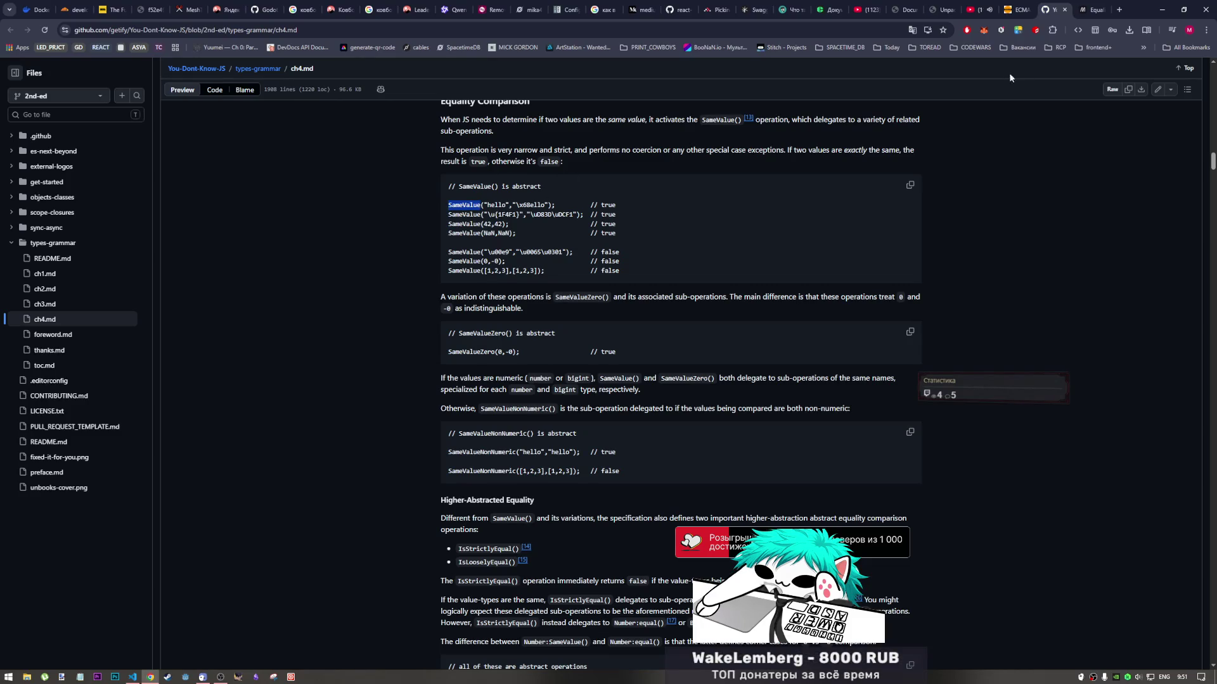
click(1091, 10)
Run an MDN Web Docs site search for 'SameValue'
key(ctrl+a)
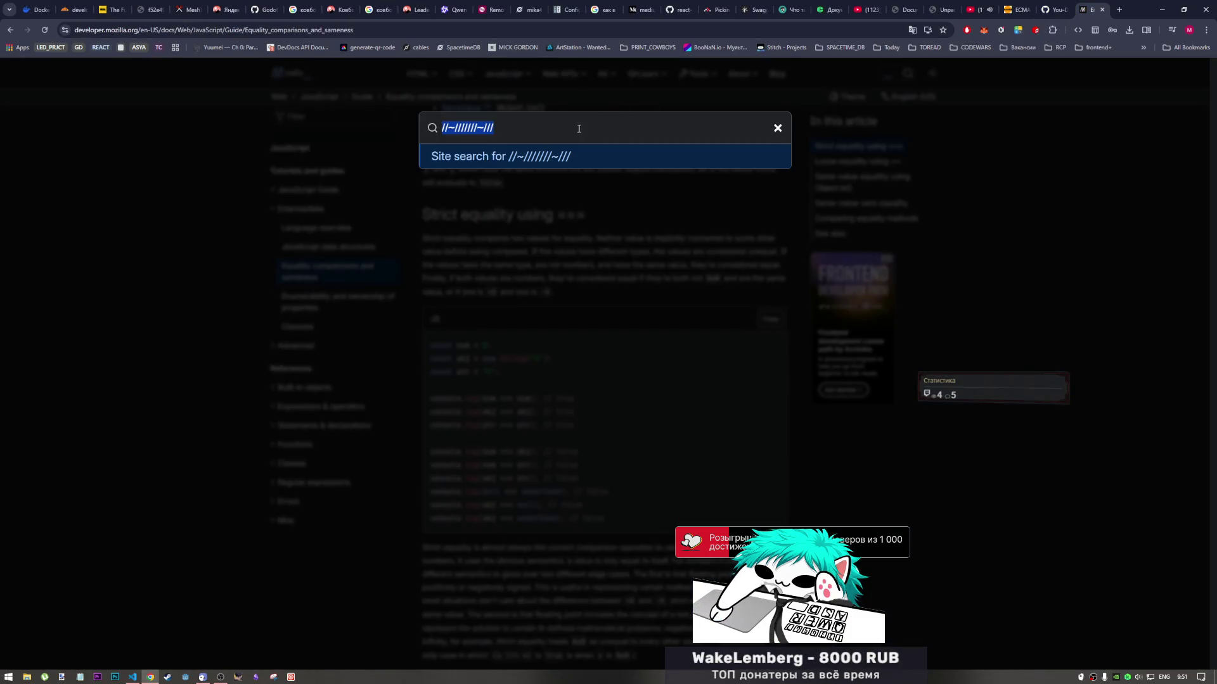
click(577, 129)
text(SameValue)
key(ctrl+a)
text(SameValue)
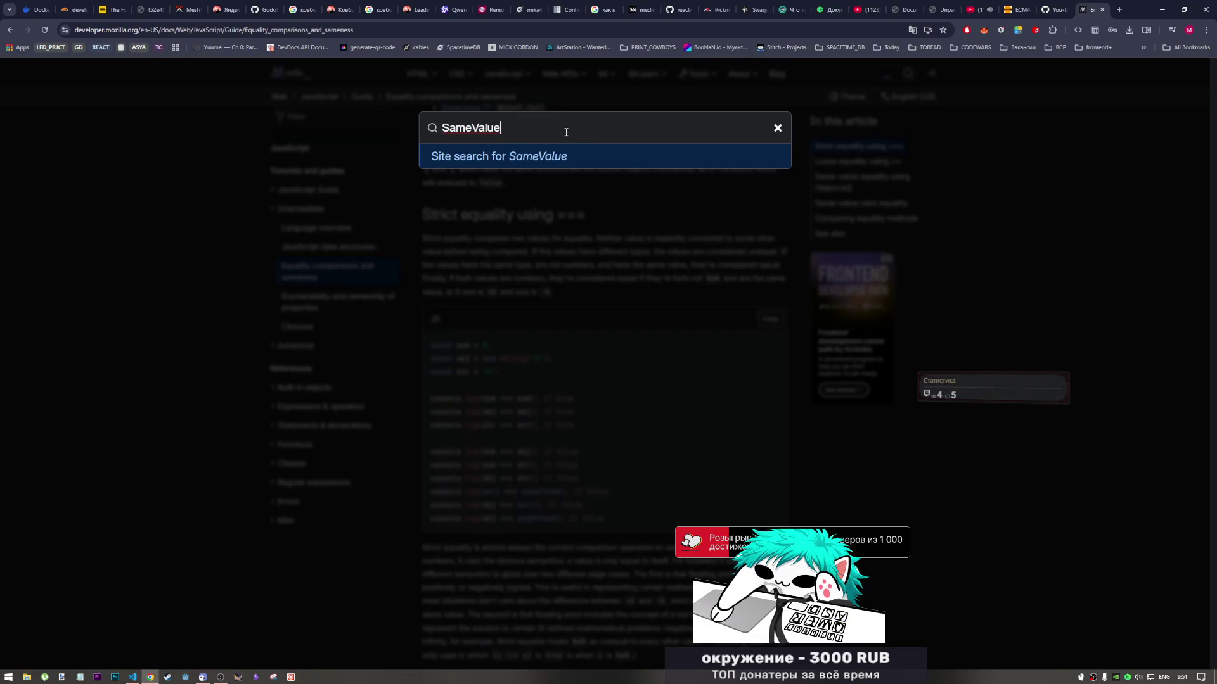
click(545, 152)
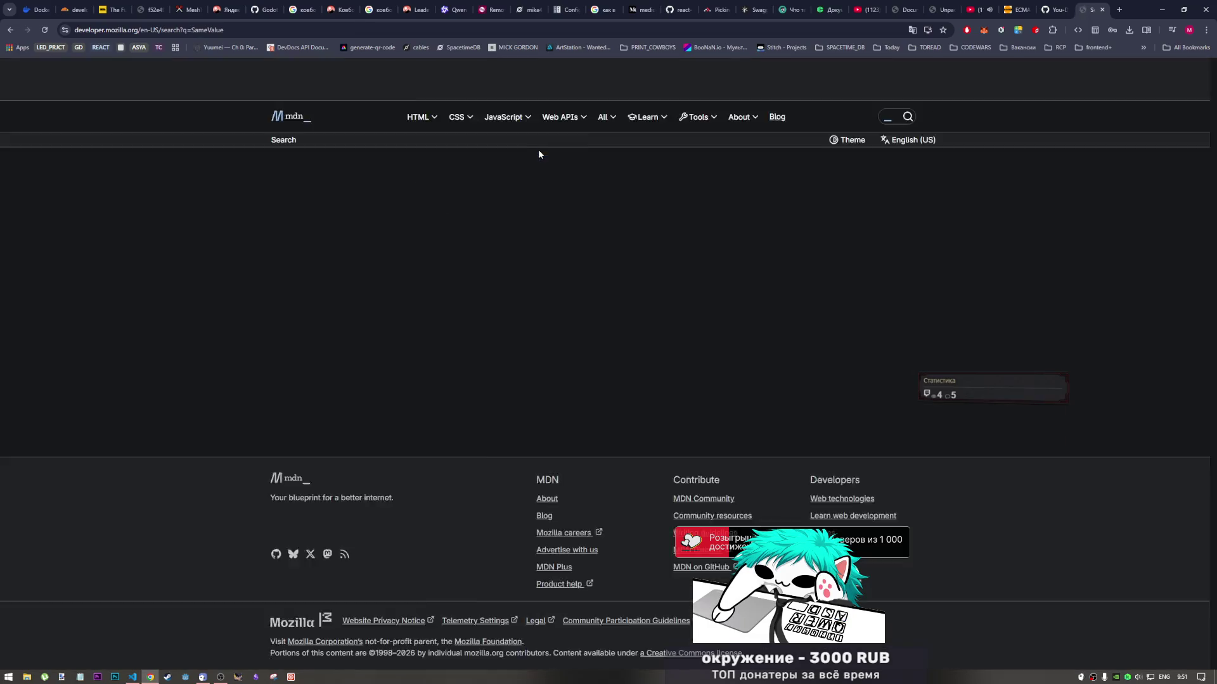
Skim the loosely related SameValue results and close the MDN tab
scroll(456, 288, down, 5)
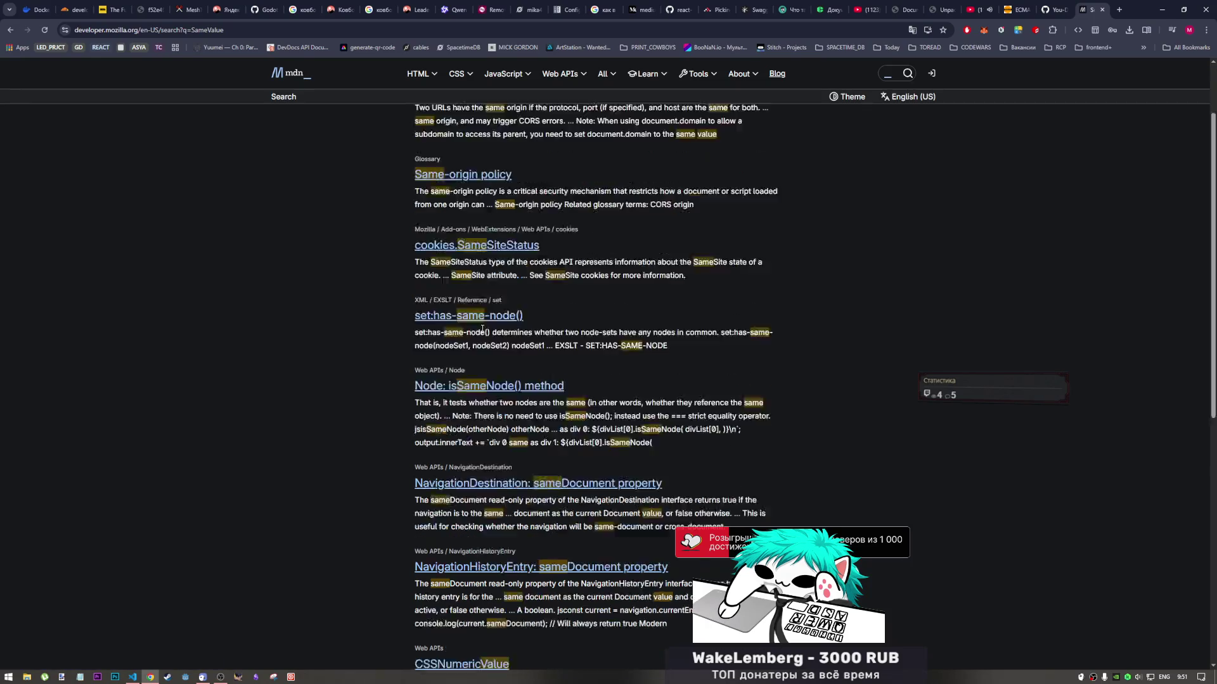
scroll(1017, 68, up, 4)
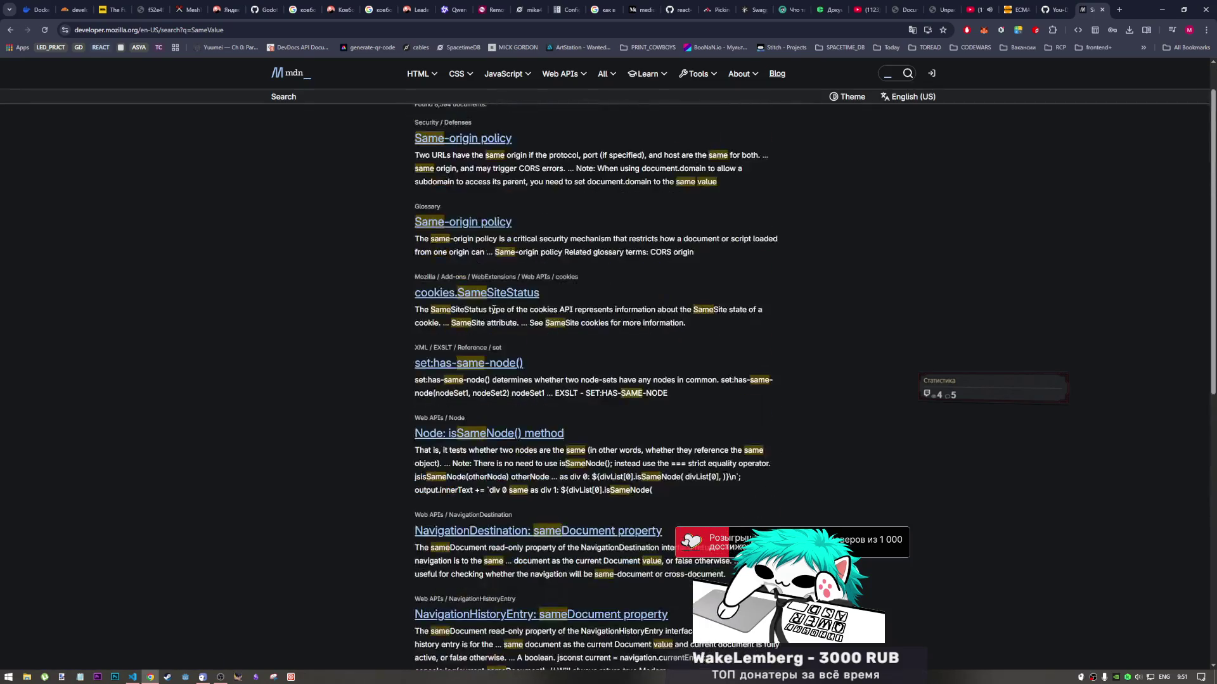
click(1102, 10)
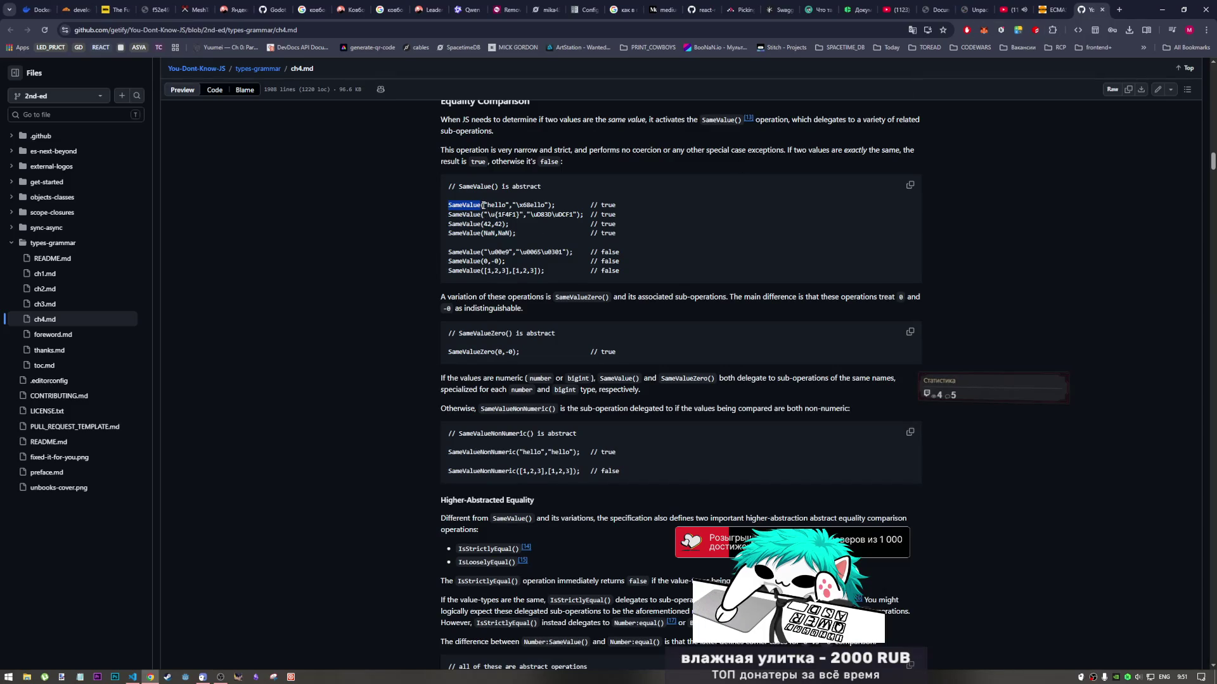
Read down through ch4.md's equality sections on GitHub, then close that chapter's tab
drag(527, 186, 535, 186)
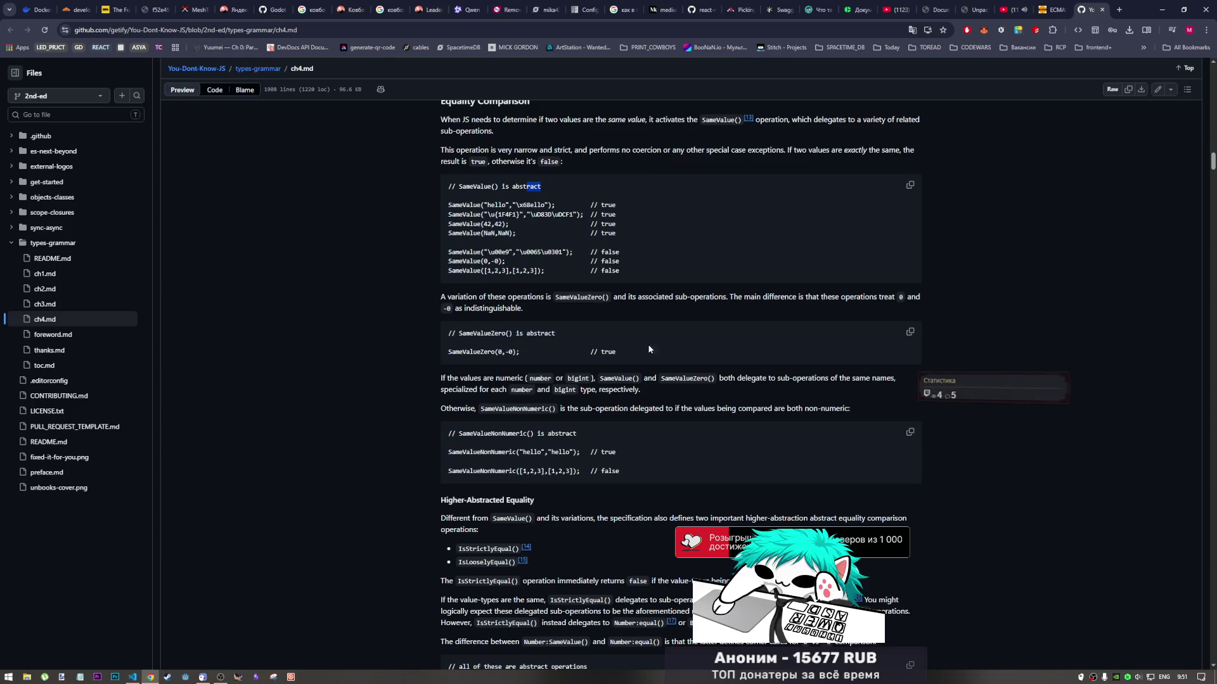
scroll(648, 344, down, 2)
scroll(571, 310, up, 2)
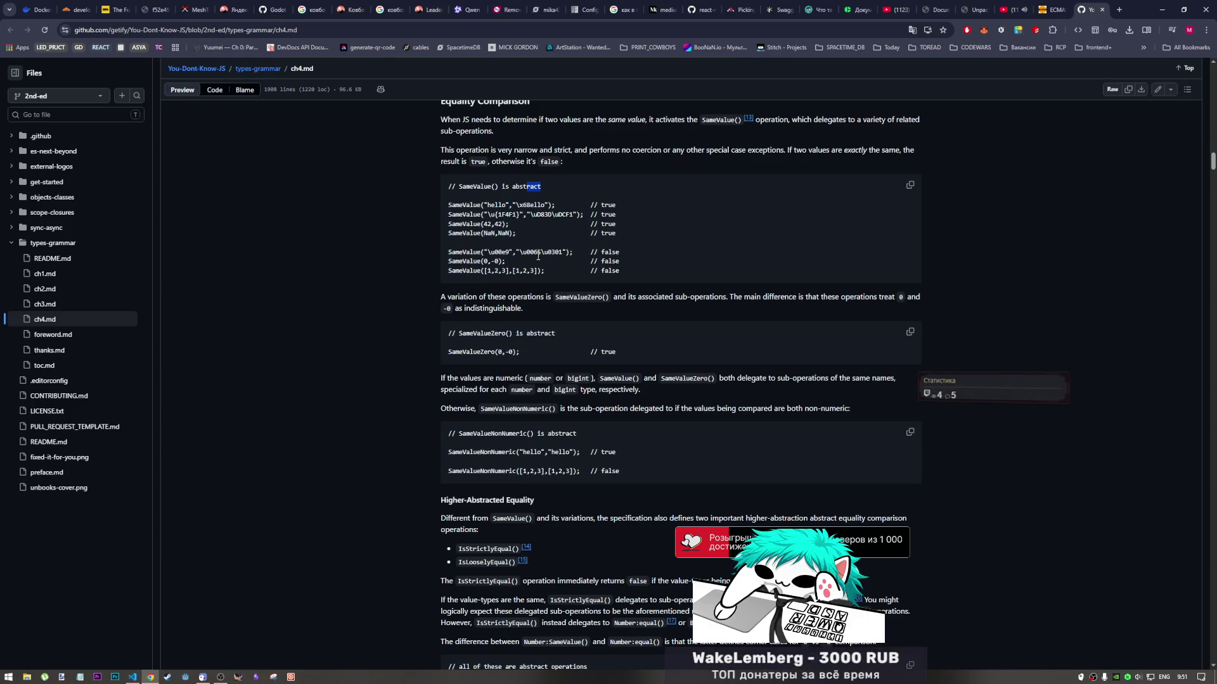
scroll(531, 241, down, 1)
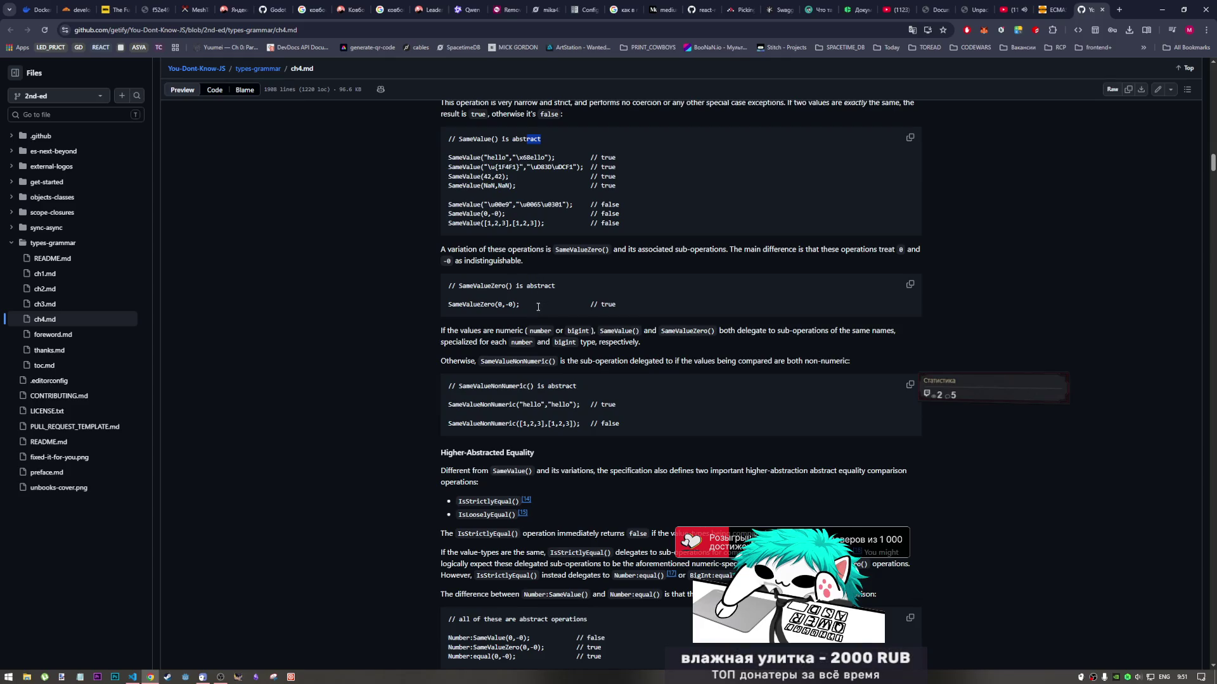
scroll(535, 307, down, 2)
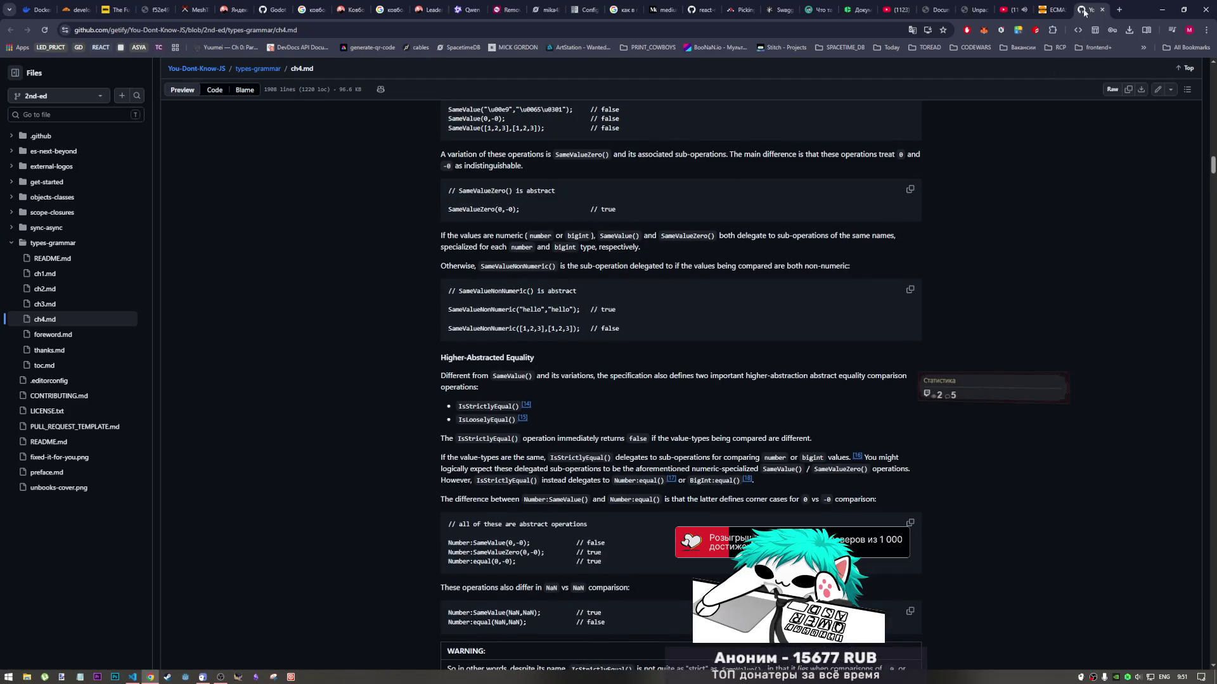
scroll(996, 374, down, 5)
scroll(989, 362, down, 15)
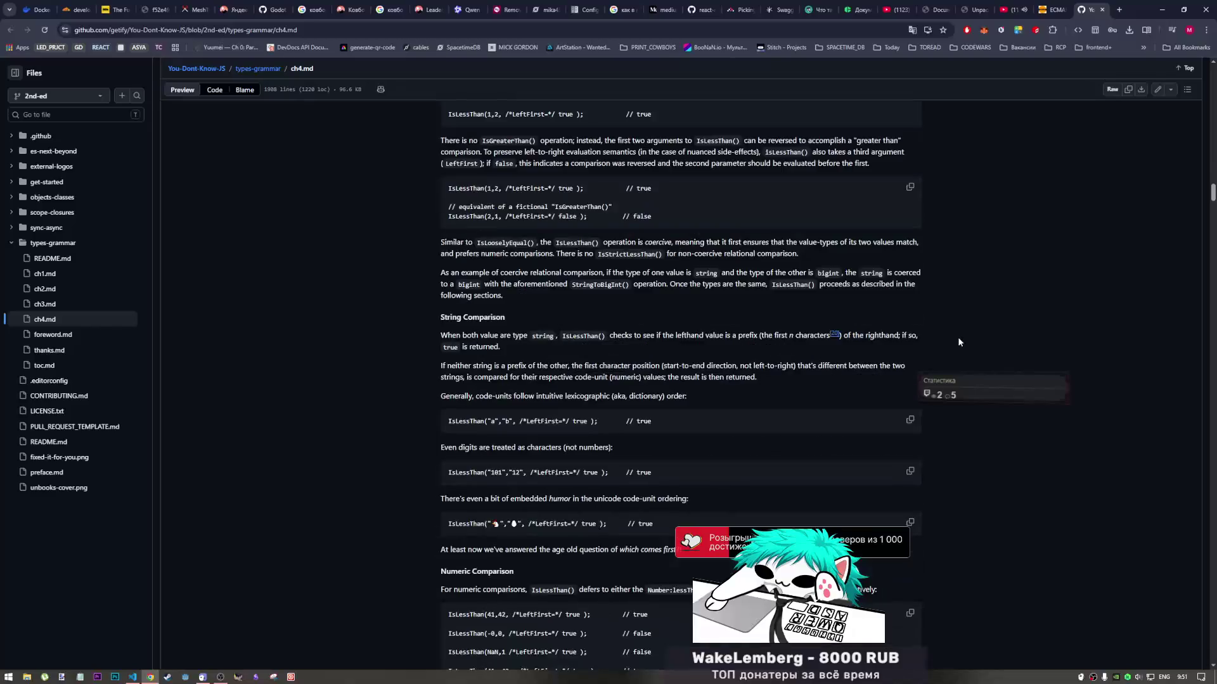
mouse_move(1213, 209)
mouse_down()
mouse_move(1177, 463)
mouse_move(1208, 537)
mouse_move(1208, 663)
mouse_move(1212, 73)
mouse_up()
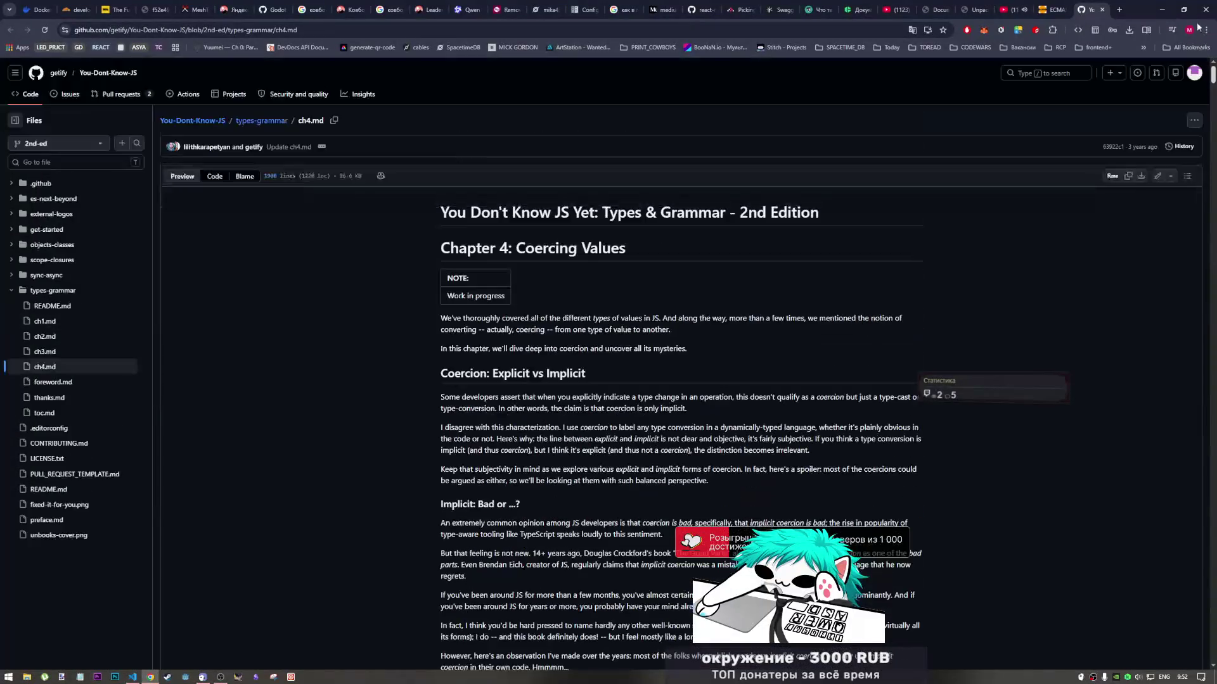
middle_click(1093, 11)
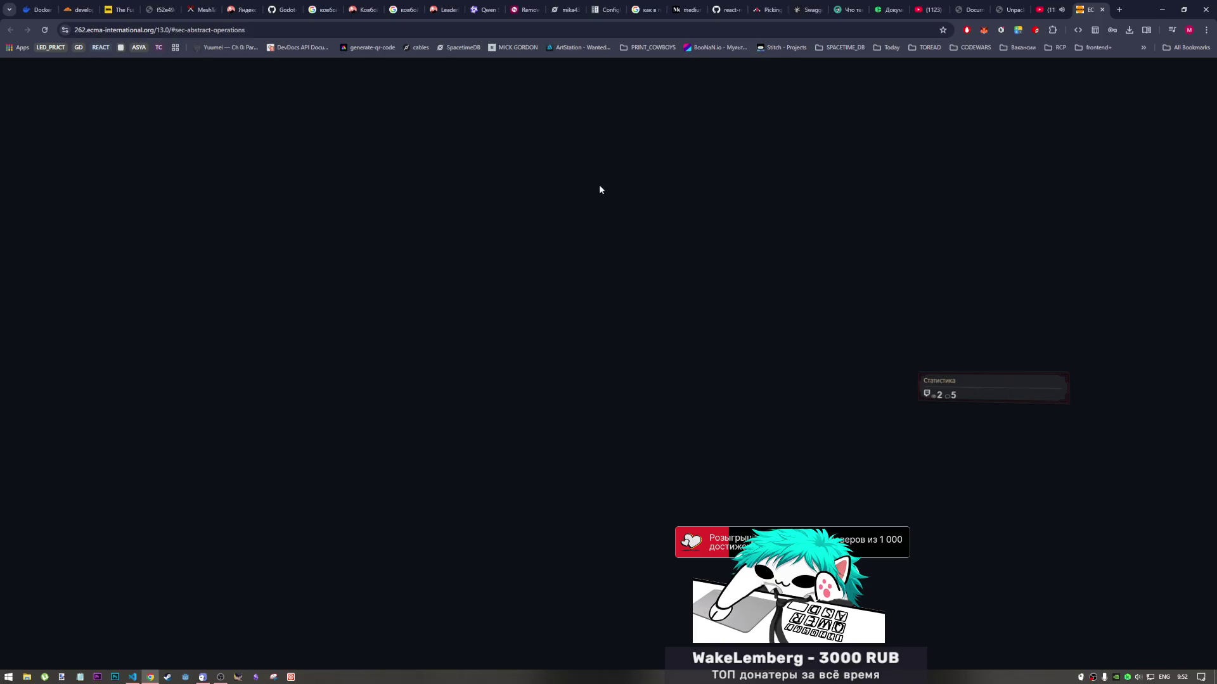
Bring up the Unpacking Intermediate JavaScript PDF at the 'Summary of abstract equality operator' section
click(1011, 9)
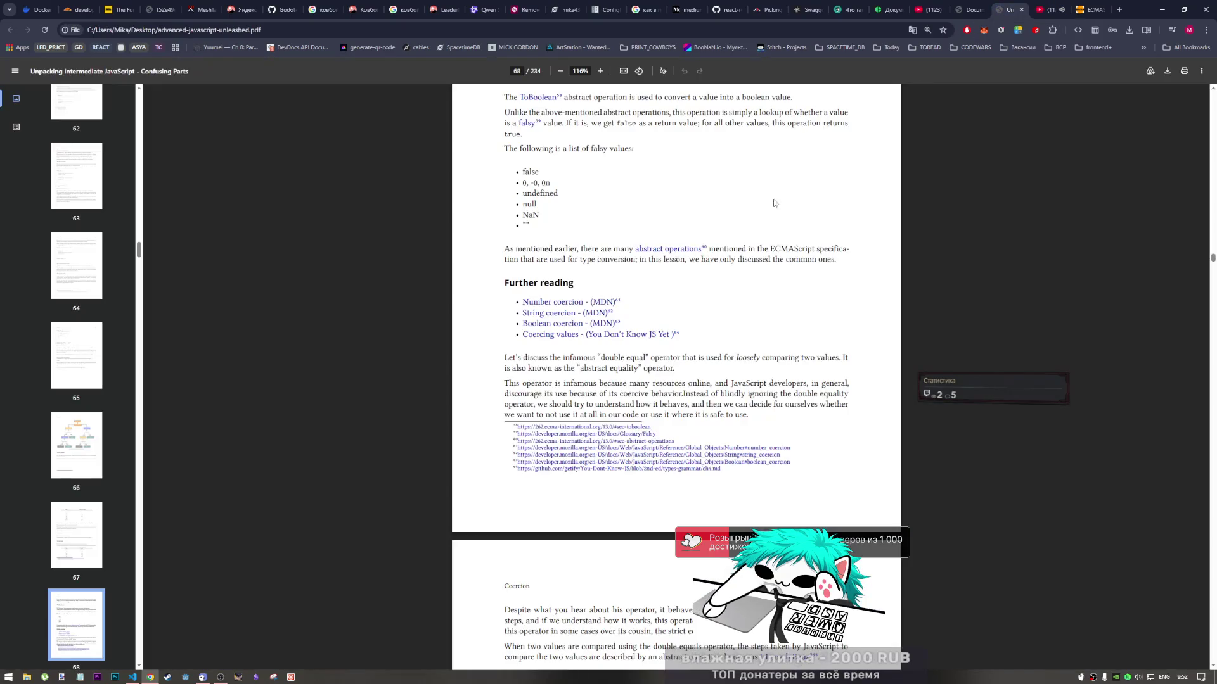
scroll(702, 358, down, 2)
scroll(702, 358, down, 3)
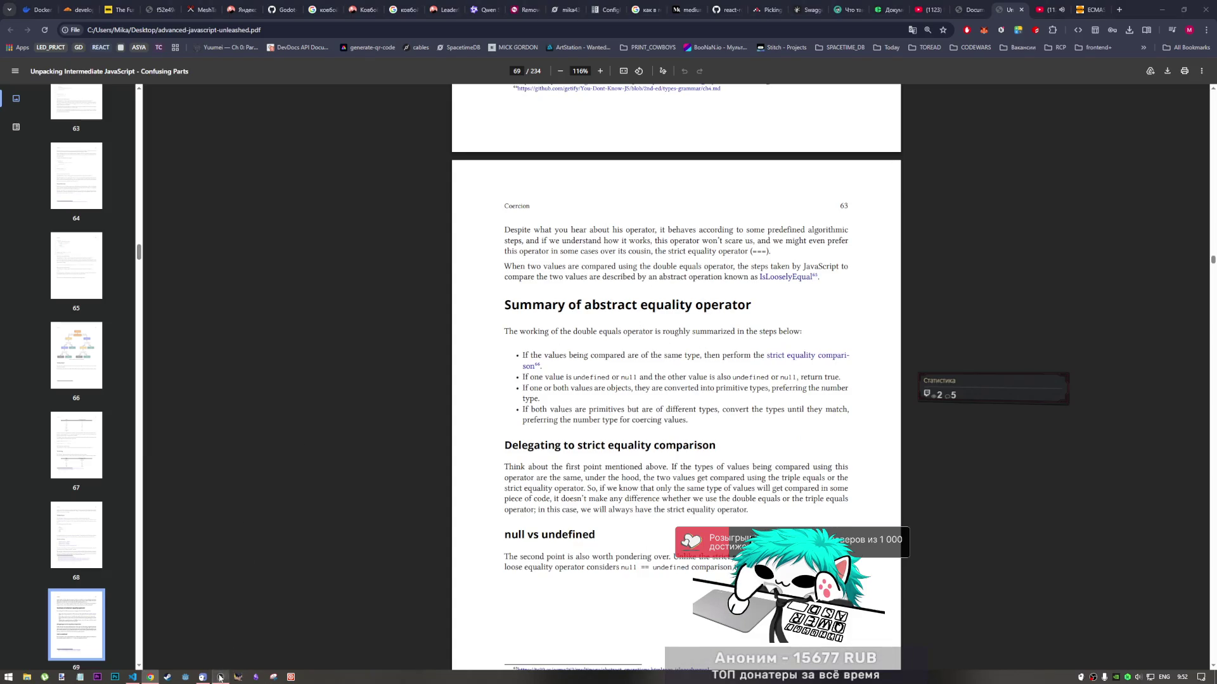
click(664, 451)
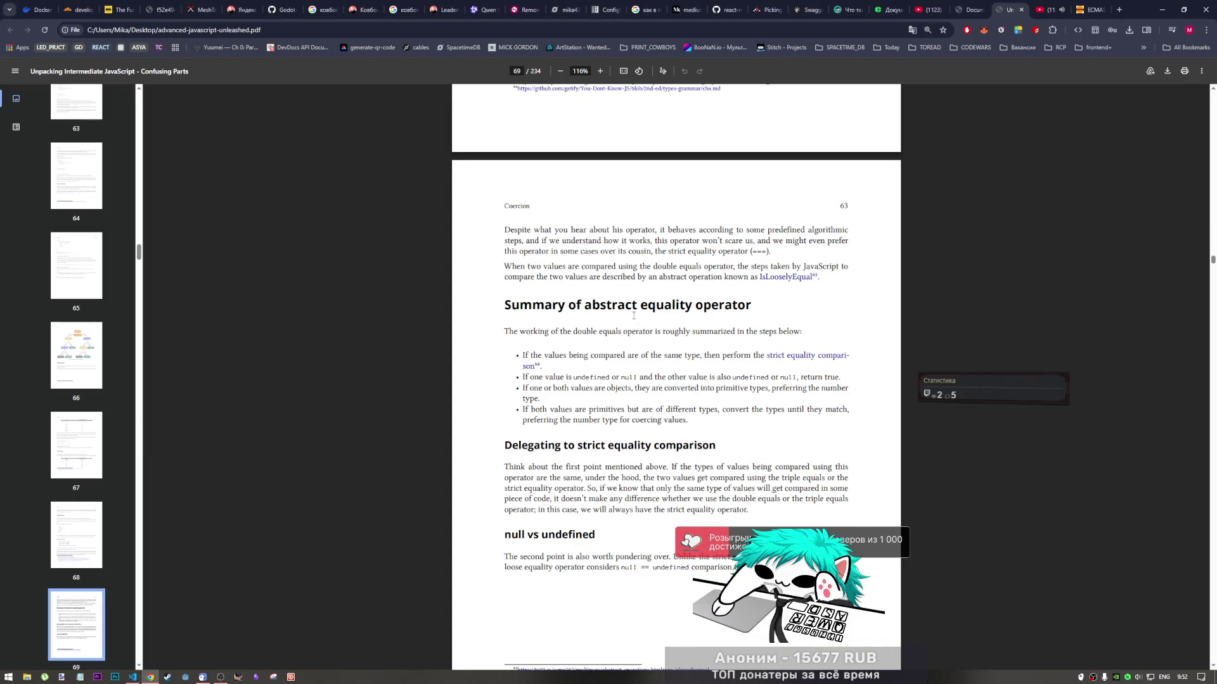
scroll(623, 326, down, 2)
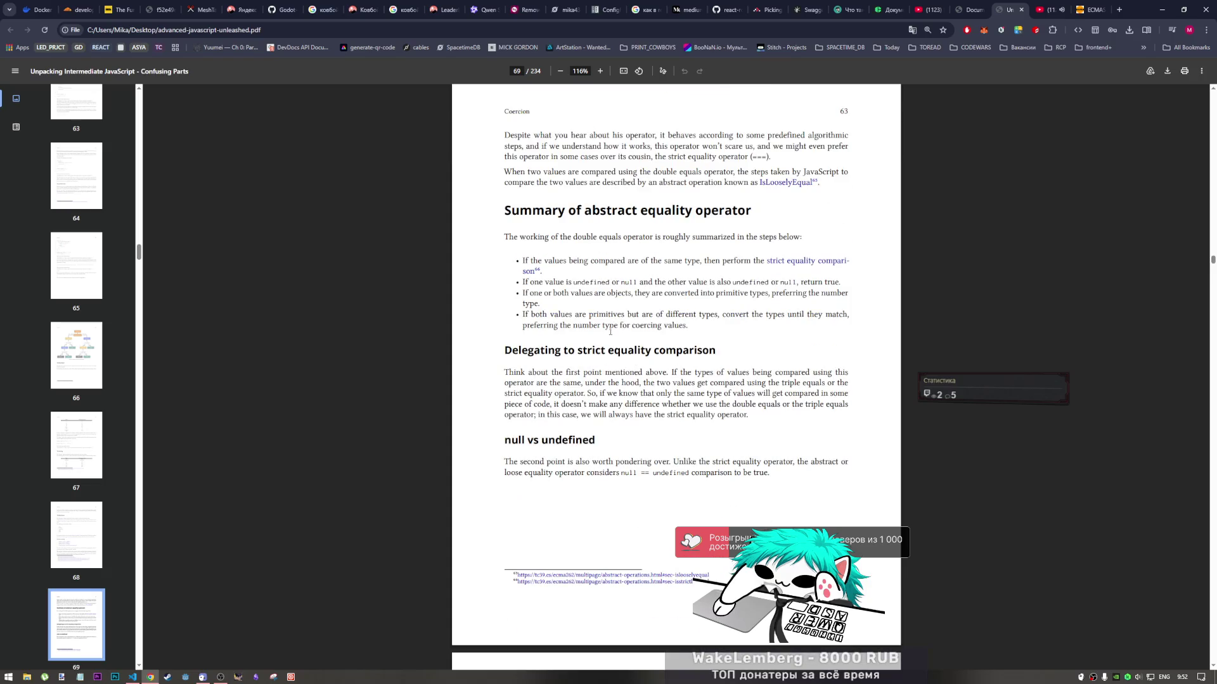
scroll(608, 336, up, 7)
scroll(607, 345, down, 6)
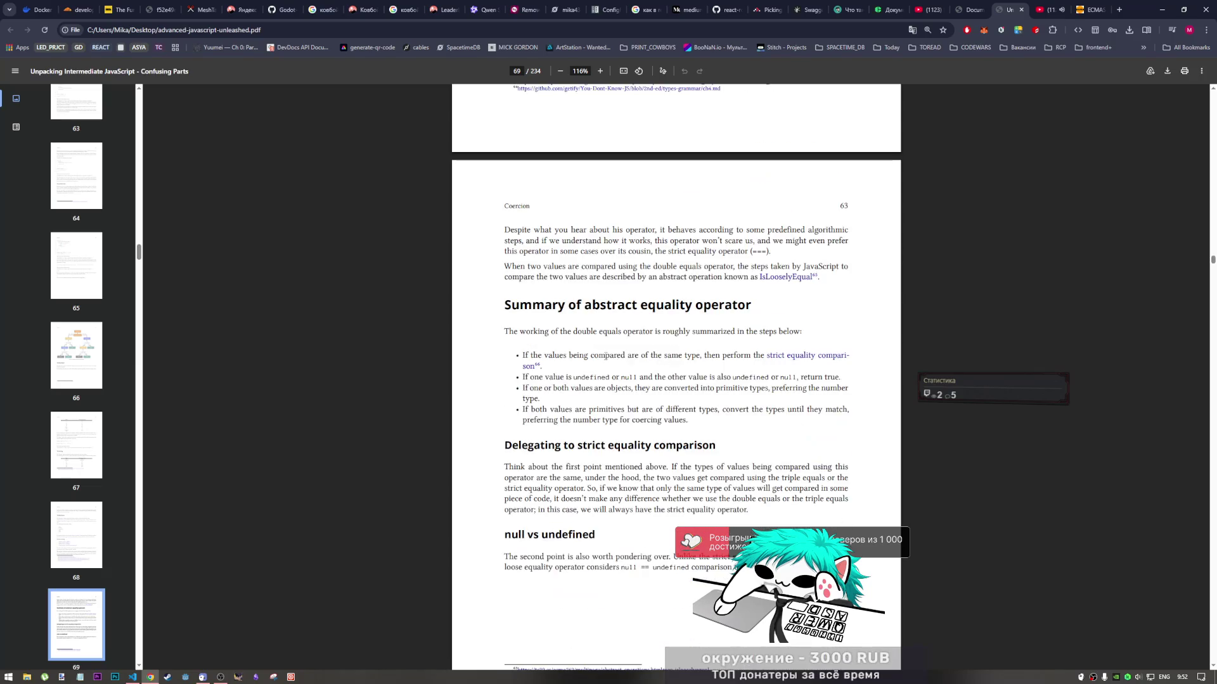
scroll(605, 353, up, 2)
scroll(605, 354, down, 2)
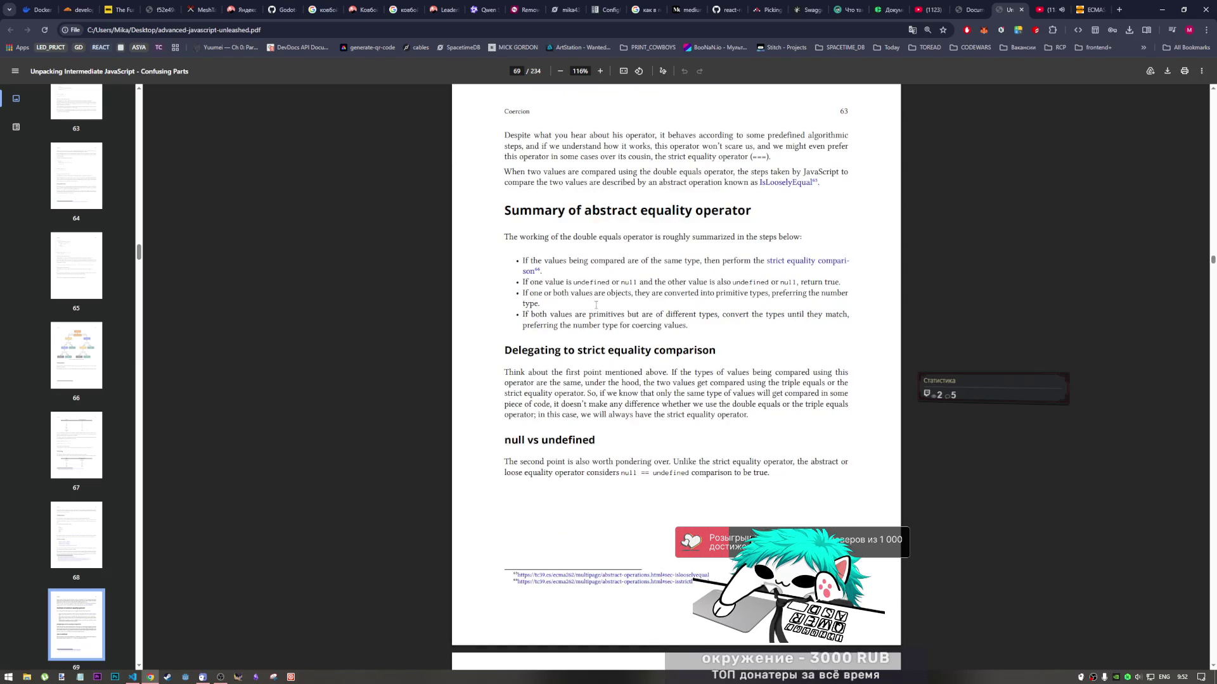
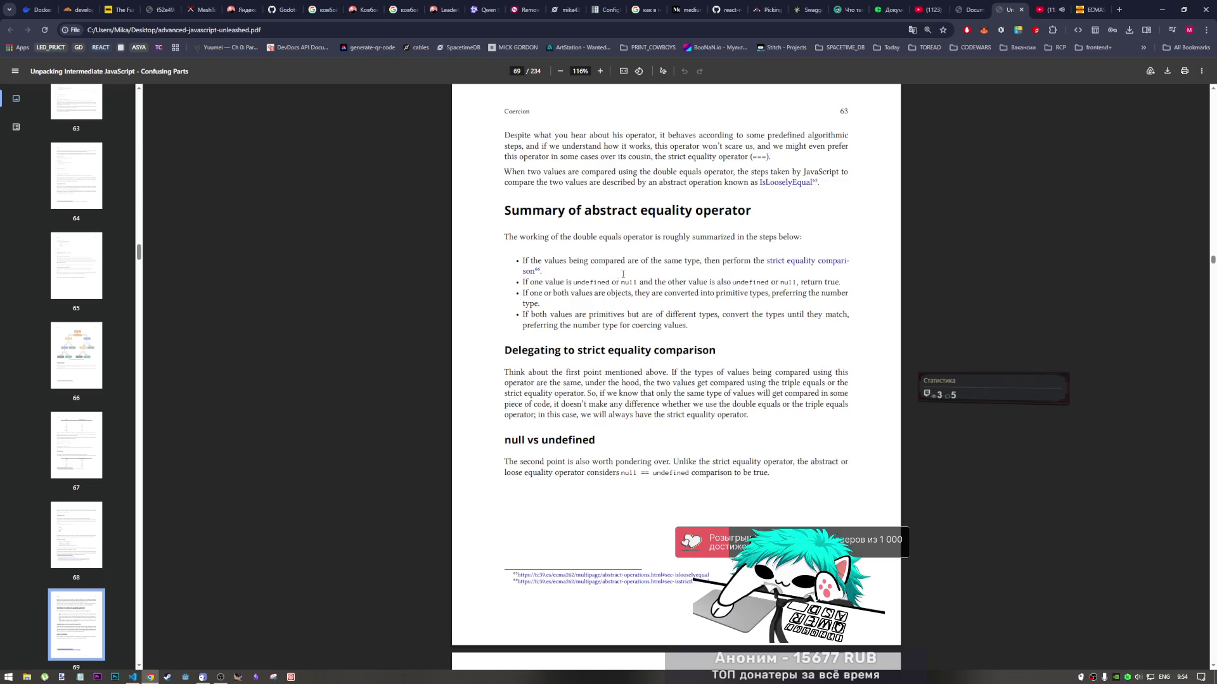
Compare the IsStrictlyEqual and abstract operations spec pages, then close the spec and return to the book
click(785, 266)
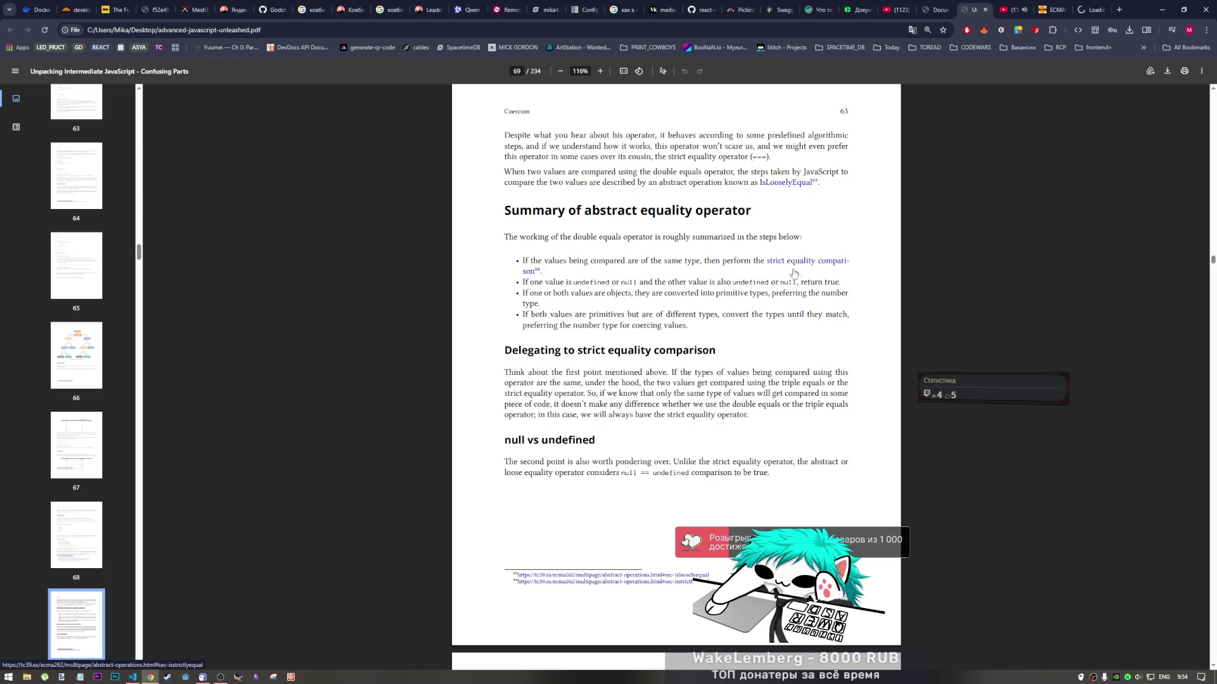
click(1091, 9)
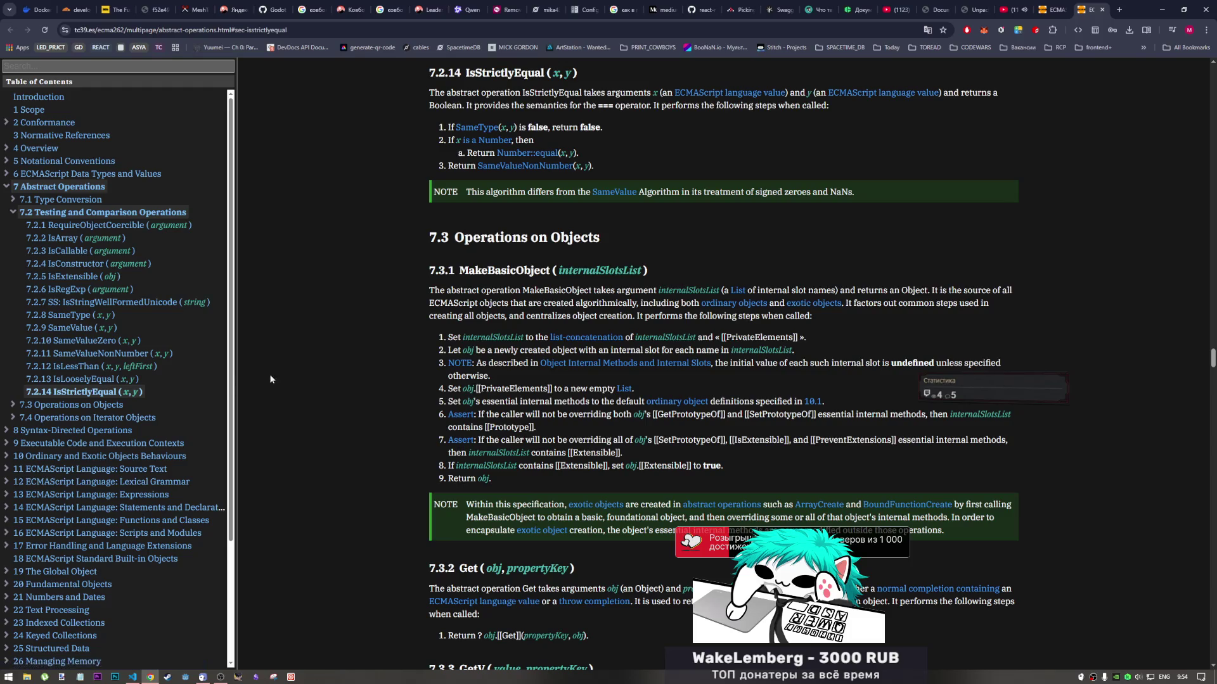
click(1061, 5)
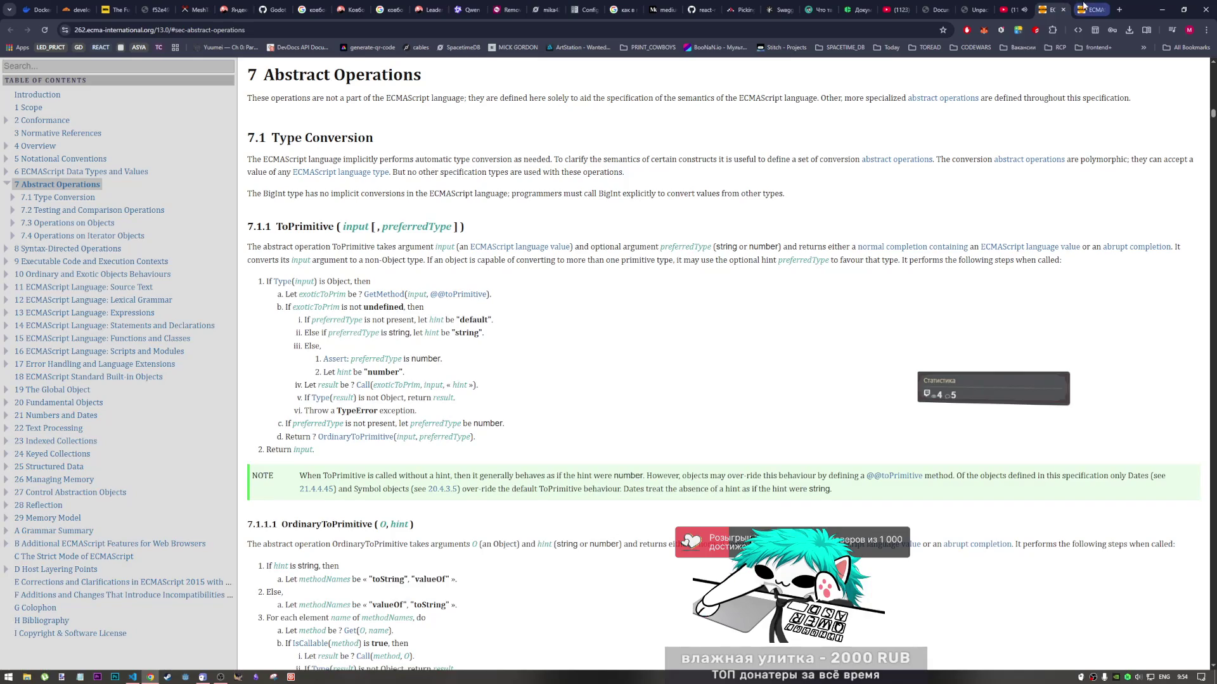
click(1087, 10)
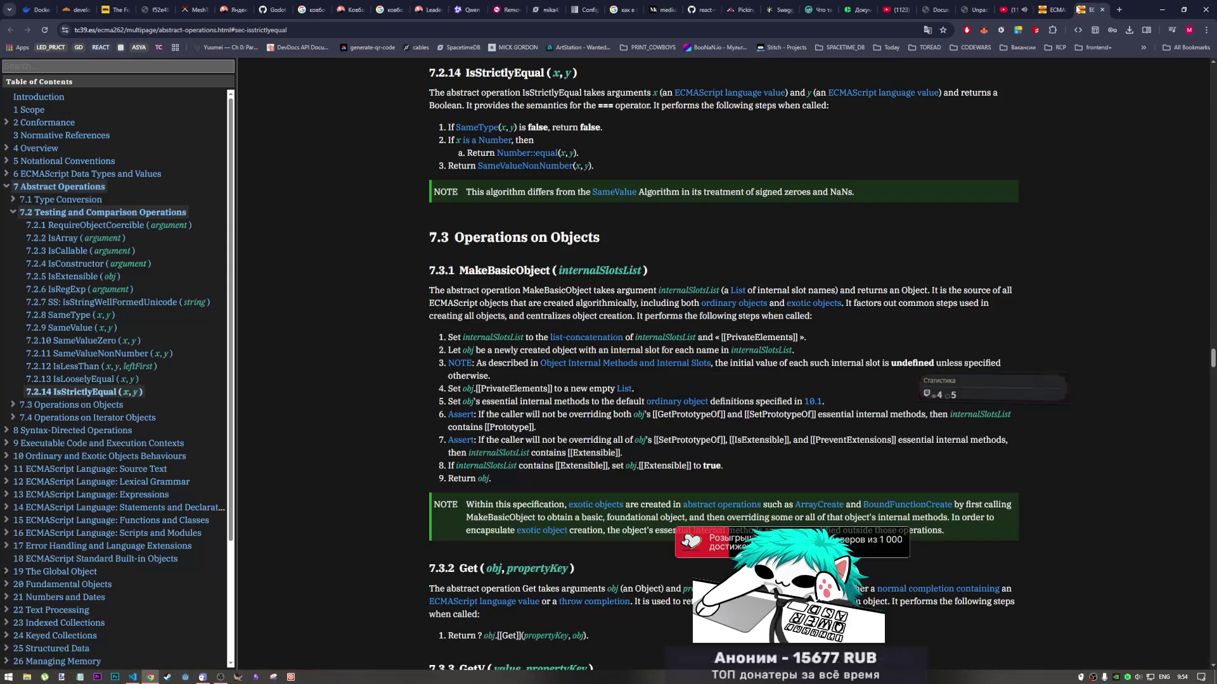
key(ctrl+shift+Tab)
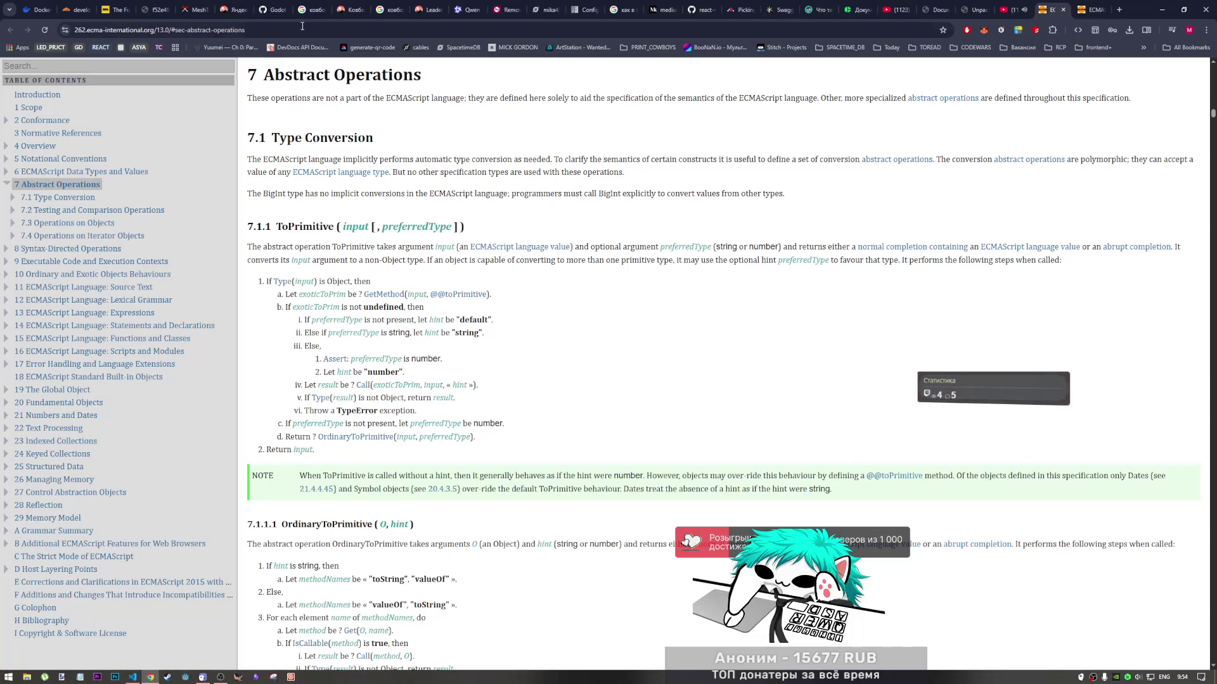
key(ctrl+Tab)
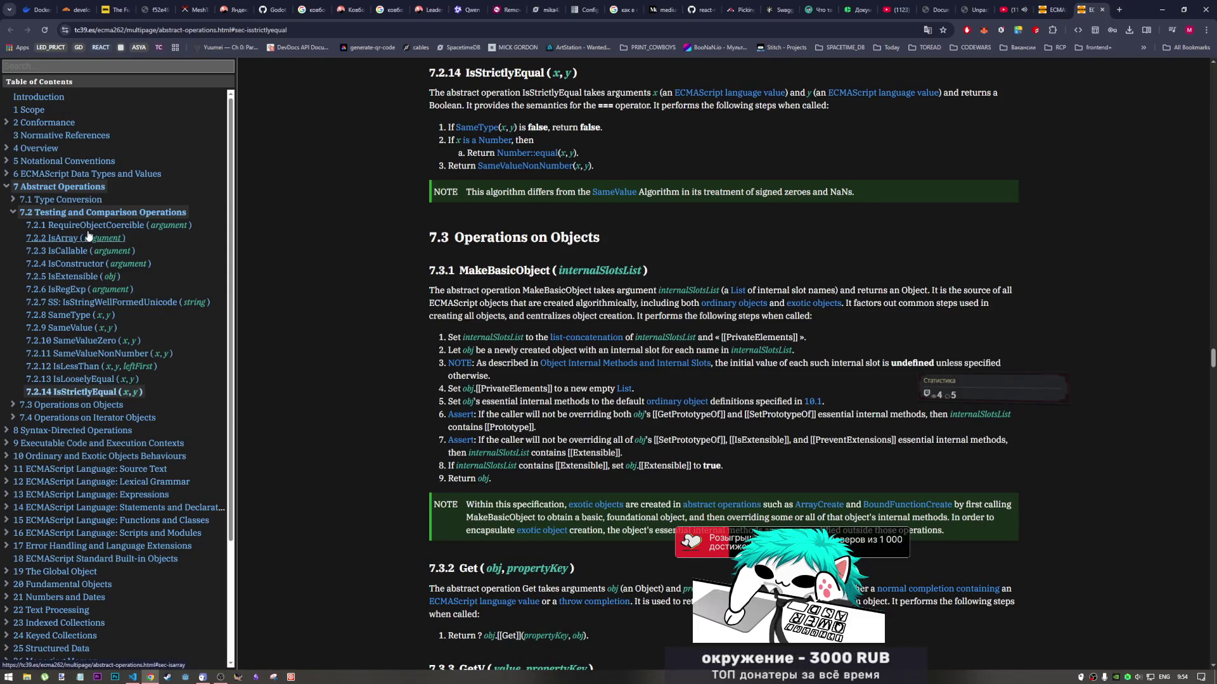
click(1102, 10)
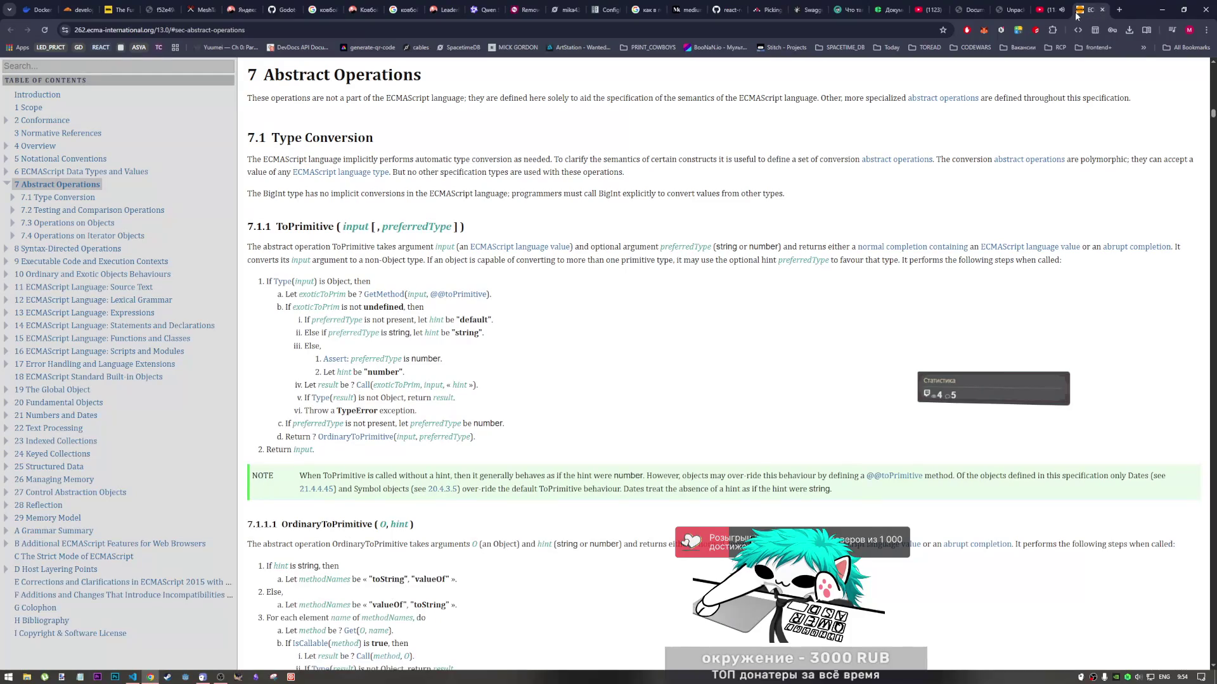
click(1008, 9)
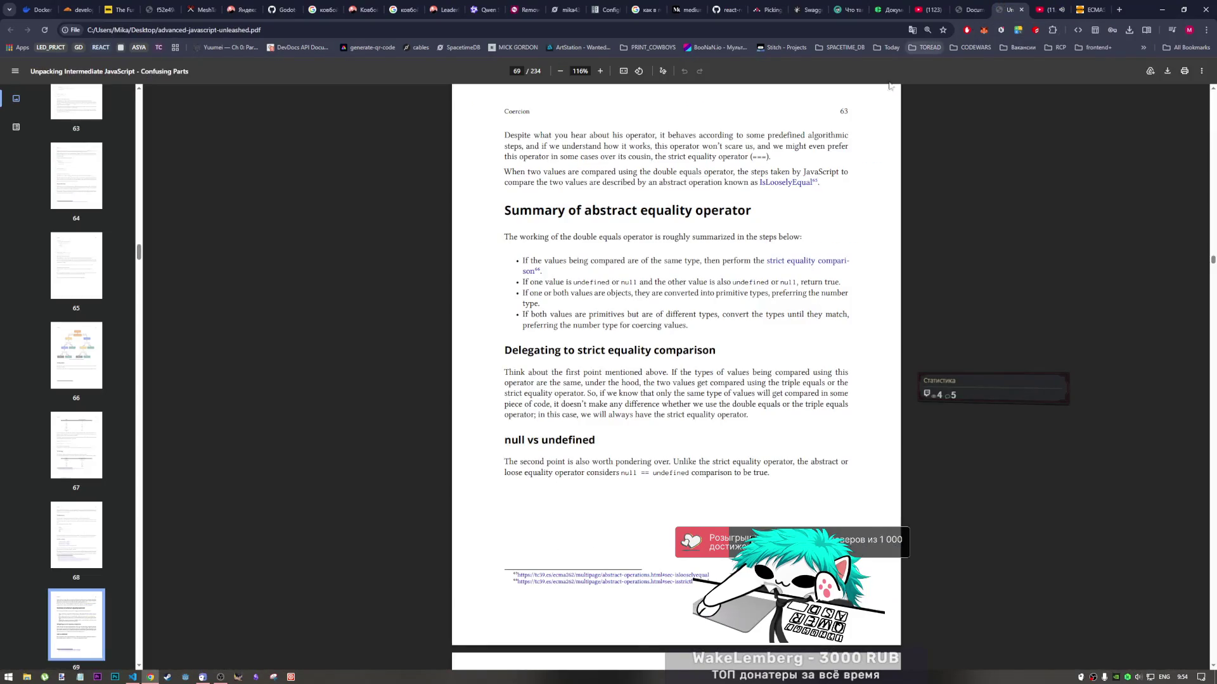
Scroll to book page 64 and select the seven null/undefined console.log comparison lines
scroll(679, 380, down, 2)
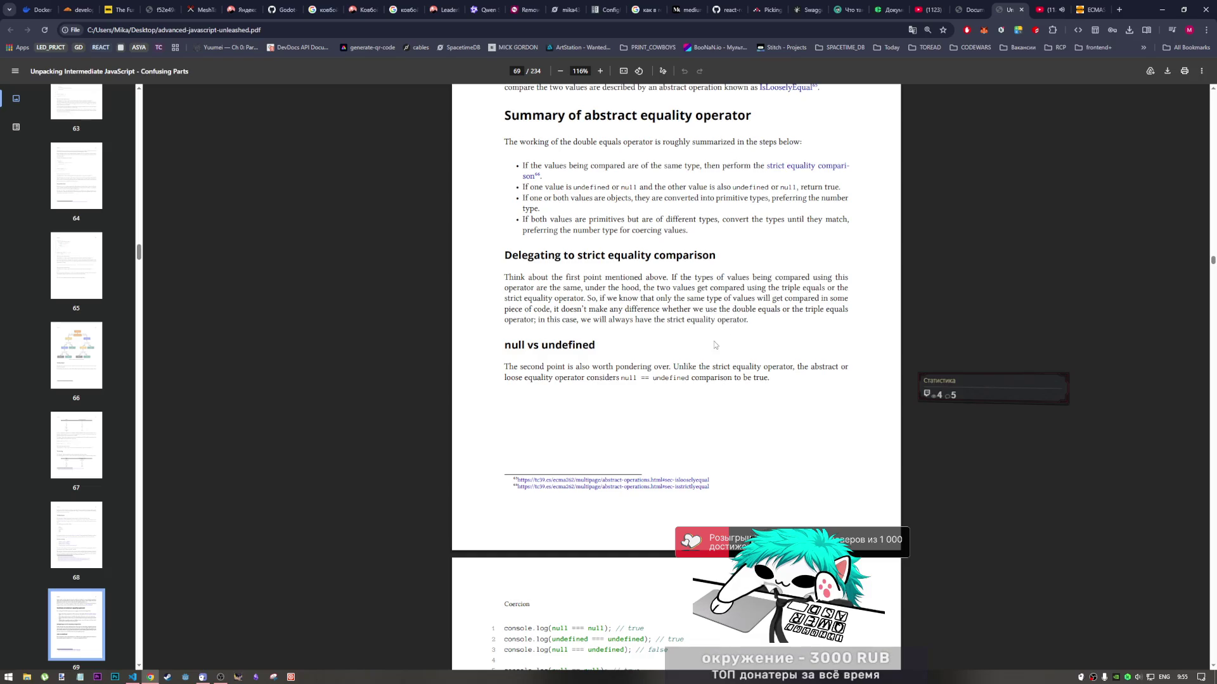
scroll(691, 347, down, 2)
scroll(689, 348, down, 1)
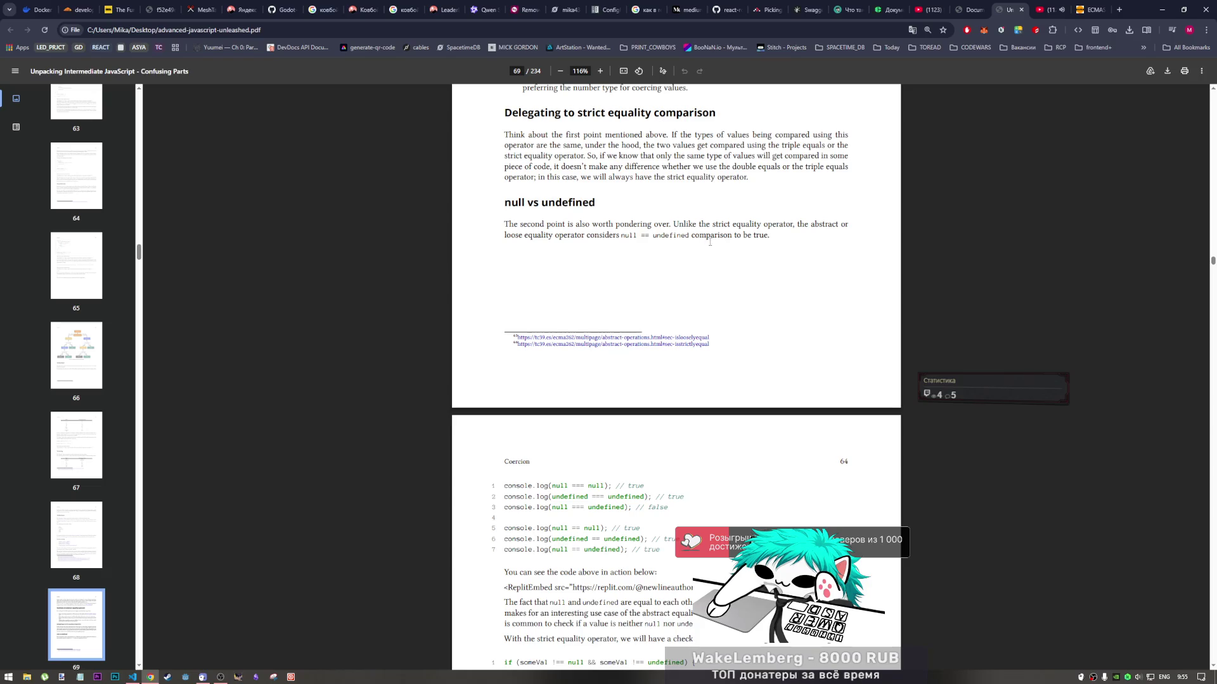
scroll(729, 288, down, 3)
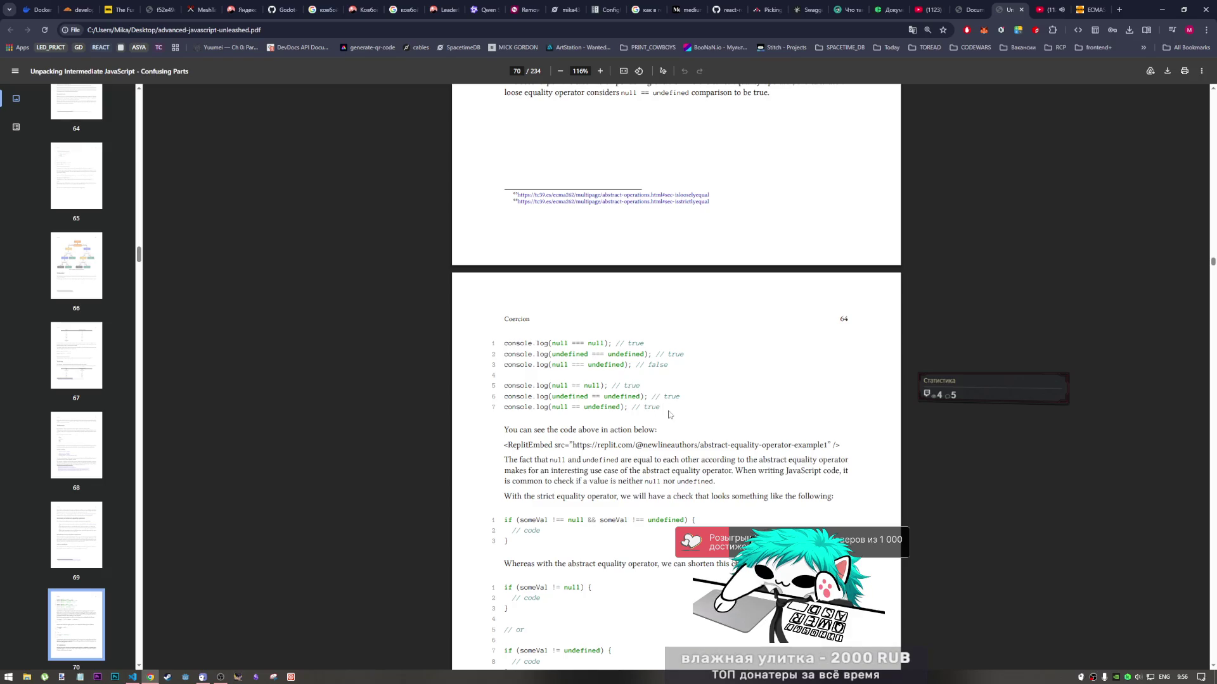
drag(662, 409, 505, 345)
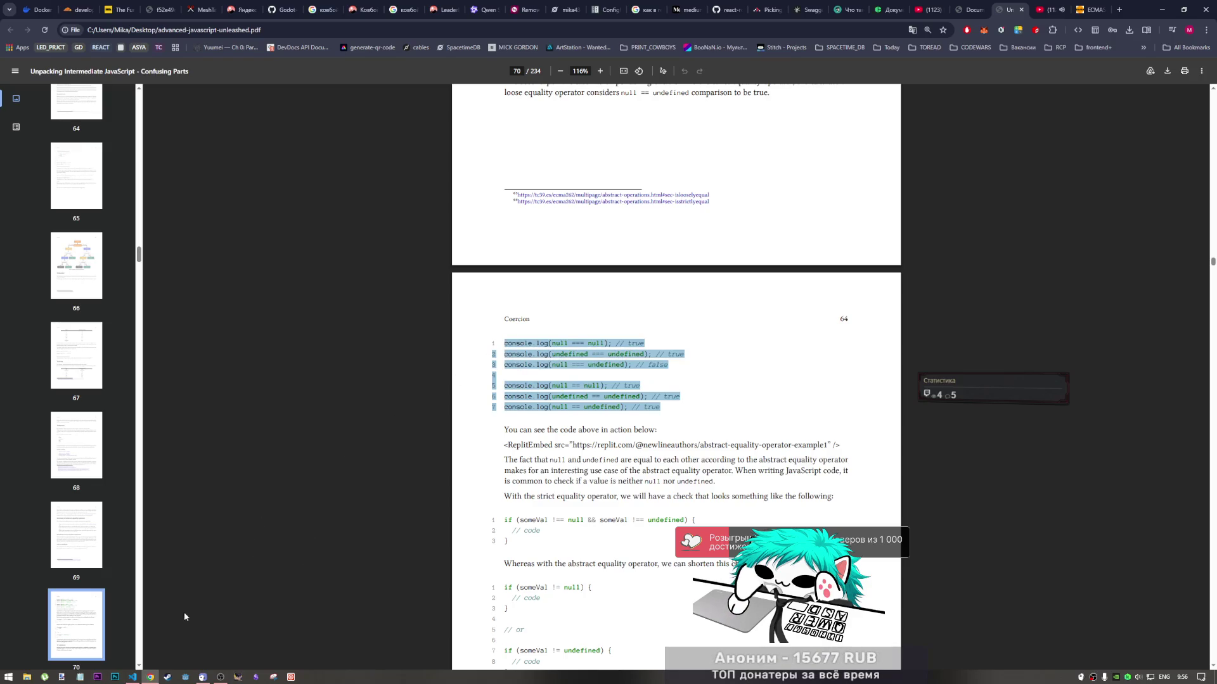
Paste the comparison lines into samples.js, remove the stray line numbers, and save
click(132, 677)
text(console.log(null === null); // true 2 console.log(undefined === undefined); // true 3 console.log(null === undefined); // false 4 5 console.log(null == null); // true 6 console.log(undefined == undefined); // true 7 console.log(null == undefined); // true)
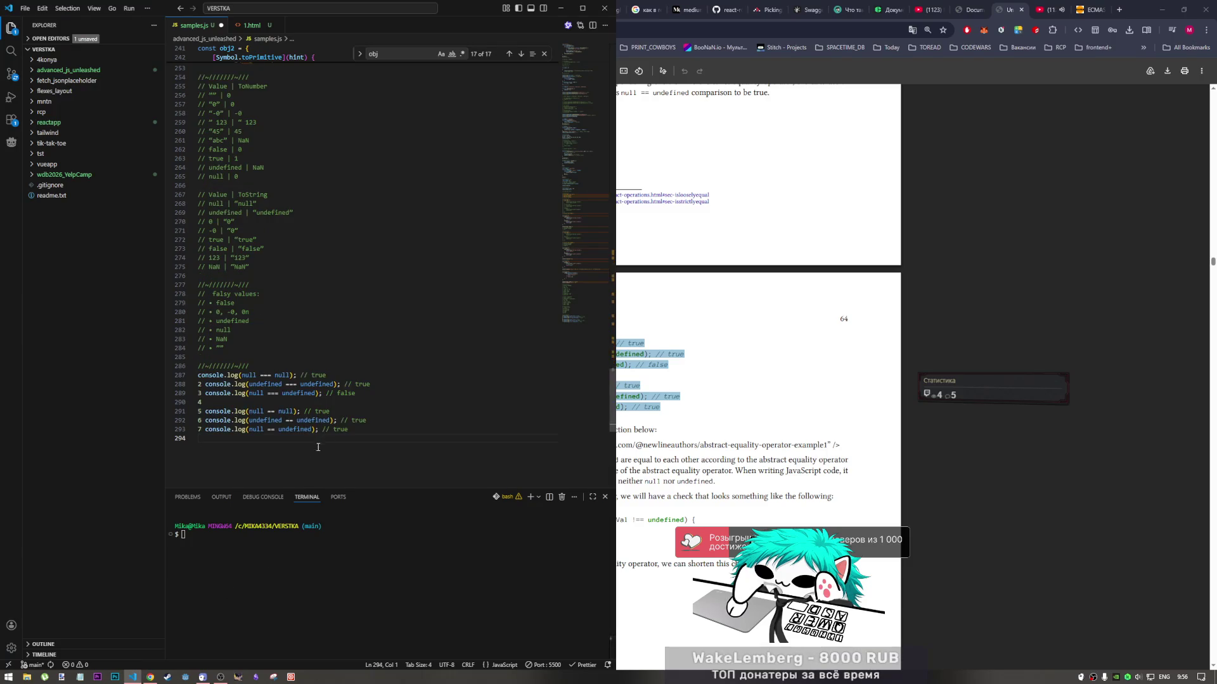
drag(201, 384, 198, 430)
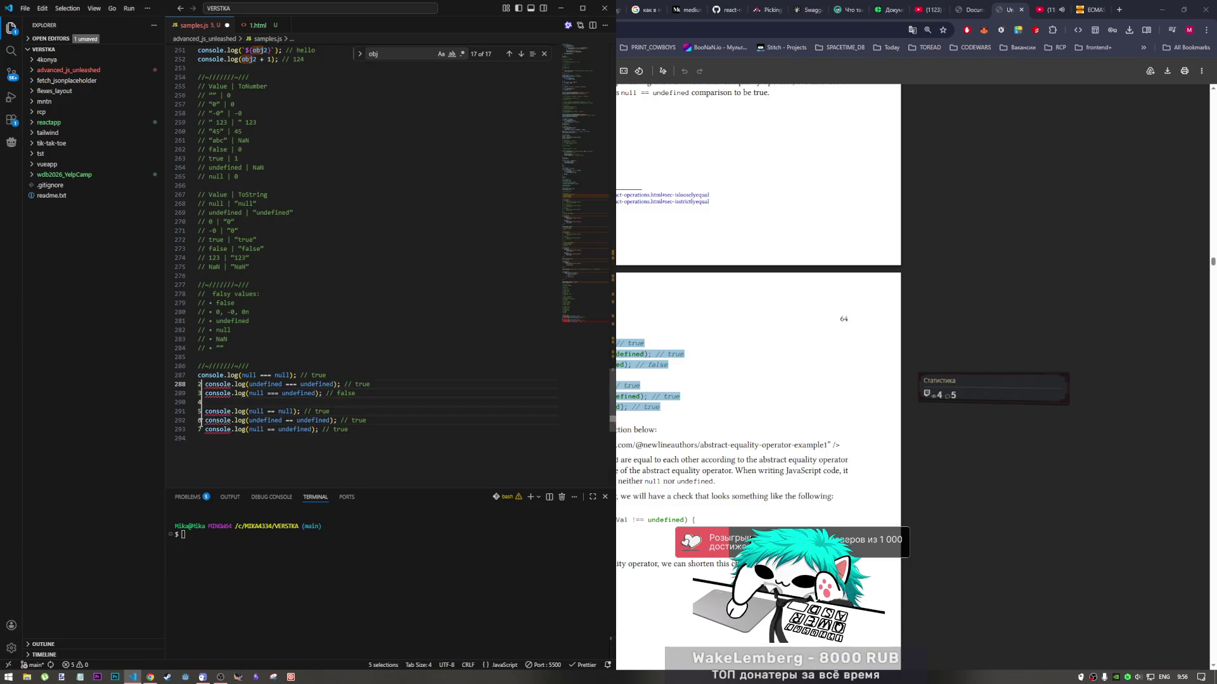
key(Delete)
key(BackSpace)
key(ctrl+s)
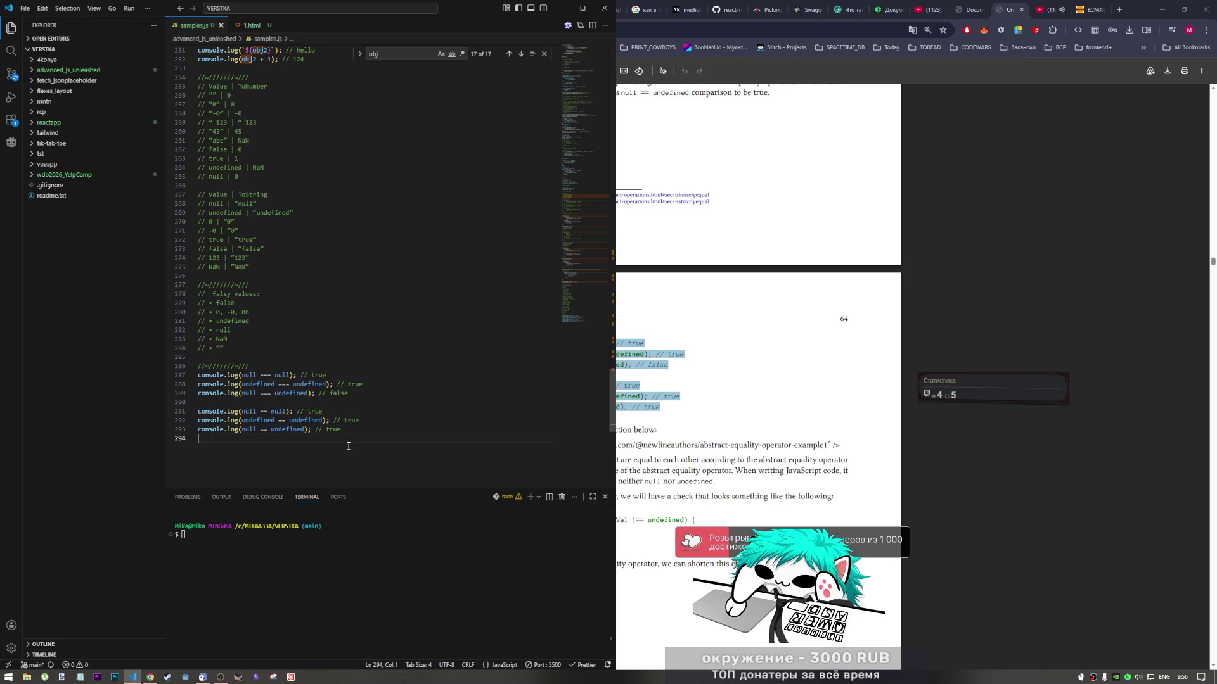
Copy line 286's separator comment onto a new line at the end of samples.js
drag(249, 366, 197, 366)
key(ctrl+c)
click(245, 462)
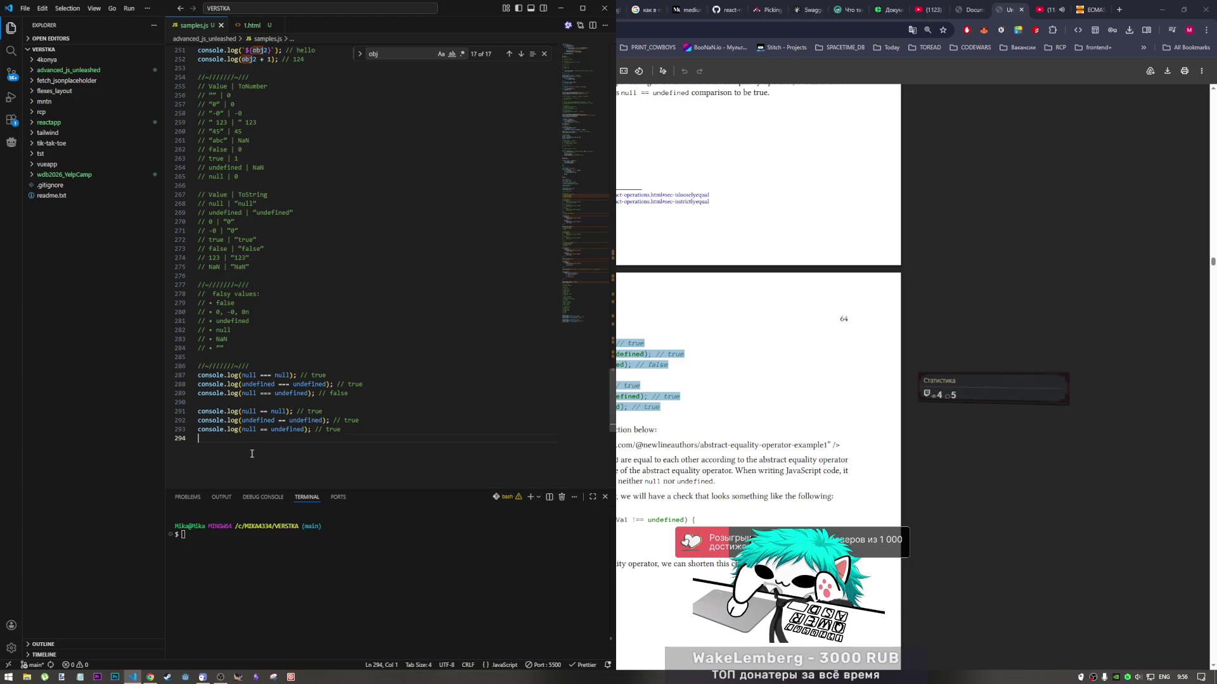
key(Return)
key(ctrl+v)
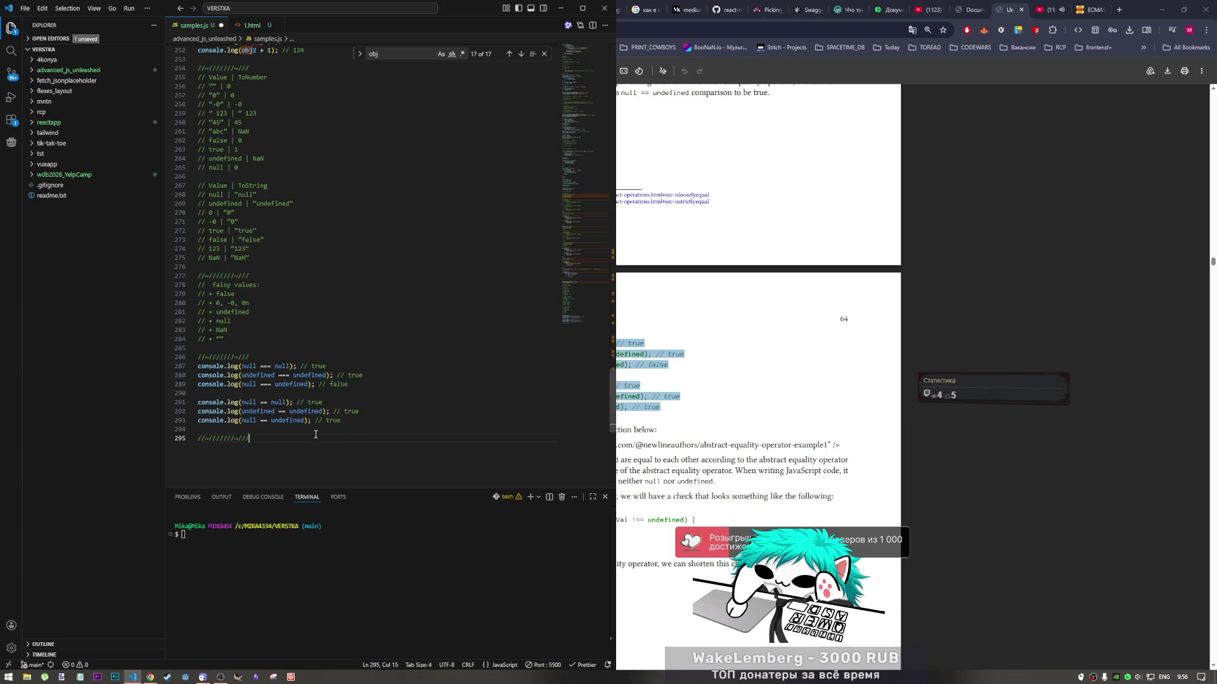
click(733, 474)
scroll(733, 474, down, 2)
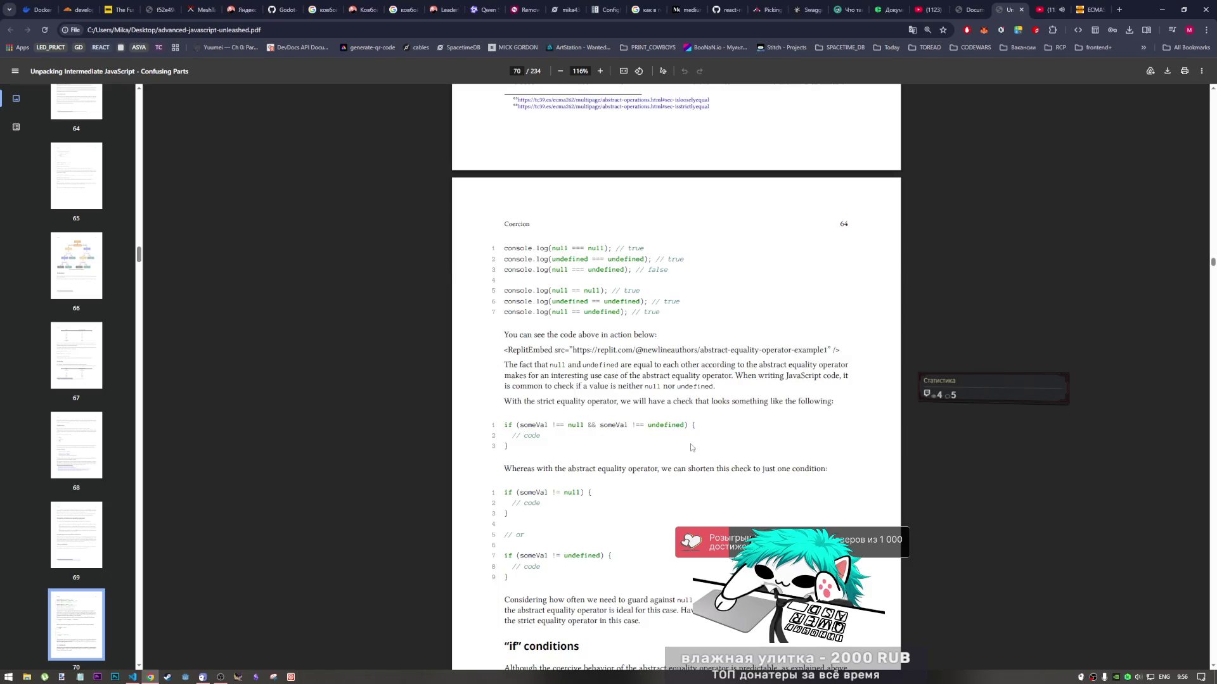
scroll(697, 444, down, 1)
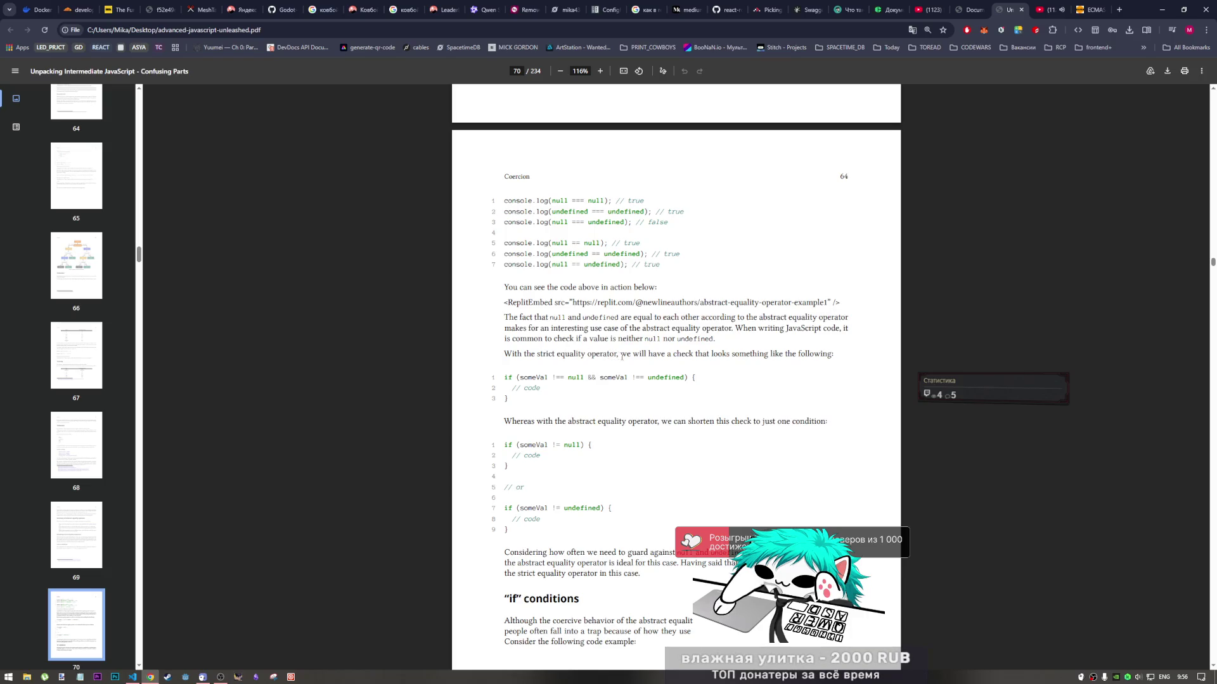
scroll(708, 359, down, 3)
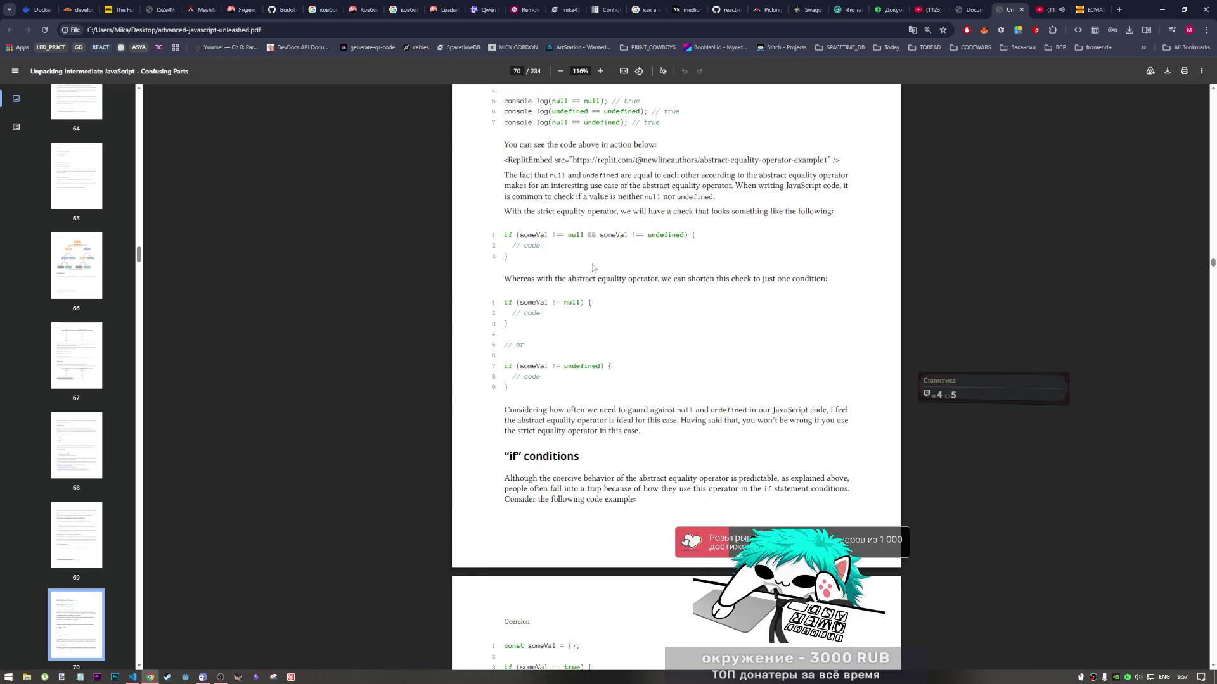
Scroll to the book's someVal == true example and mark the {} in const someVal = {}
scroll(583, 402, down, 2)
scroll(581, 398, down, 2)
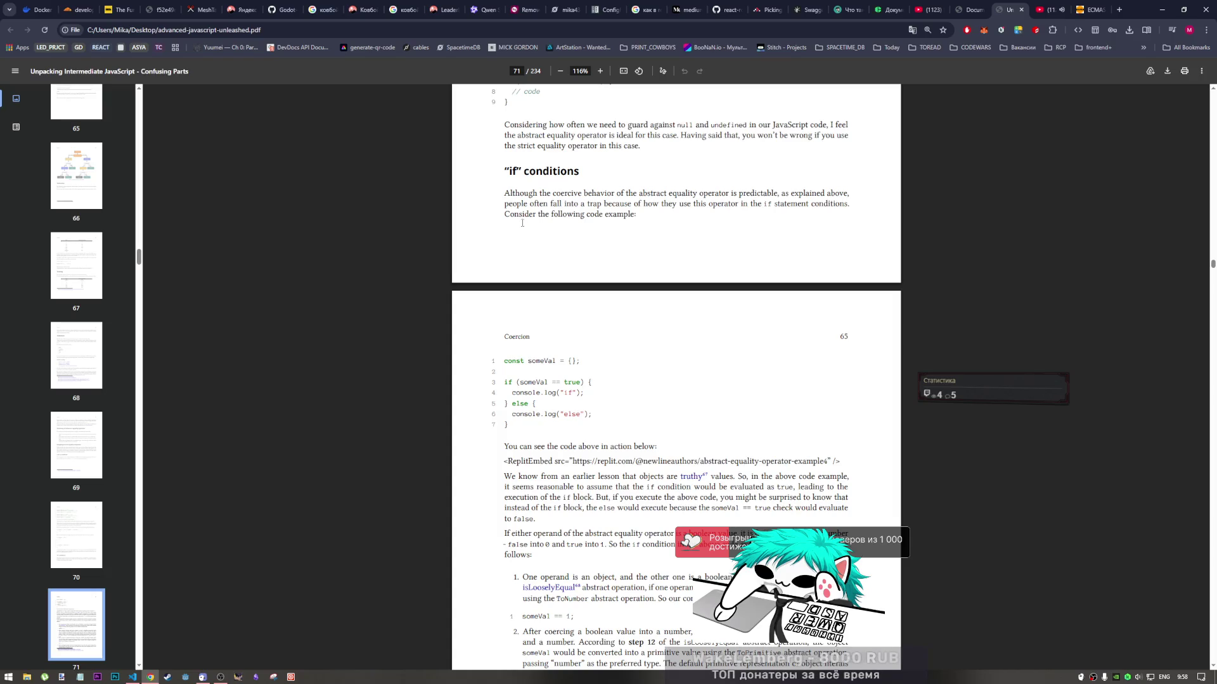
scroll(578, 335, down, 3)
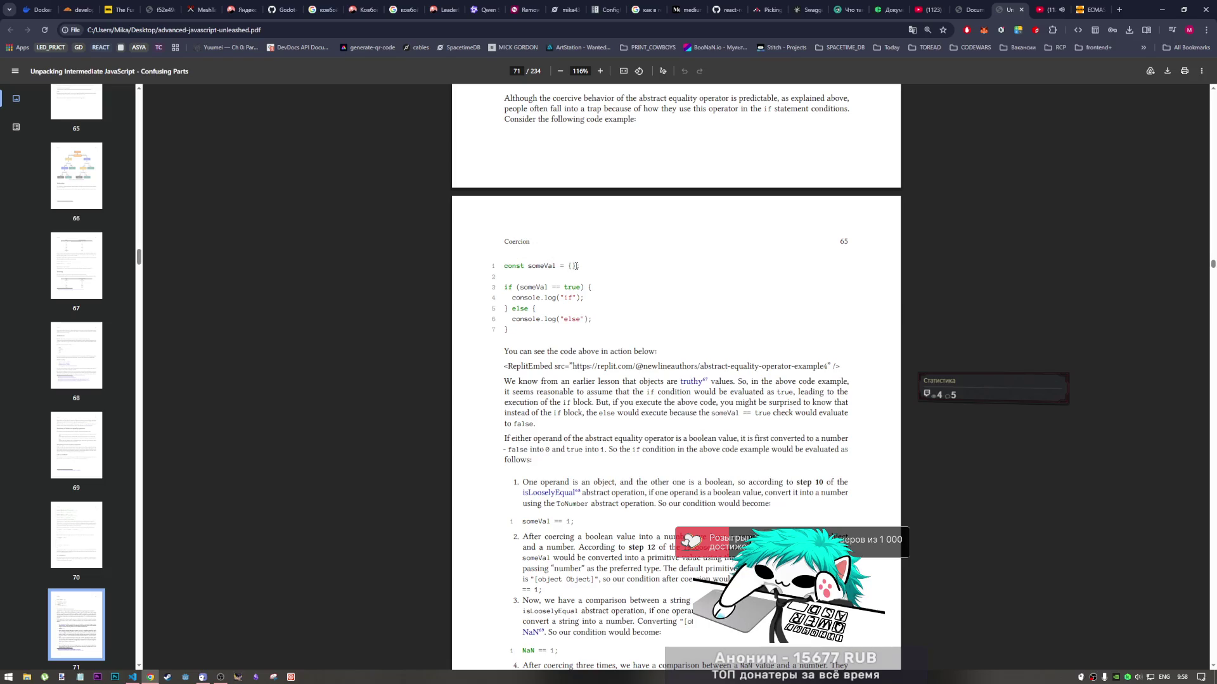
drag(576, 266, 567, 266)
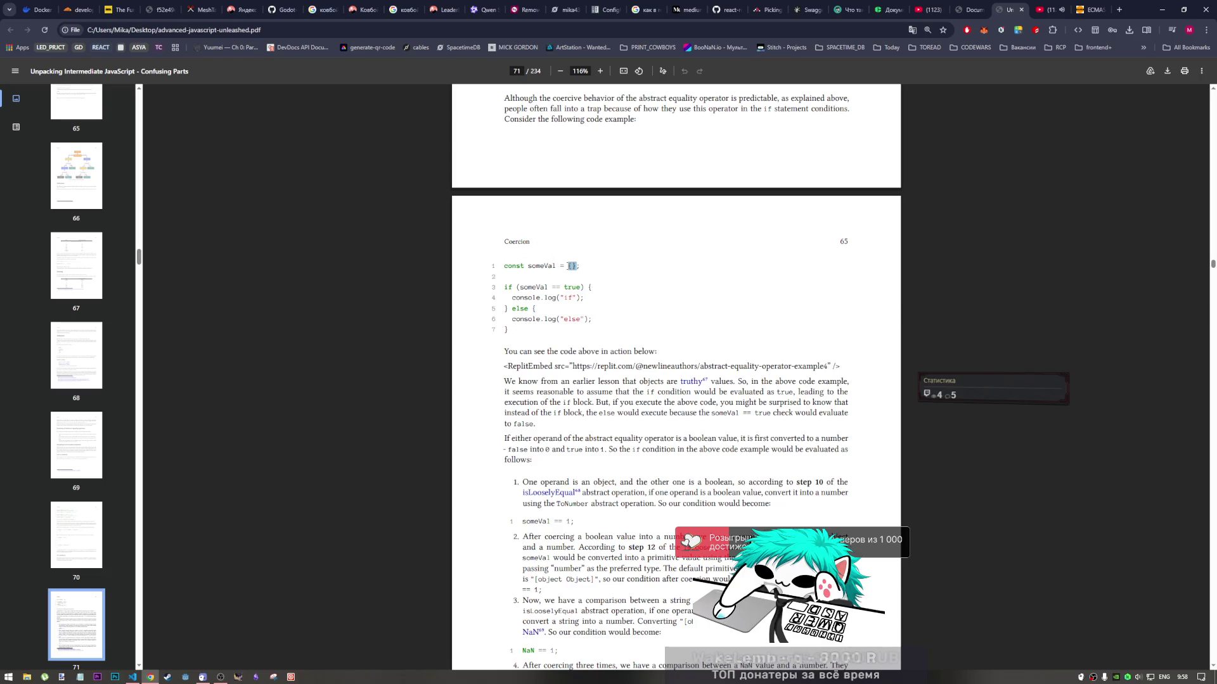
Copy the book's someVal if/else example code from the PDF
click(130, 678)
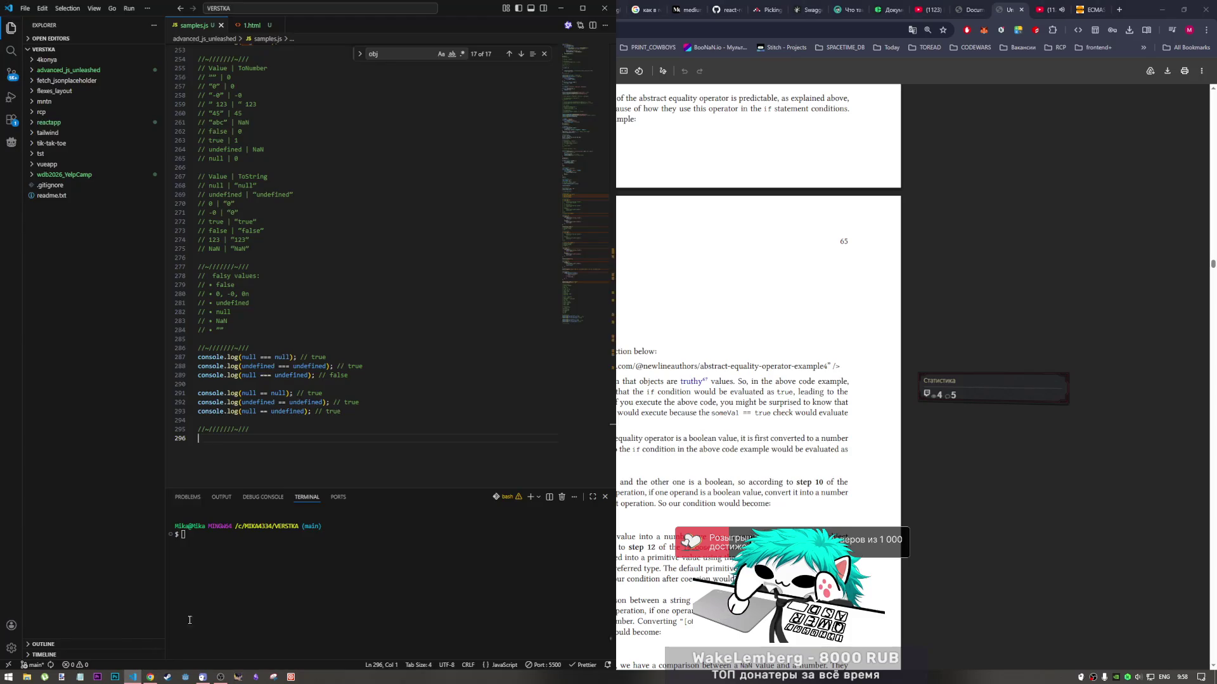
scroll(254, 310, up, 3)
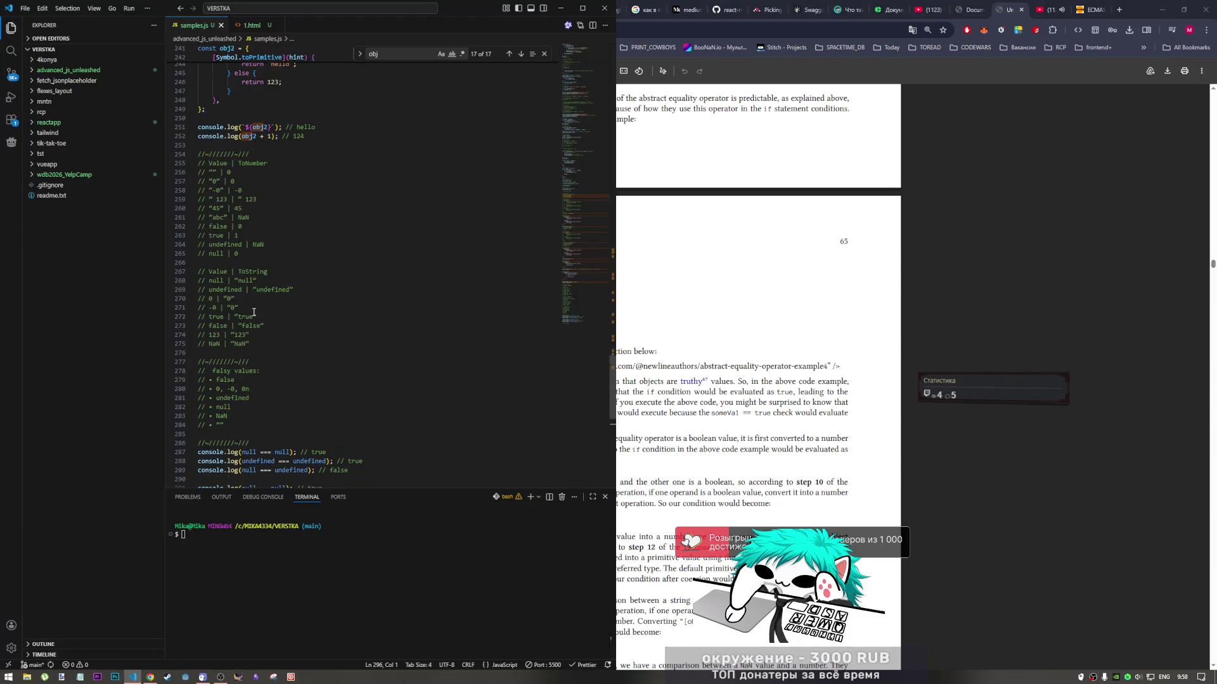
scroll(238, 426, down, 2)
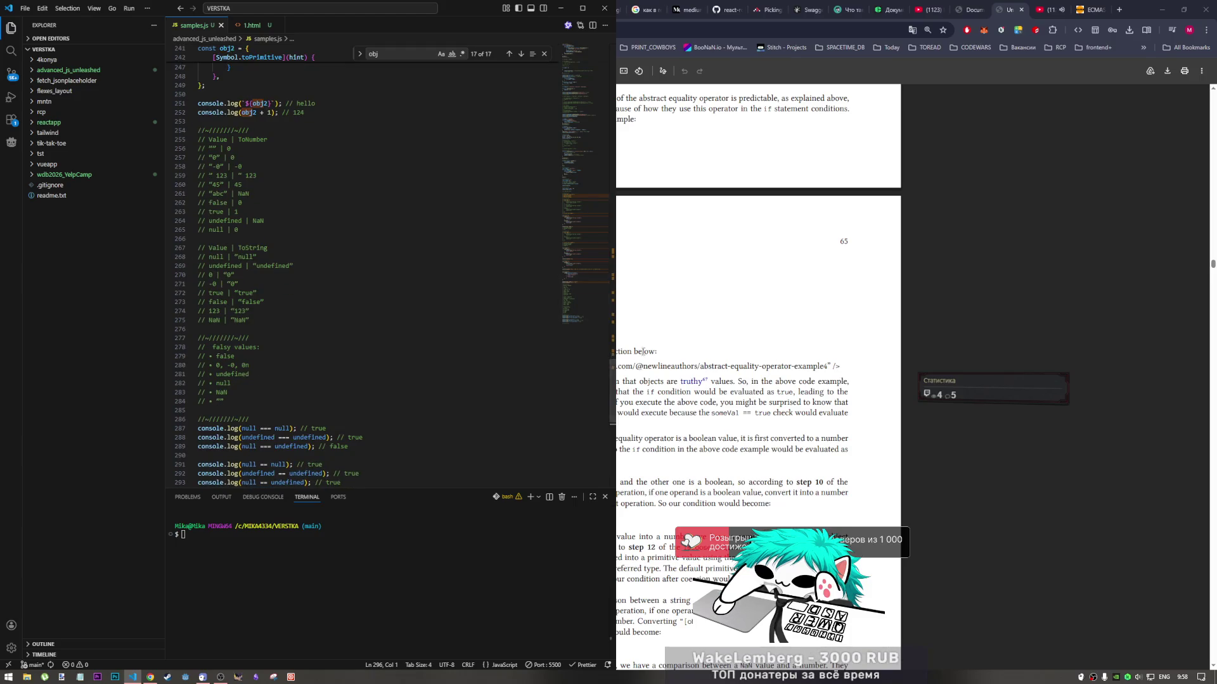
key(alt+Tab)
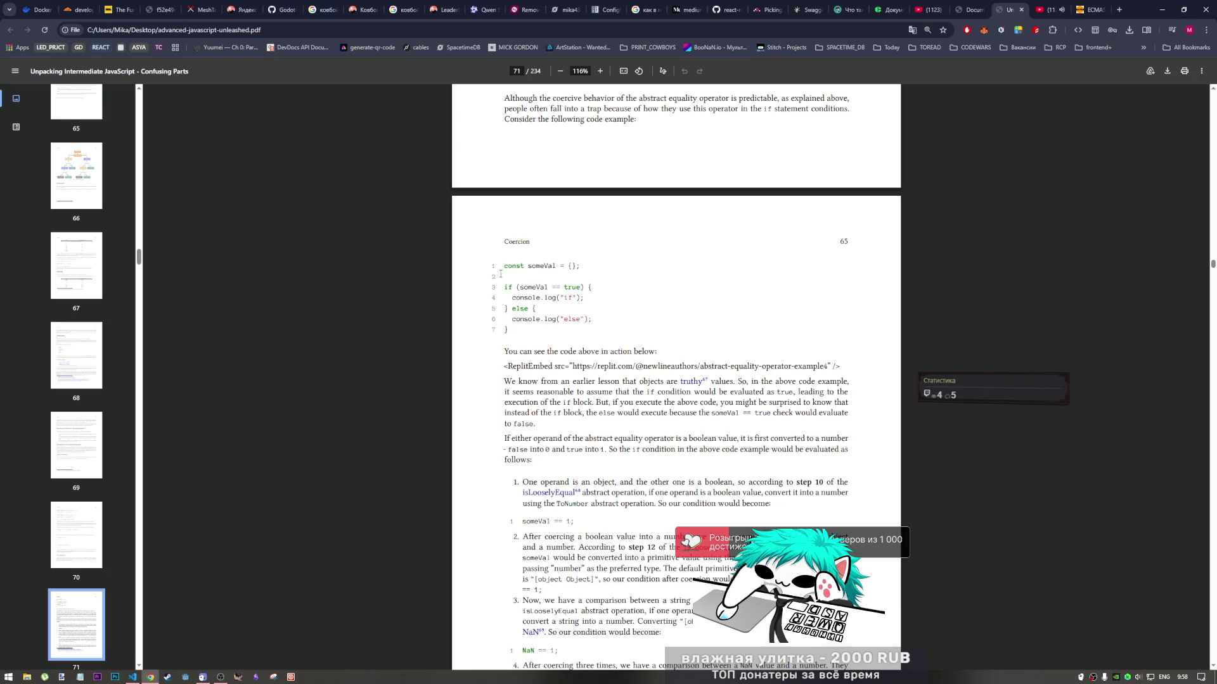
drag(504, 265, 507, 329)
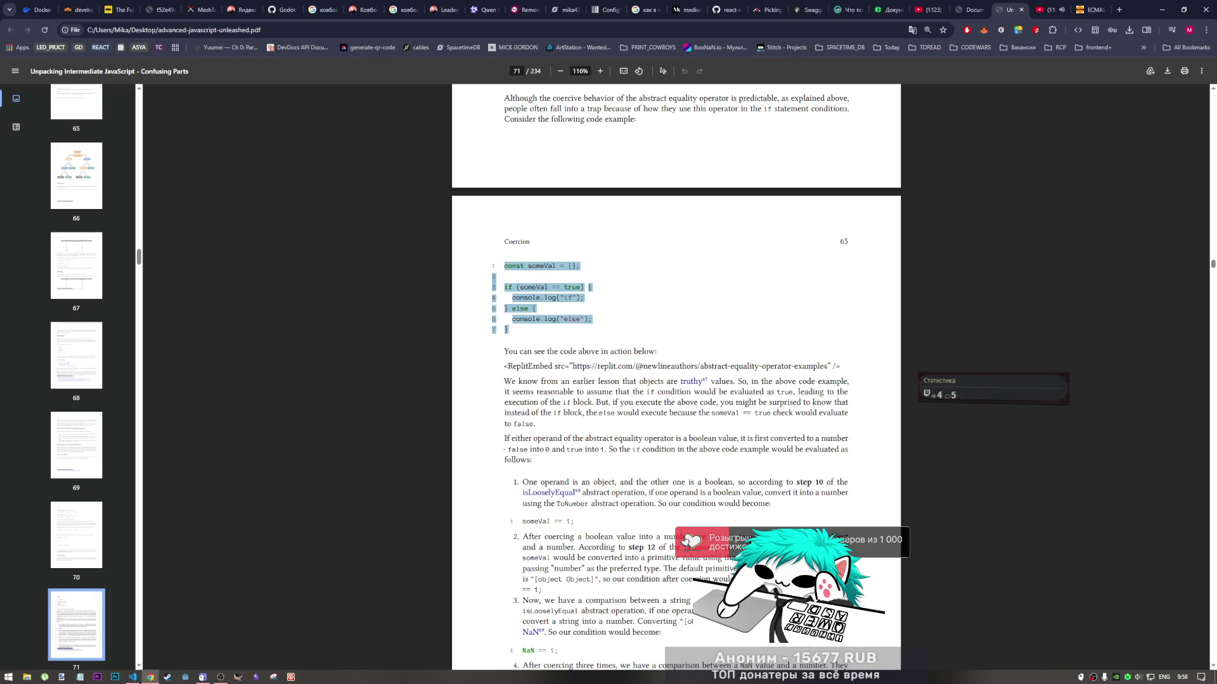
right_click(506, 329)
click(531, 343)
Paste the someVal example into samples.js, delete stray line numbers on lines 297–302, and save
click(133, 677)
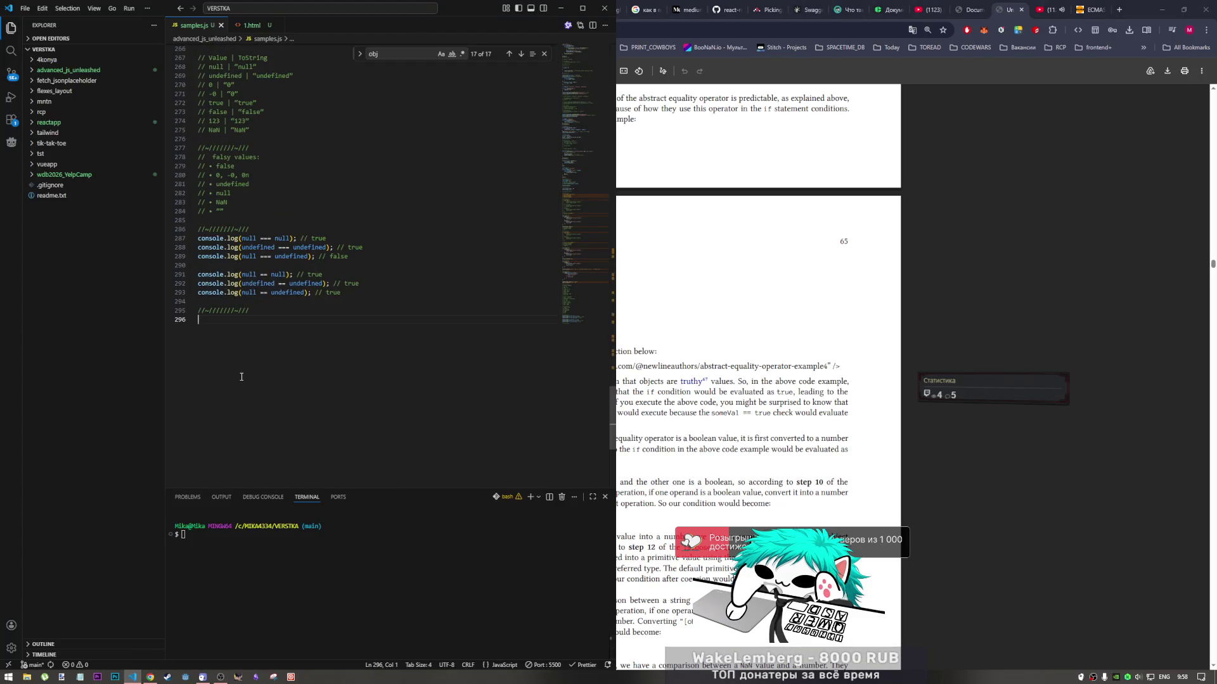
key(ctrl+v)
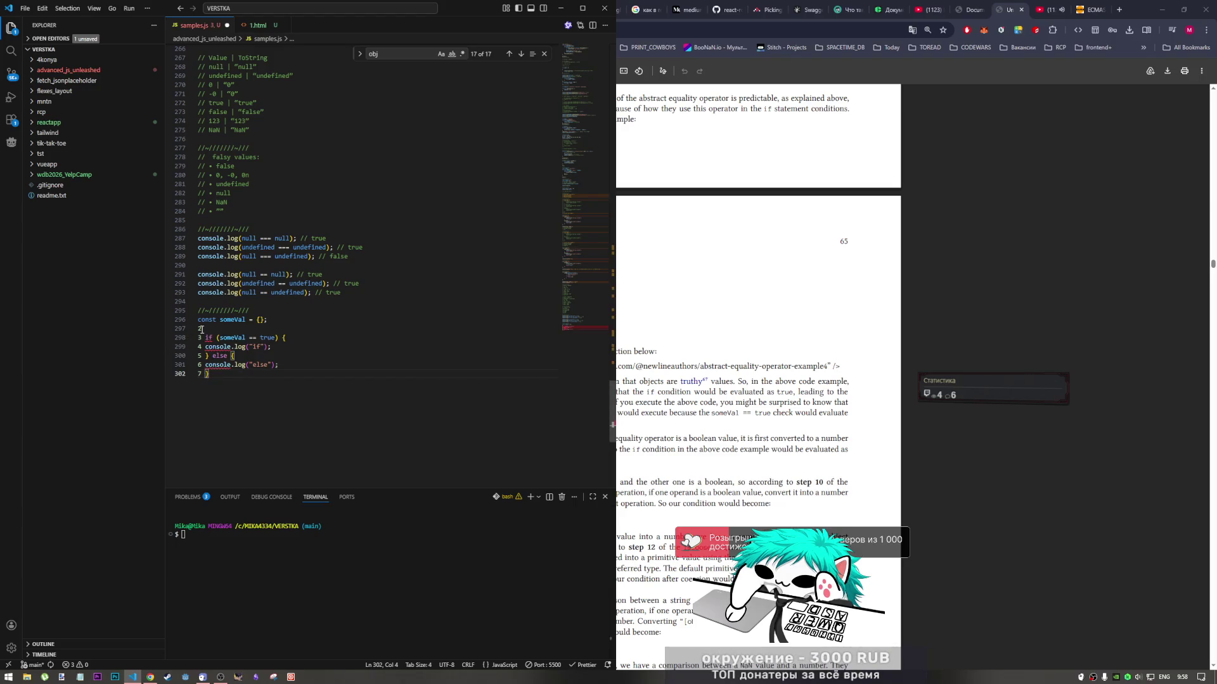
drag(197, 328, 200, 374)
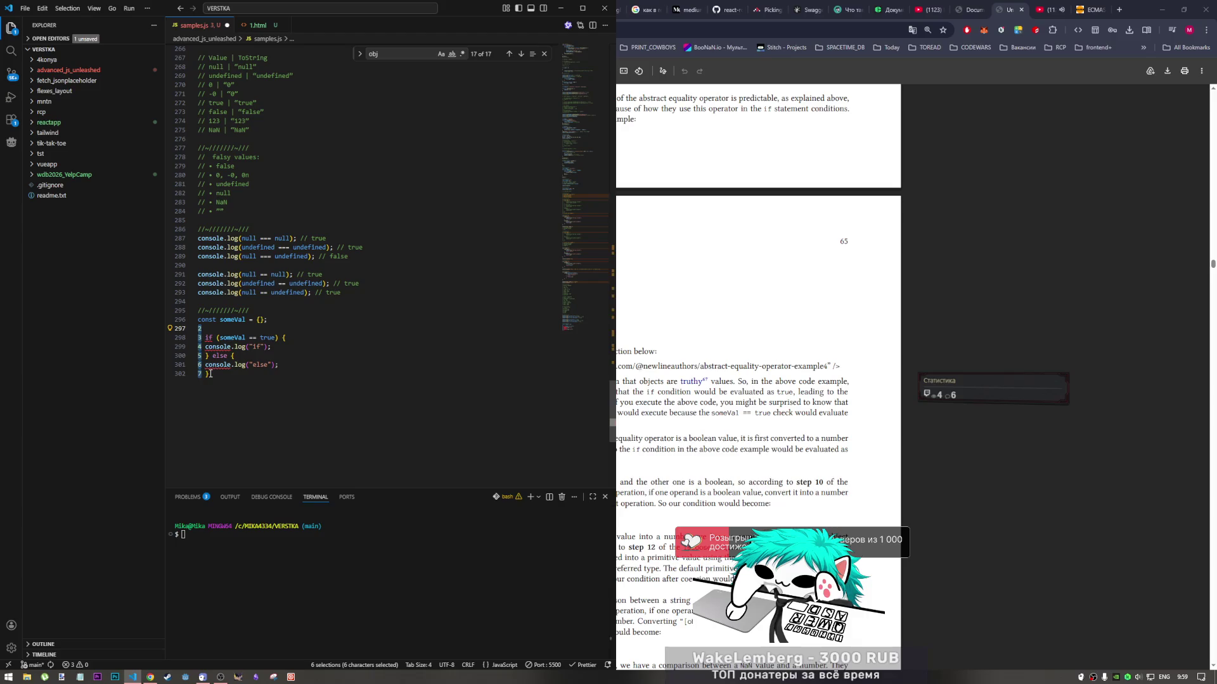
key(BackSpace)
key(ctrl+s)
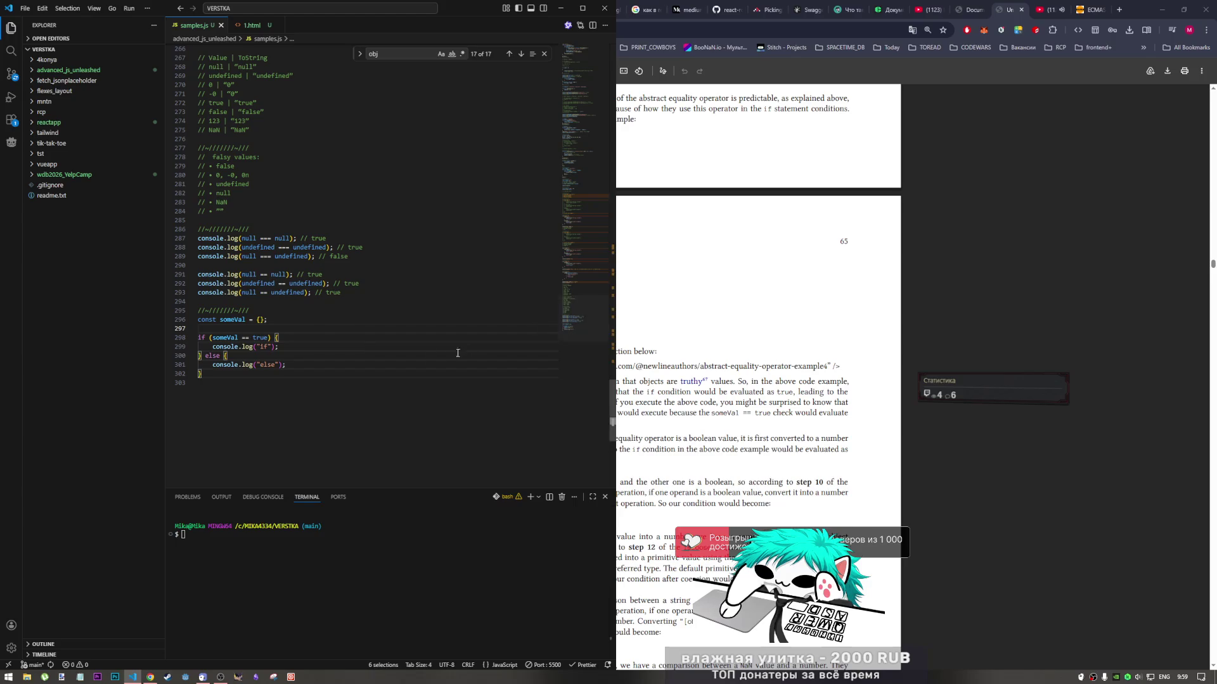
click(285, 347)
Check the DevTools console, then re-read the {} value in the book's someVal example
click(969, 9)
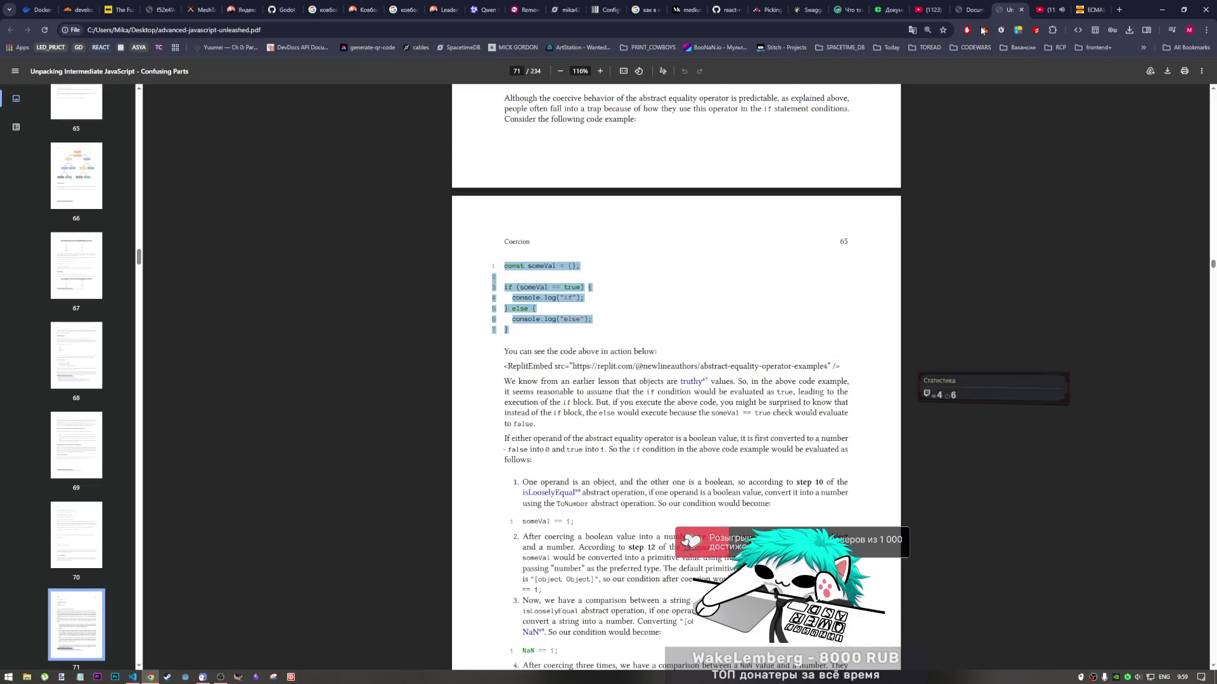
click(1009, 9)
drag(577, 266, 568, 267)
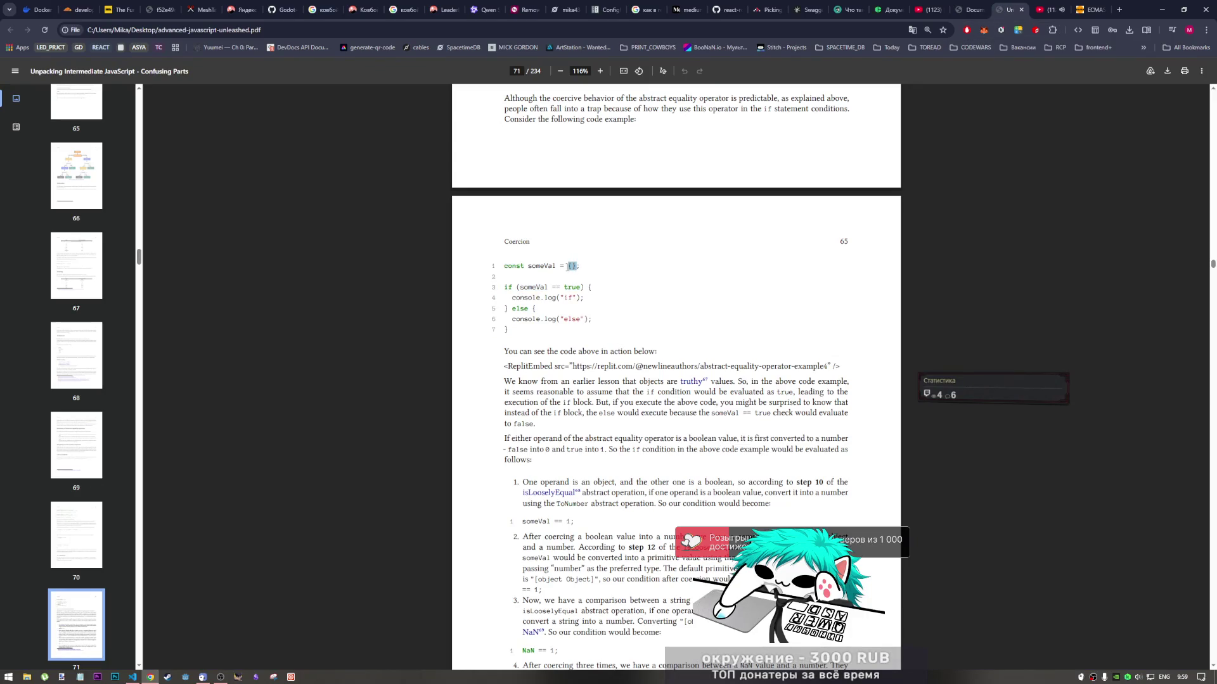
click(133, 676)
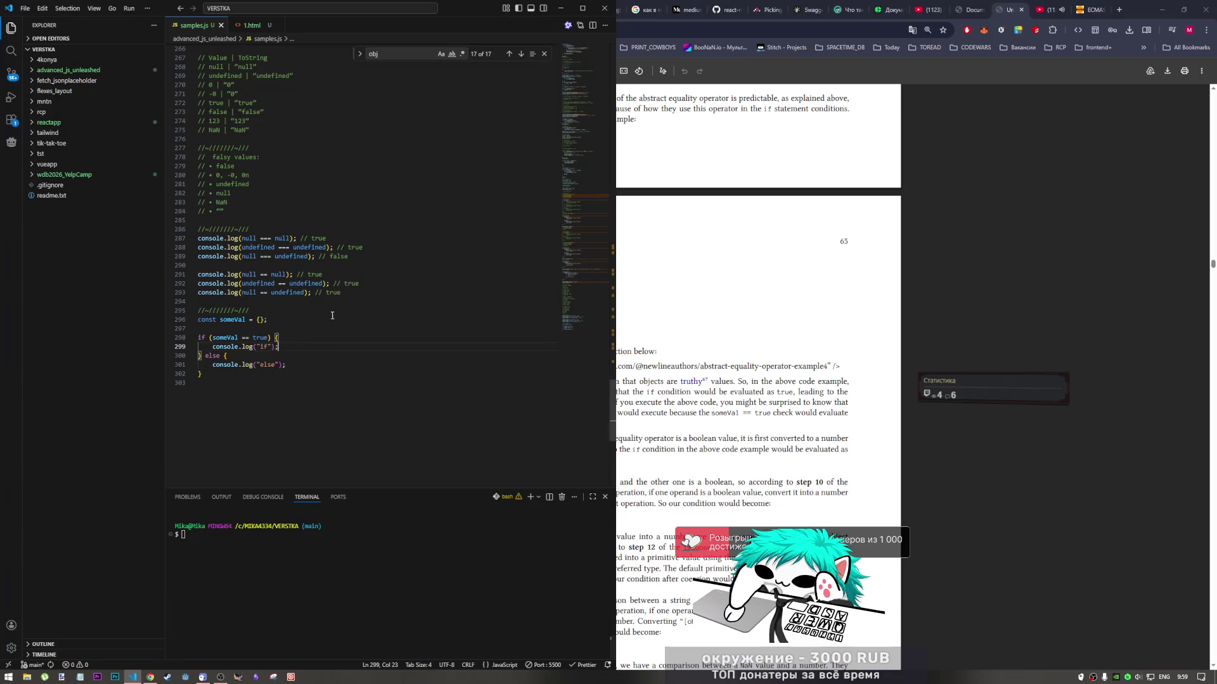
Add an '=' so line 298 reads if (someVal === true) and save samples.js
click(251, 338)
text(=)
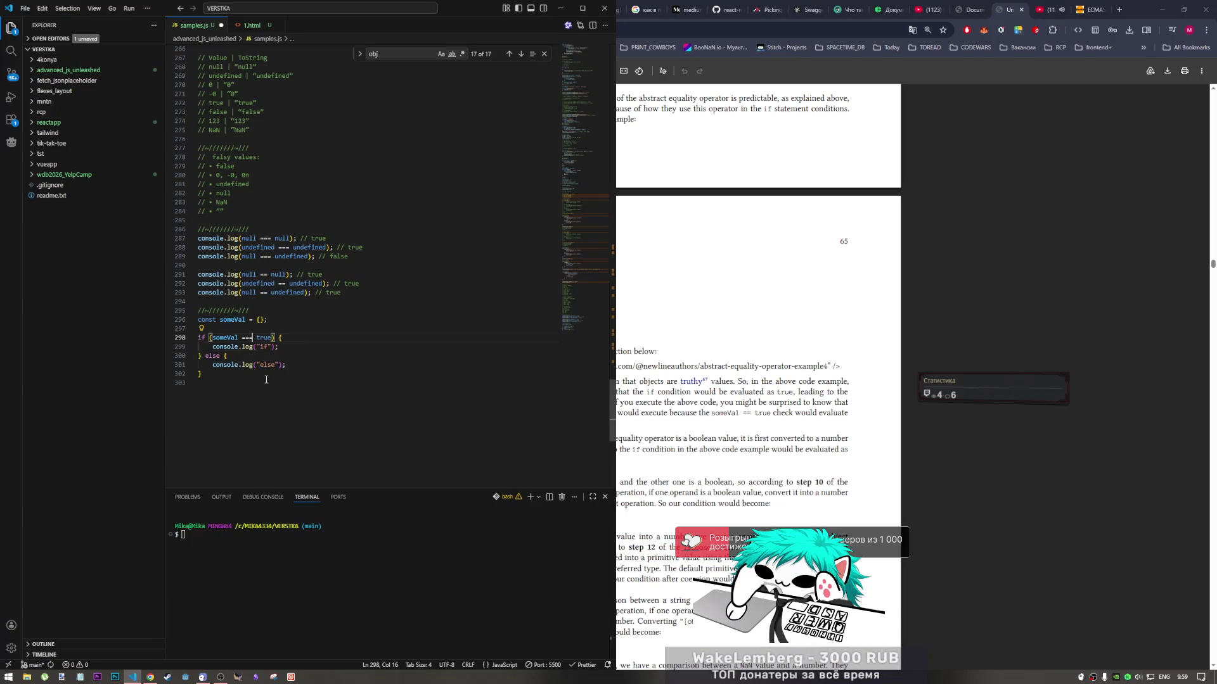
key(super)
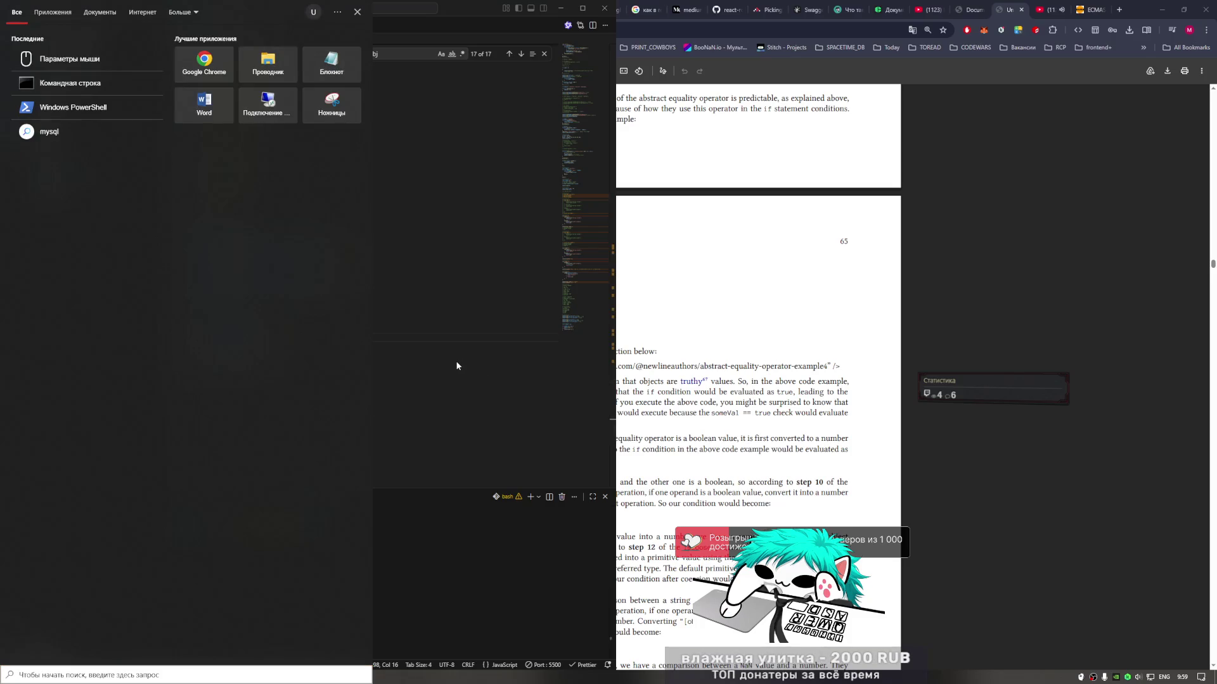
key(super)
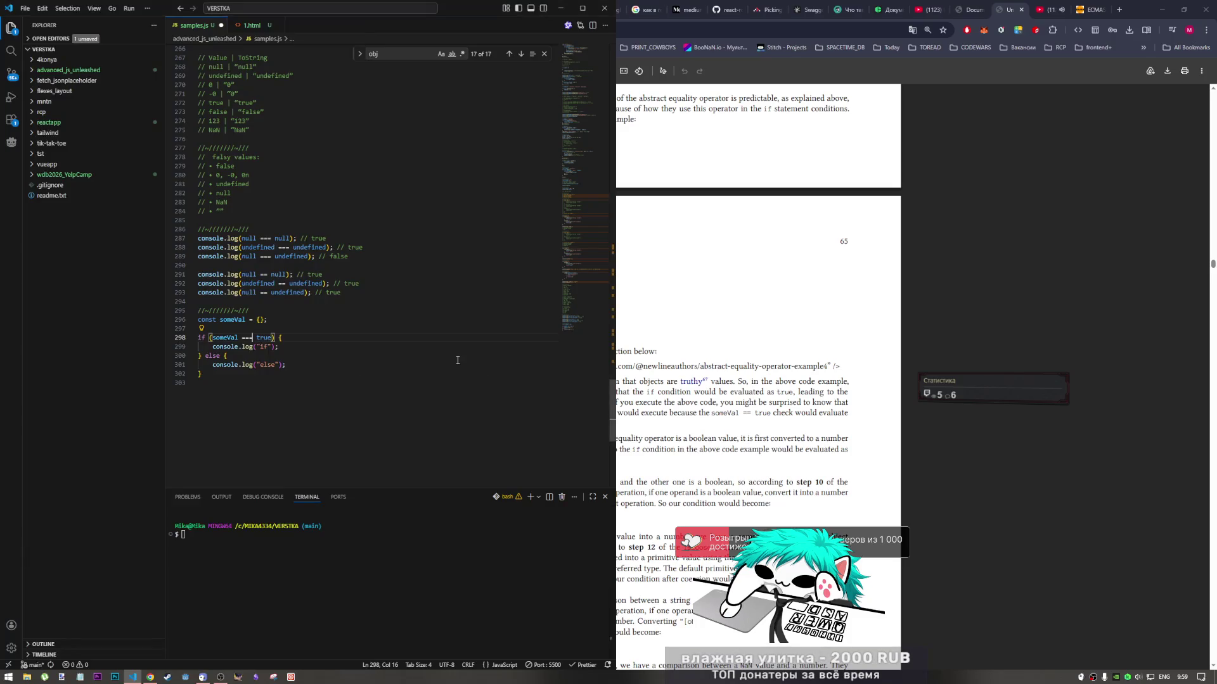
click(430, 358)
key(ctrl+s)
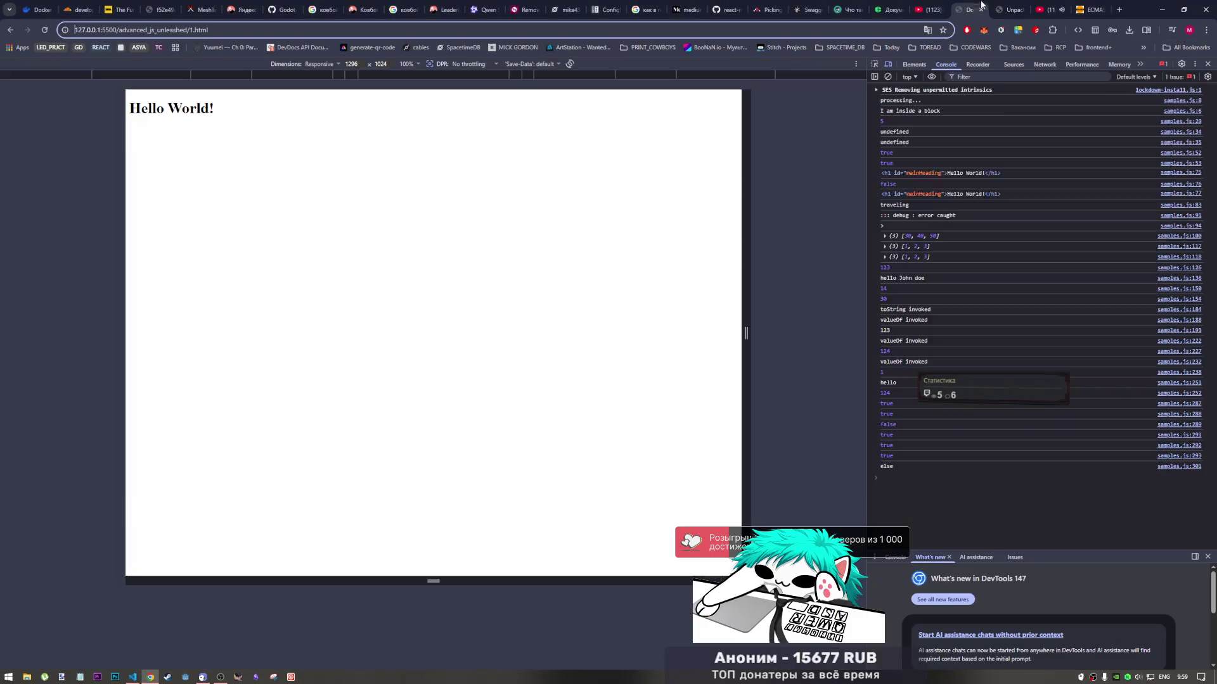
Reload the test page so samples.js reruns, then return to the DevTools console
click(969, 10)
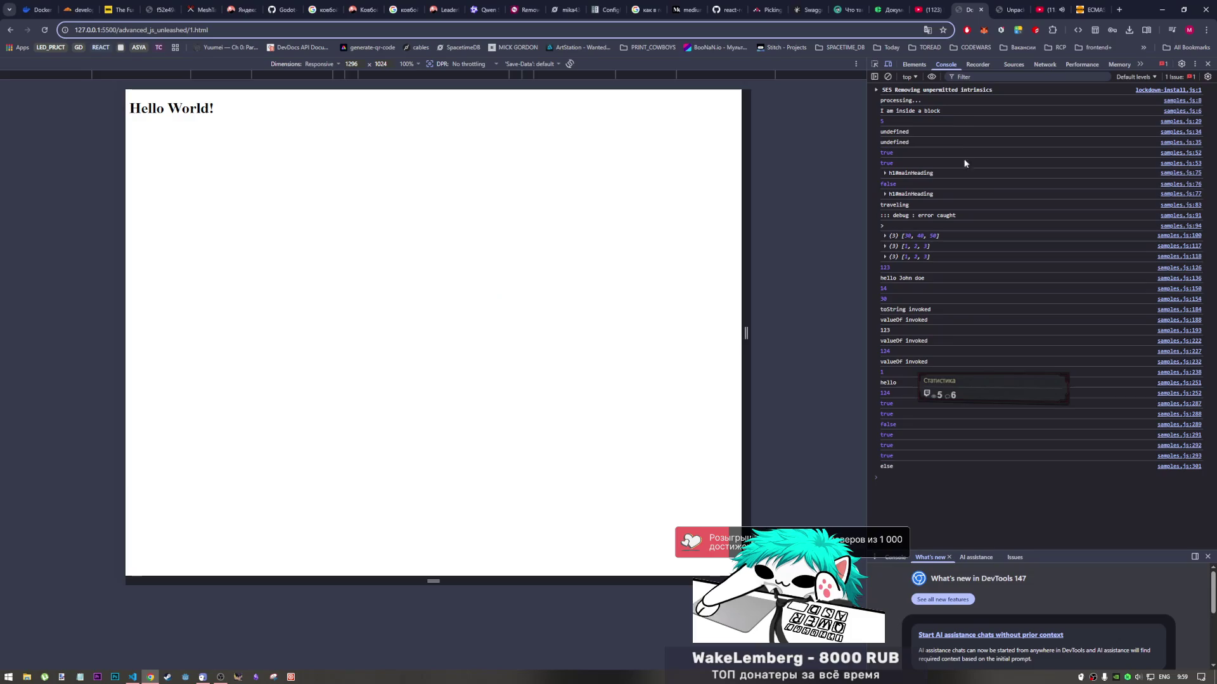
click(44, 30)
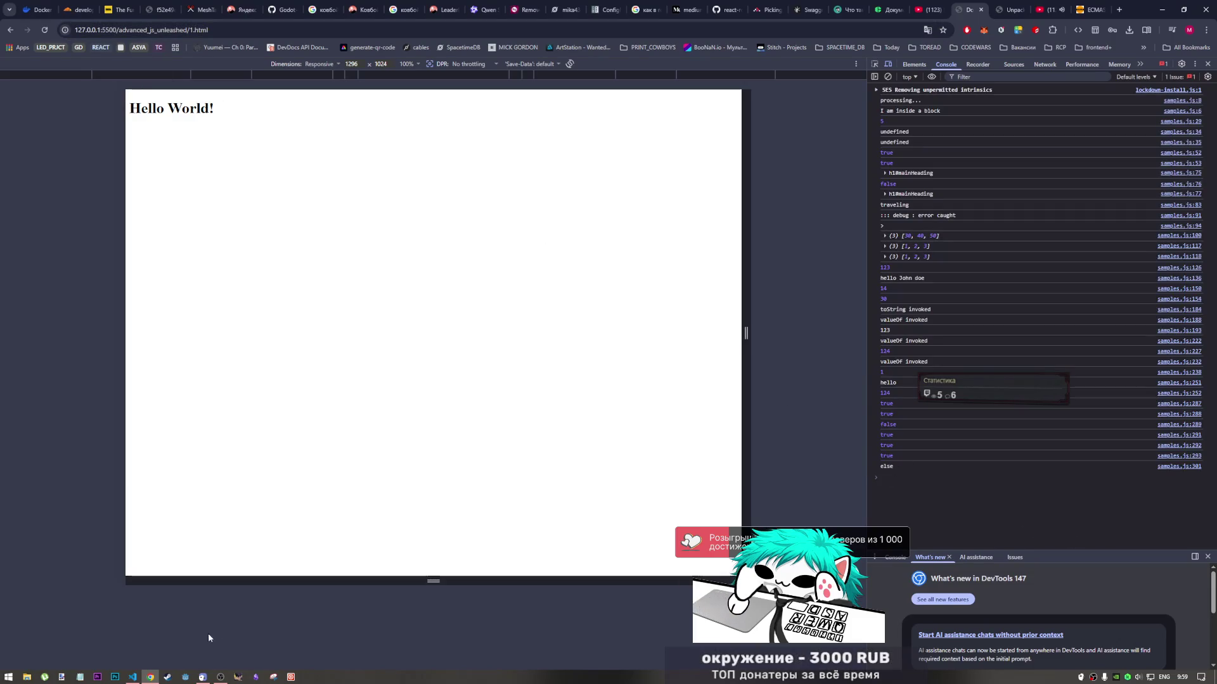
click(132, 677)
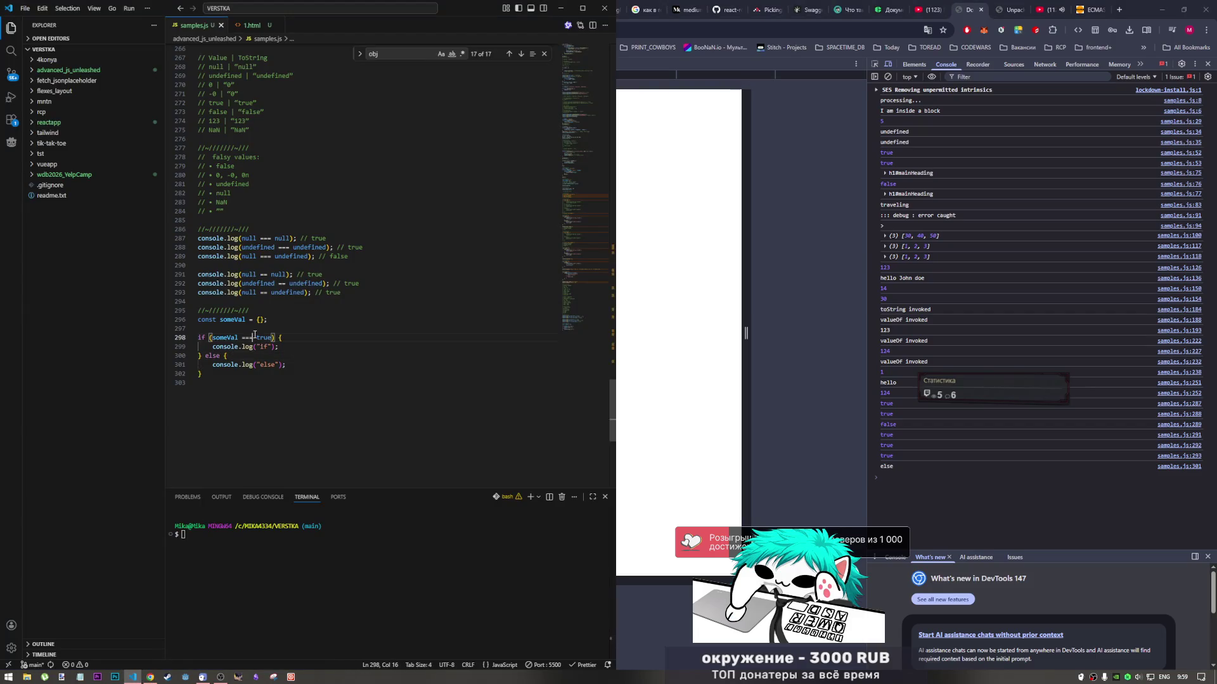
click(910, 483)
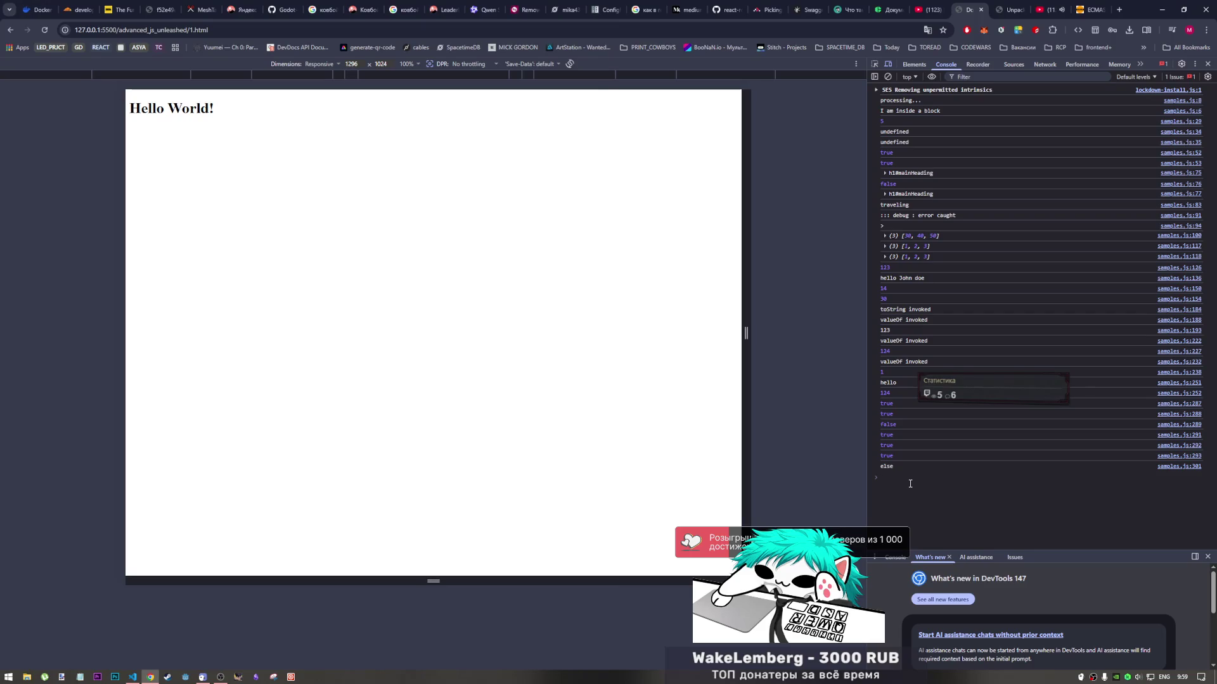
Evaluate {} ===true, {} ==true and {} == true in the console, each throwing a SyntaxError
text({})
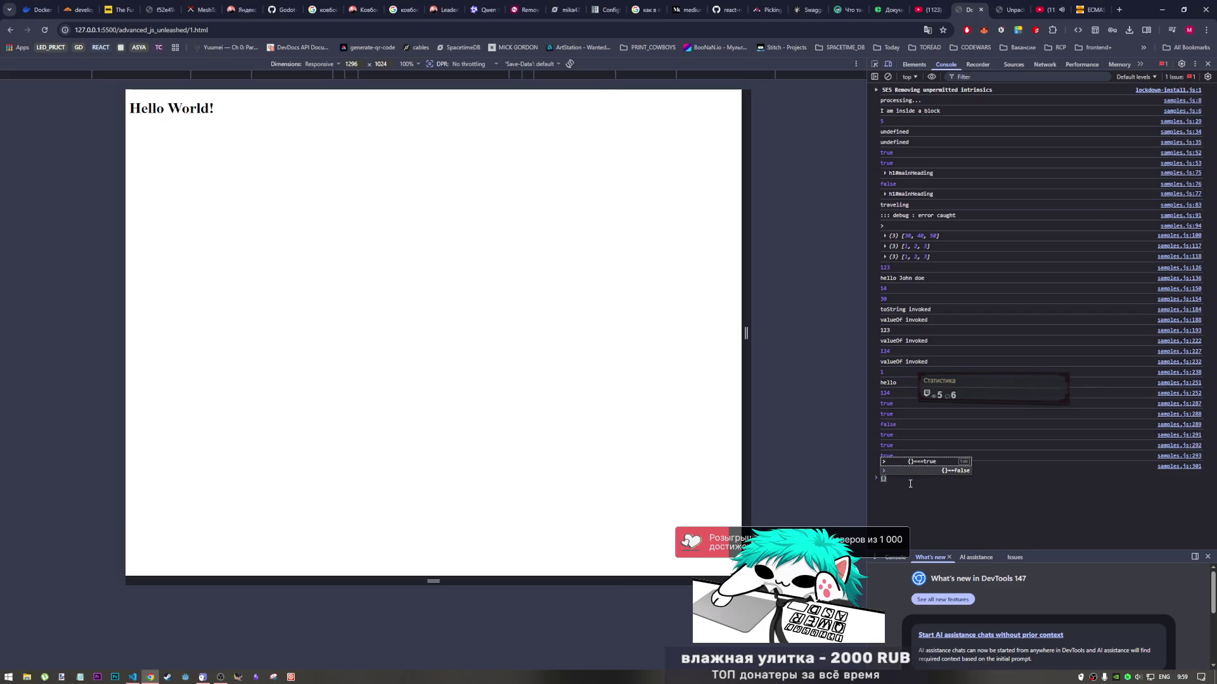
text( =)
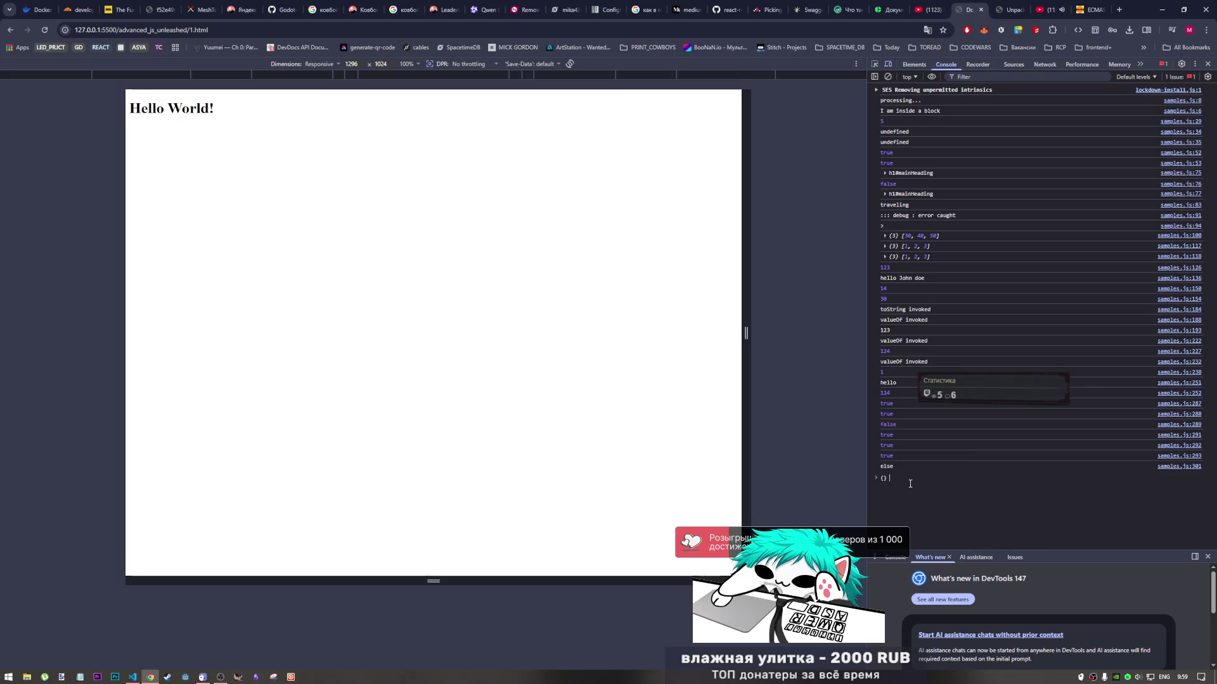
text(==)
text(tr)
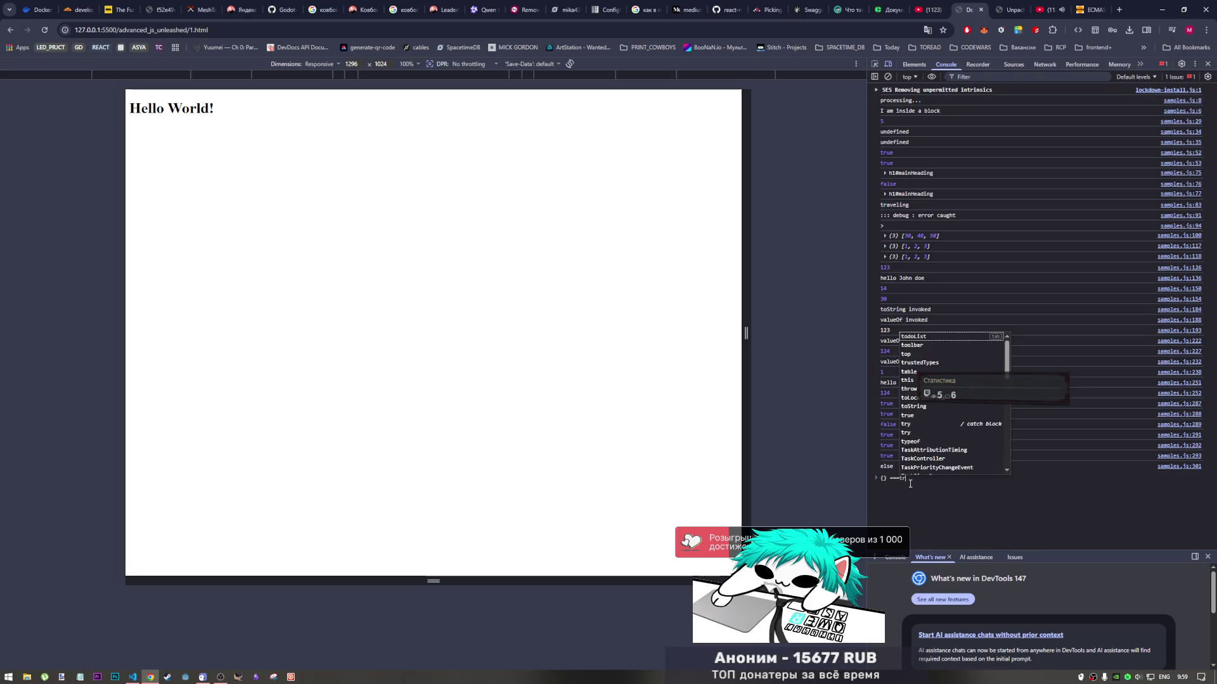
text(ue)
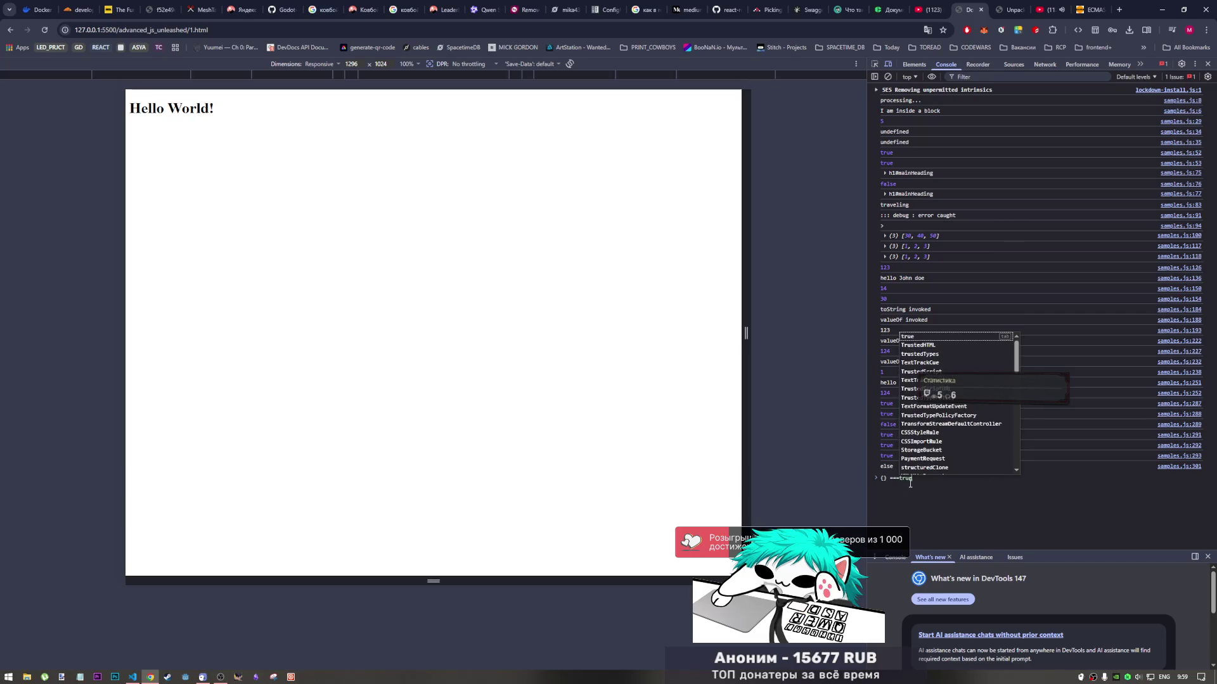
key(Return)
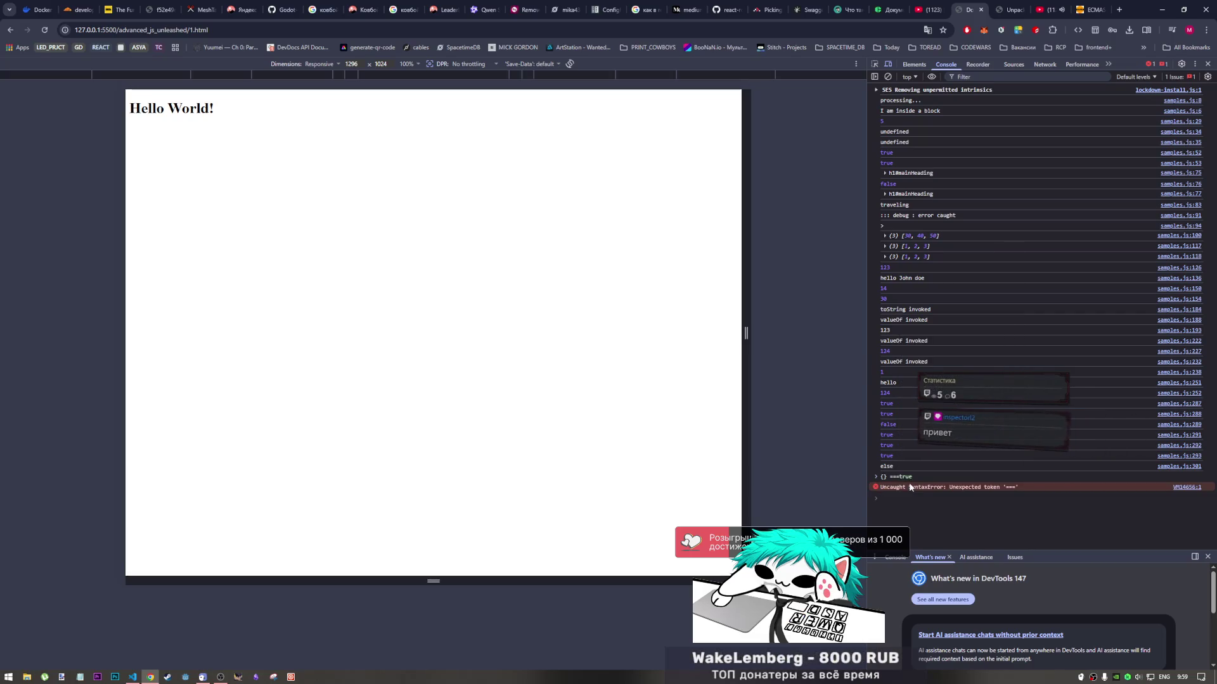
key(Up)
key(Left)
key(Left)
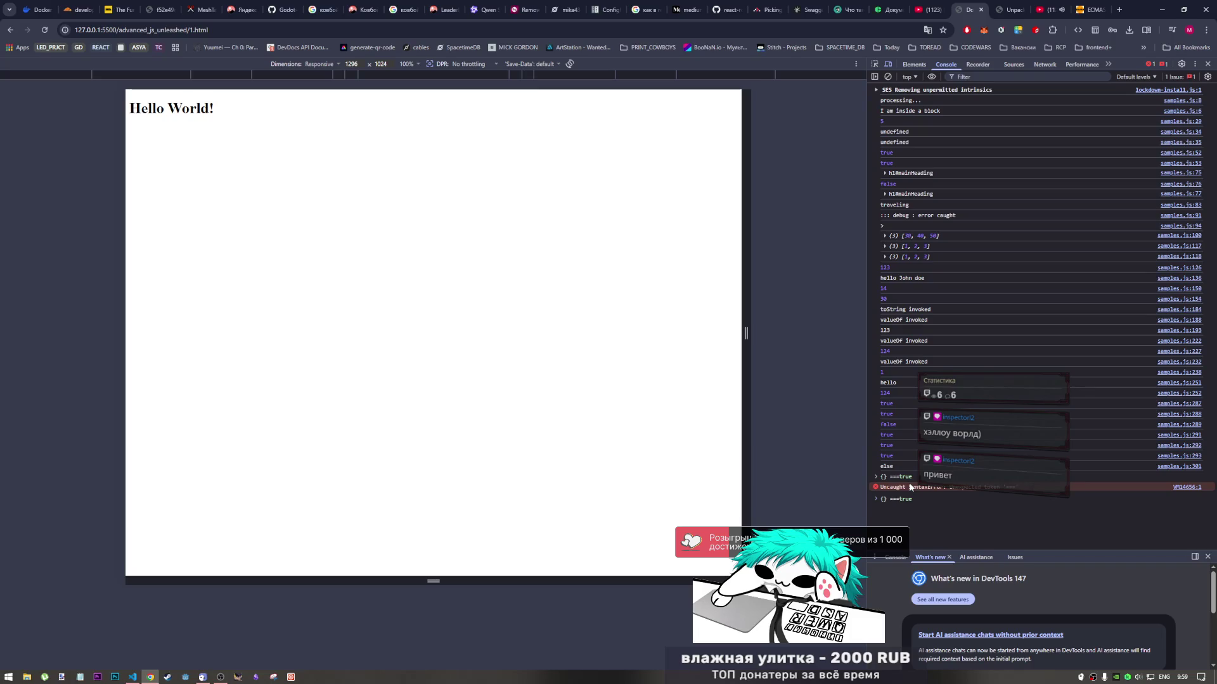
key(Return)
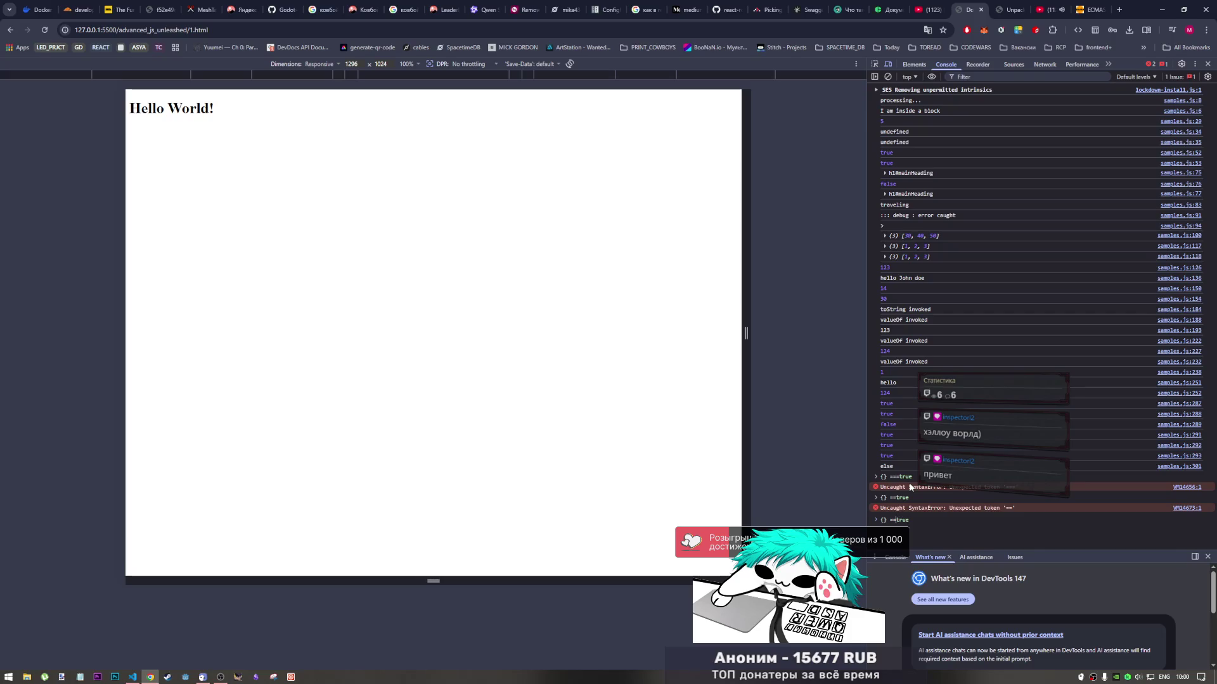
text(=)
key(Return)
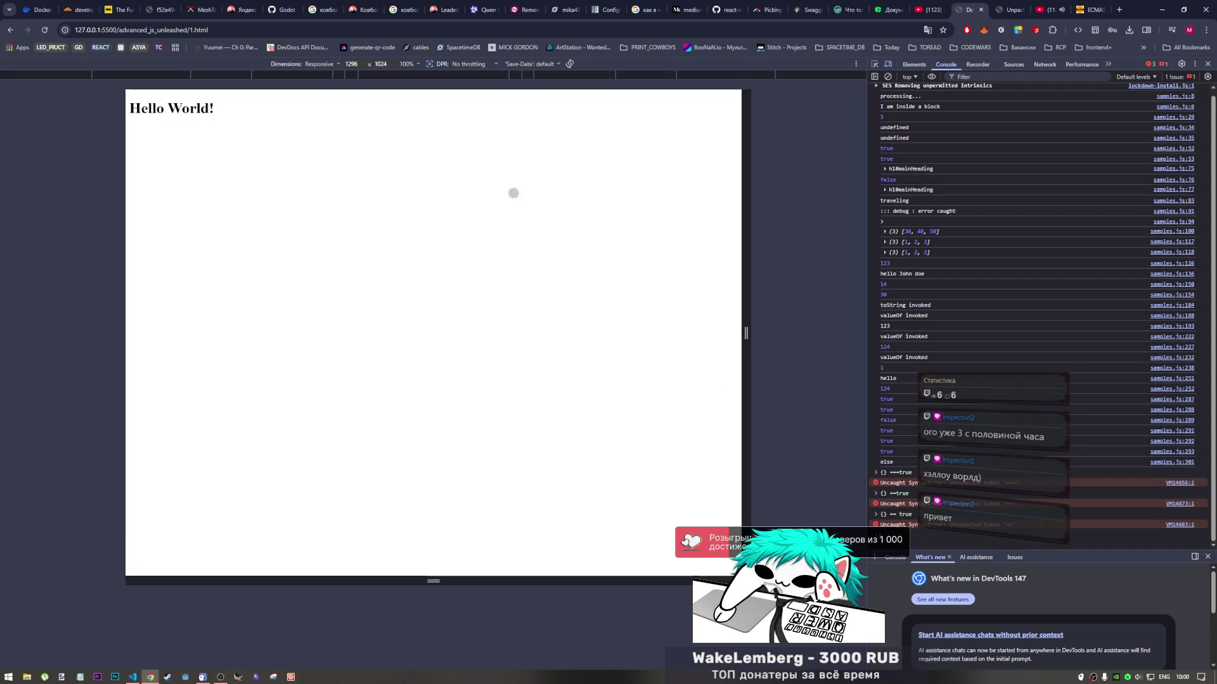
Reload the page and run {} == true in the DevTools console
click(44, 31)
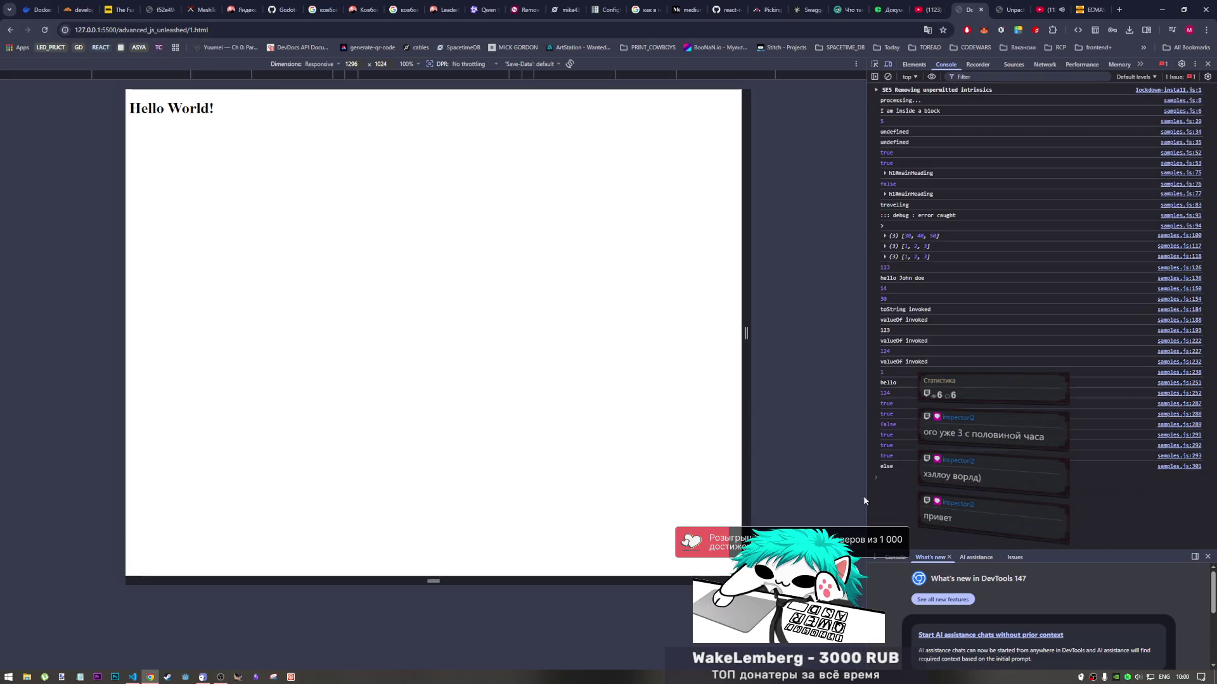
click(889, 480)
text({} == true)
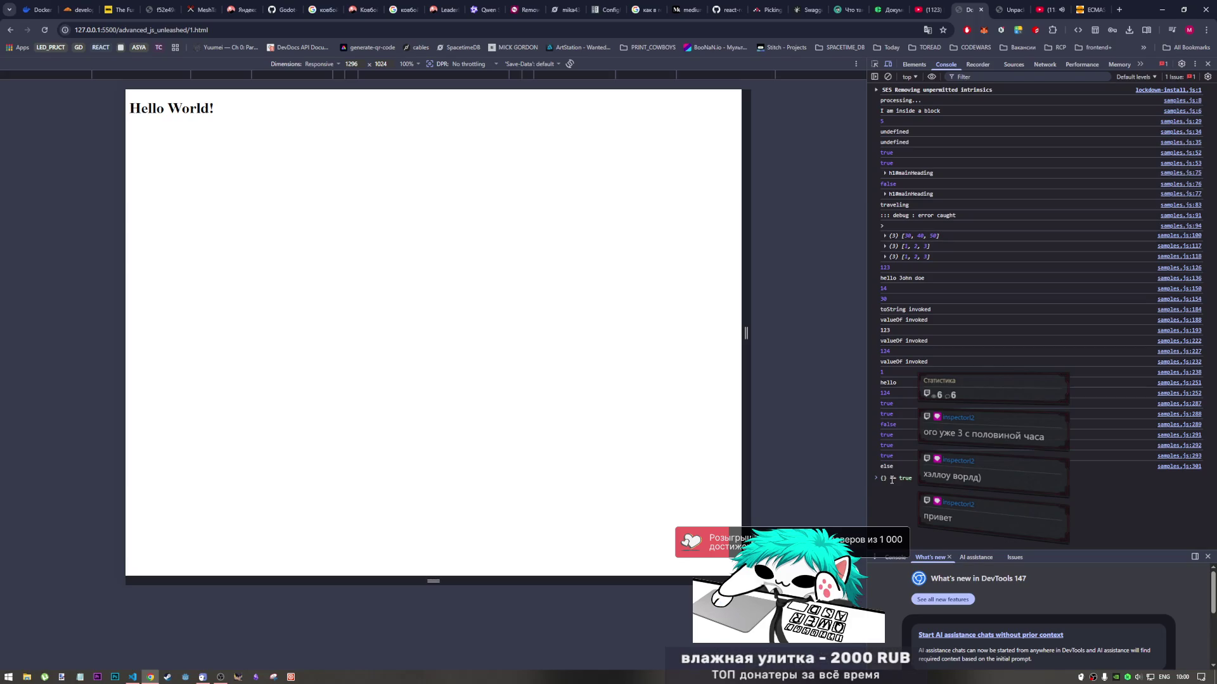
key(Return)
Edit the recalled command into {} == false and run it
key(Up)
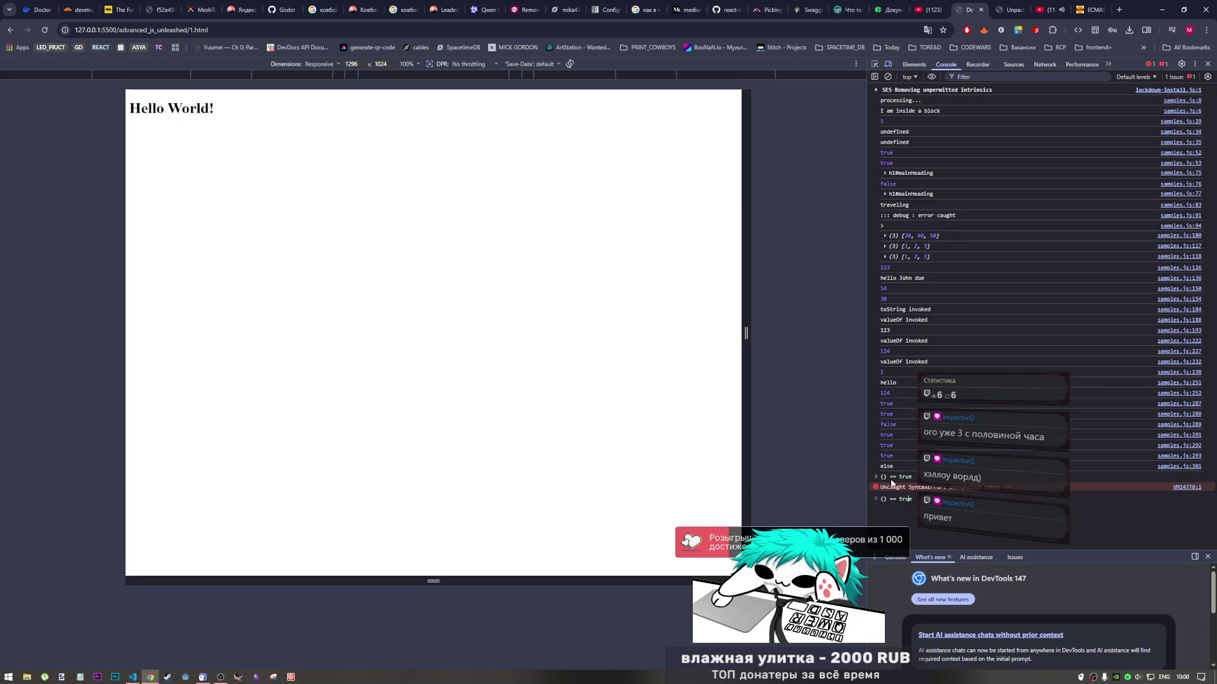
key(Home)
key(Delete)
key(Delete)
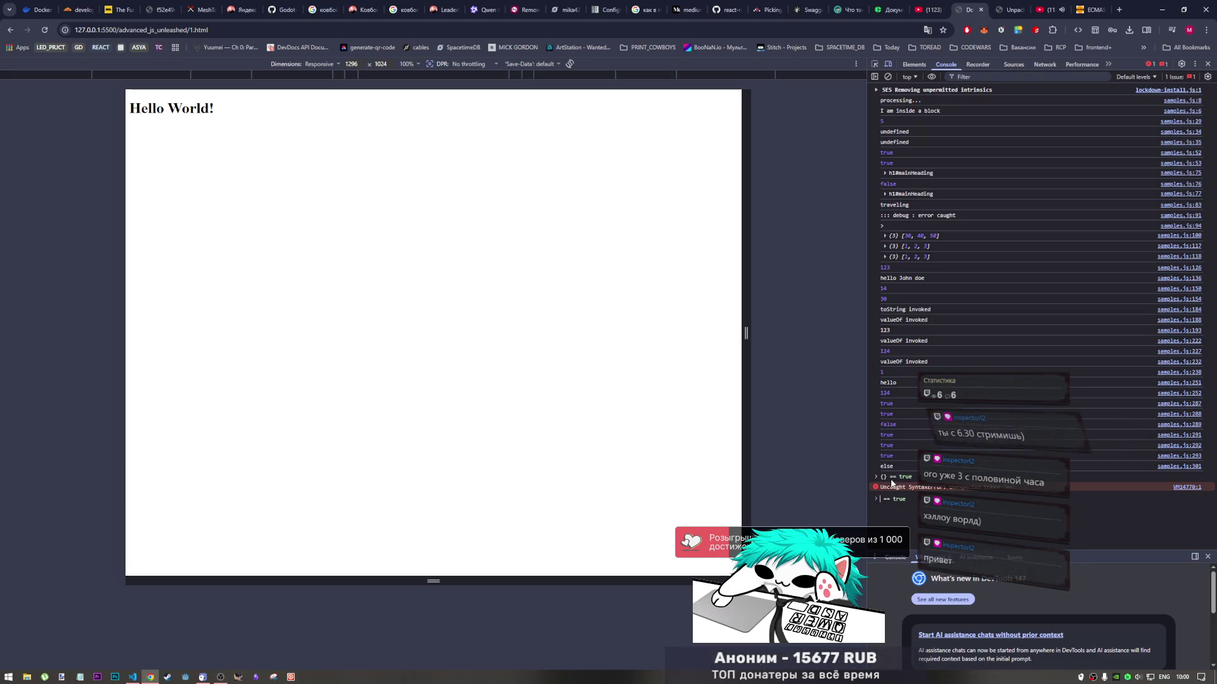
text(true)
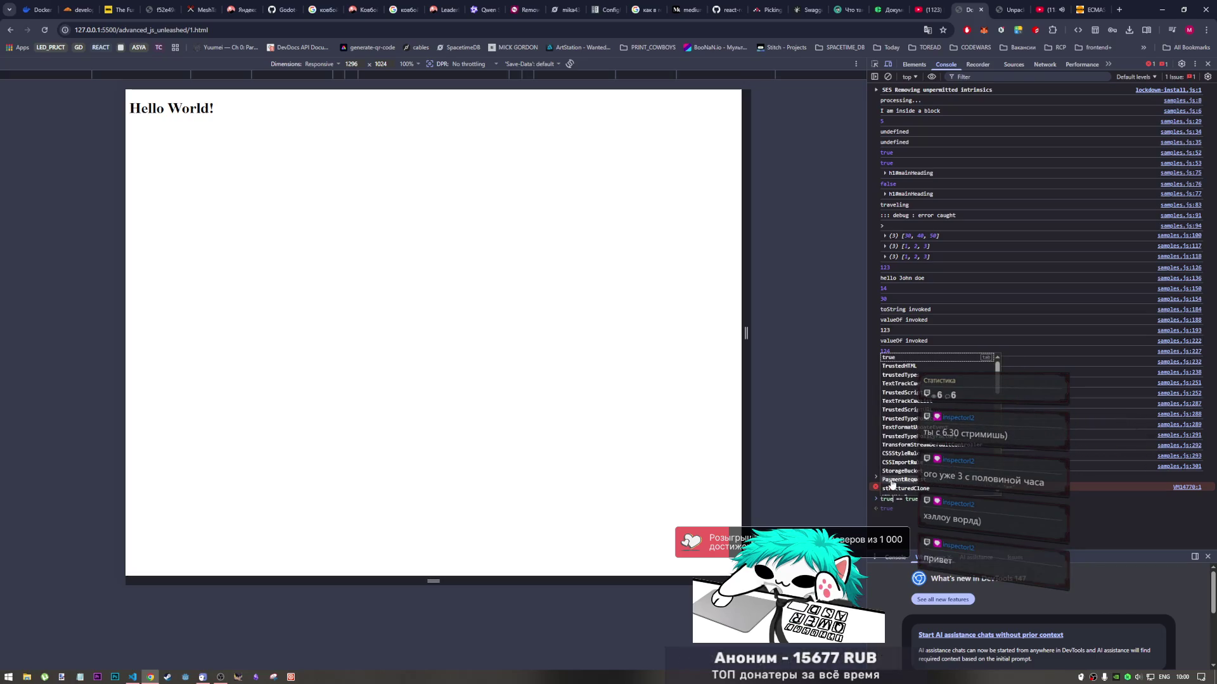
key(Escape)
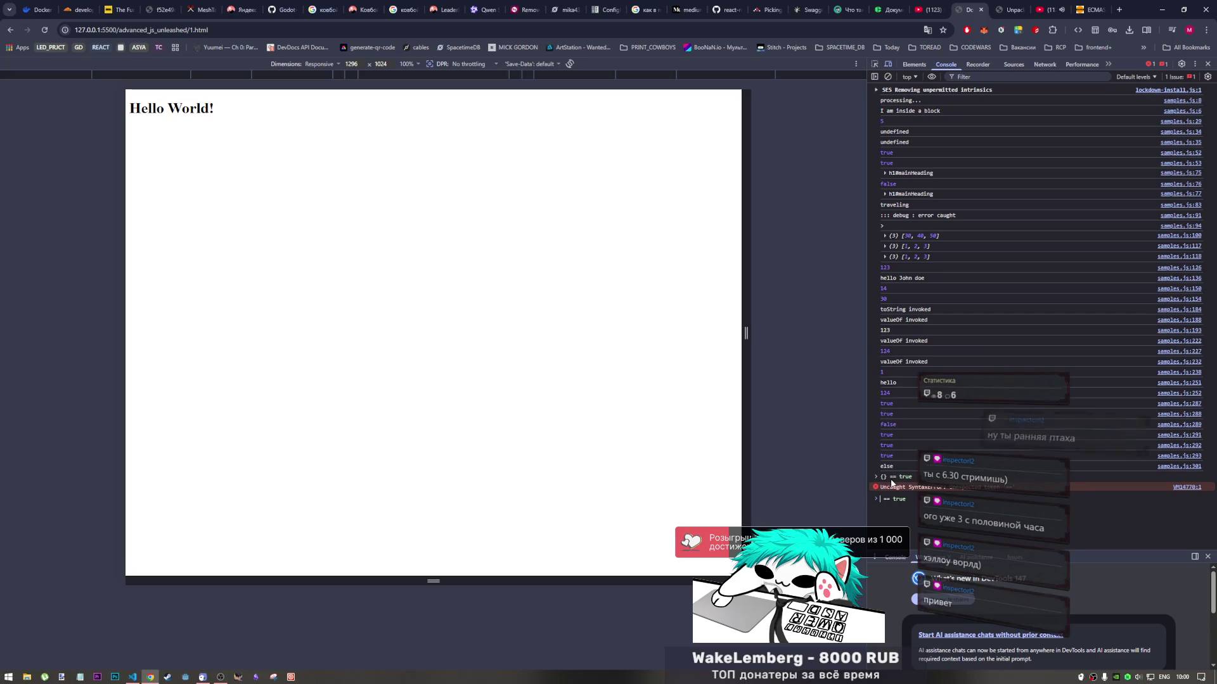
key(BackSpace)
key(BackSpace)
key(BackSpace)
text({})
key(End)
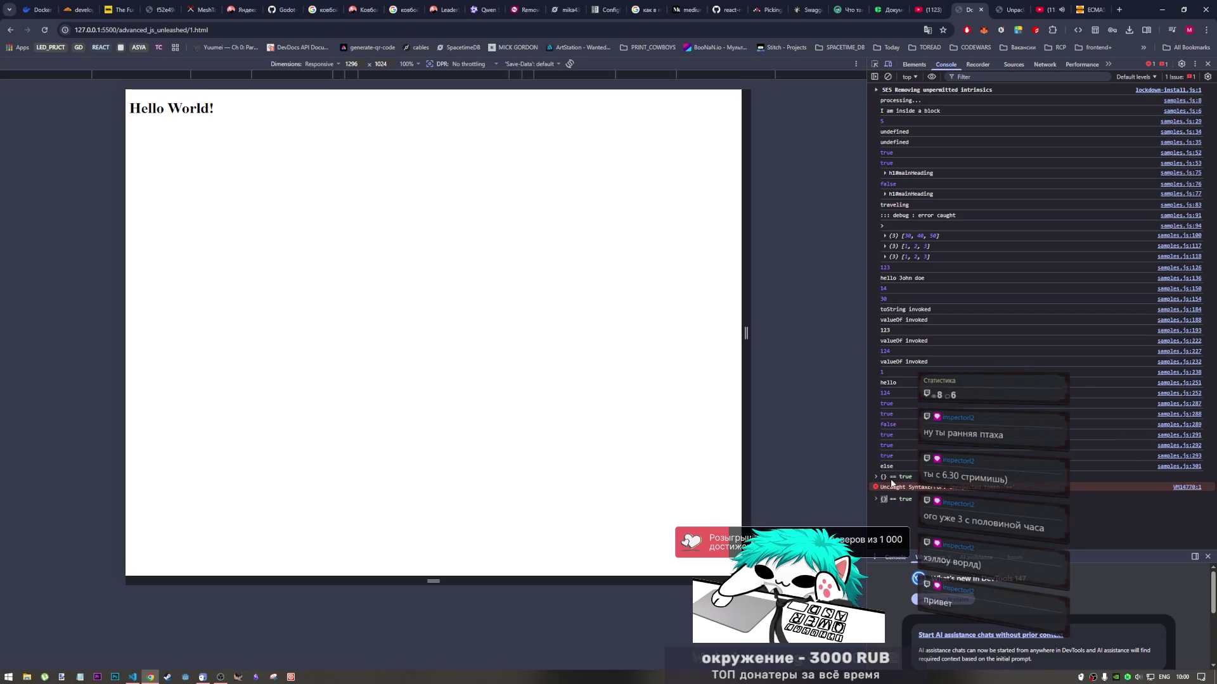
key(BackSpace)
key(BackSpace)
key(BackSpace)
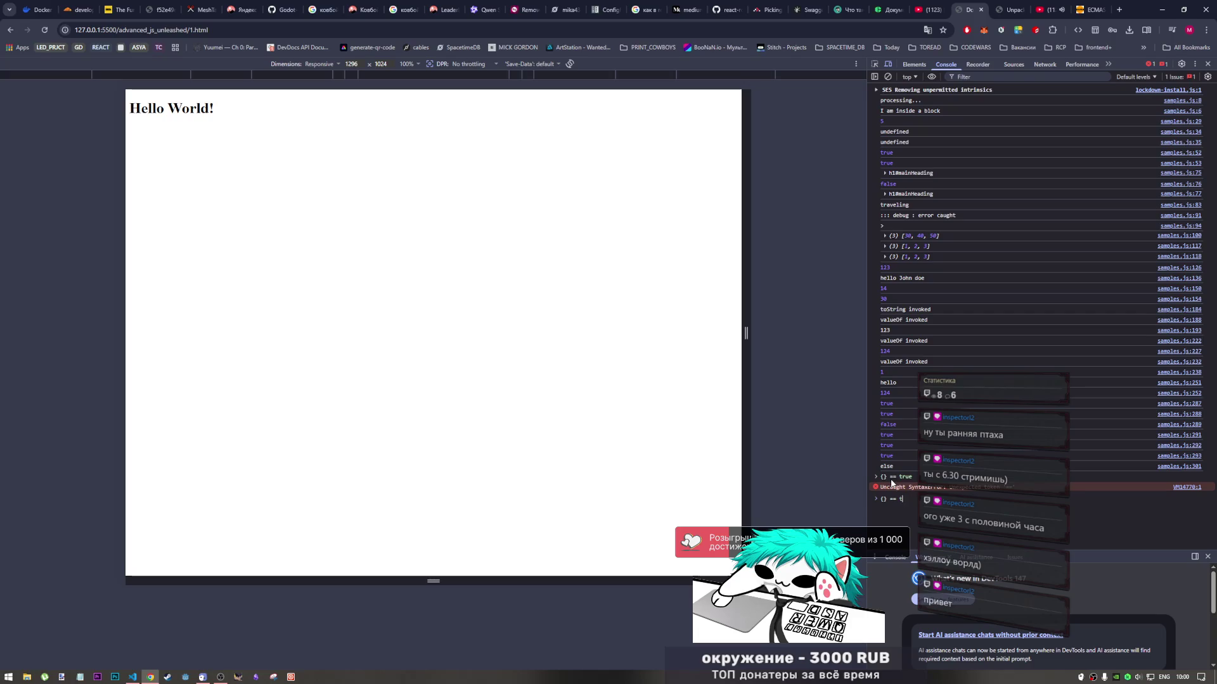
text(alse)
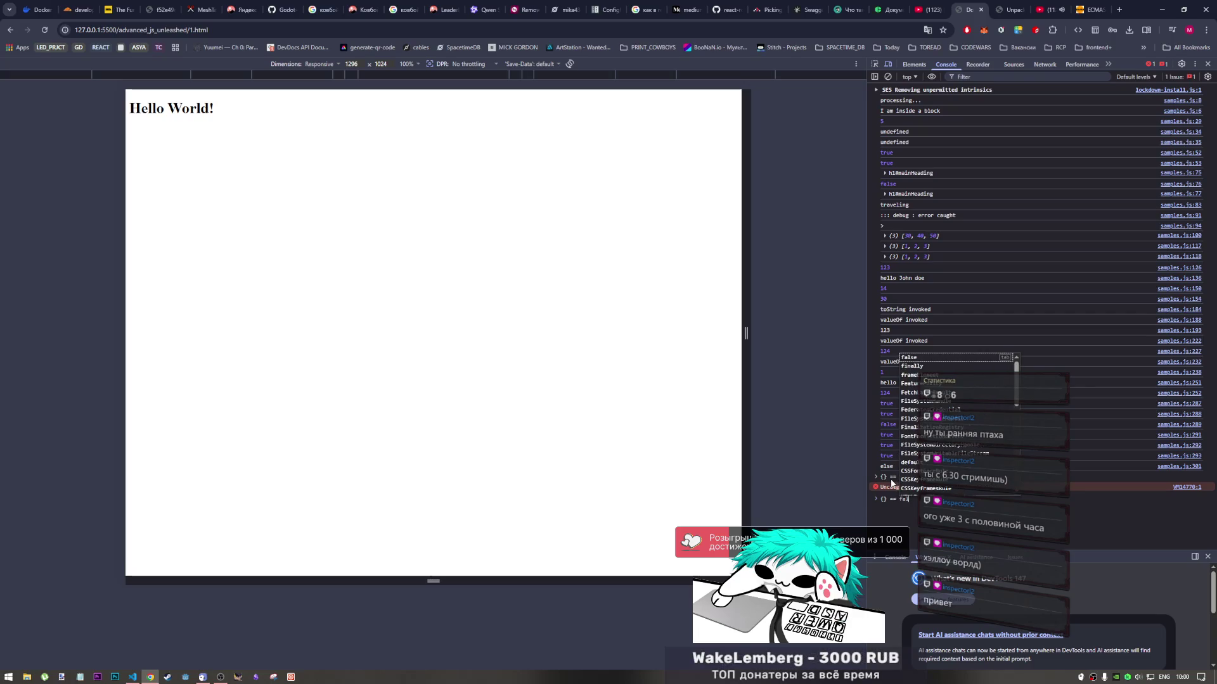
key(Return)
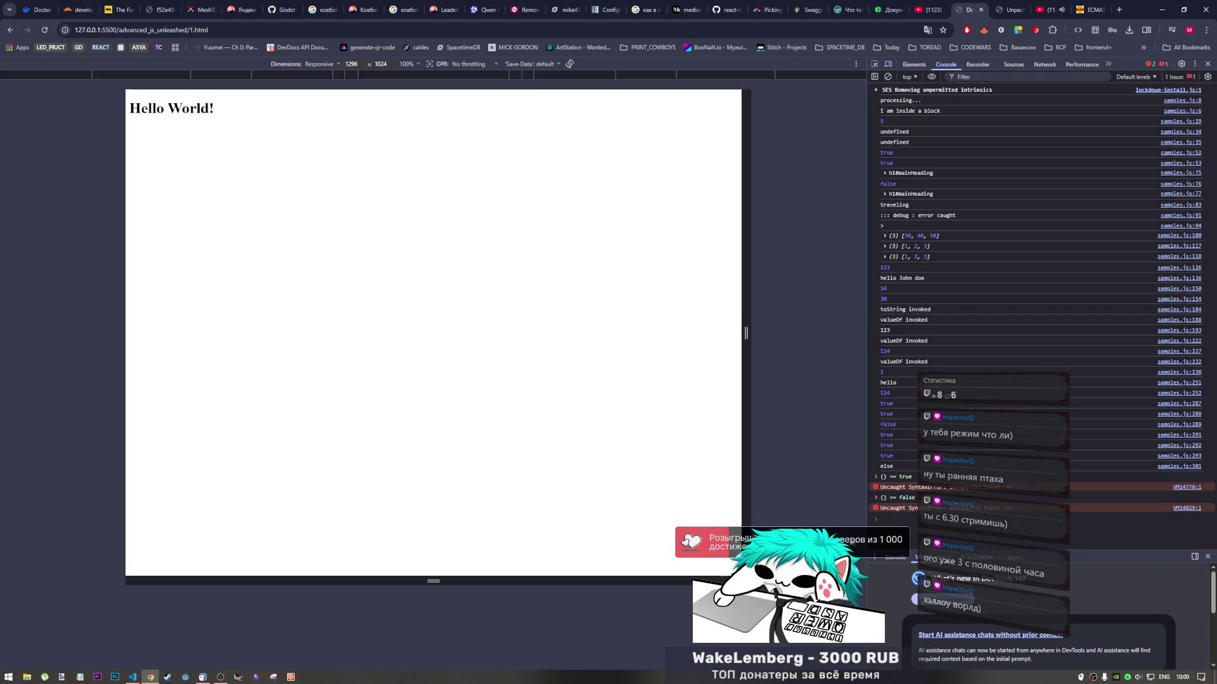
Check the "if" log in samples.js, then evaluate {} == {} in the console
click(133, 677)
double_click(266, 346)
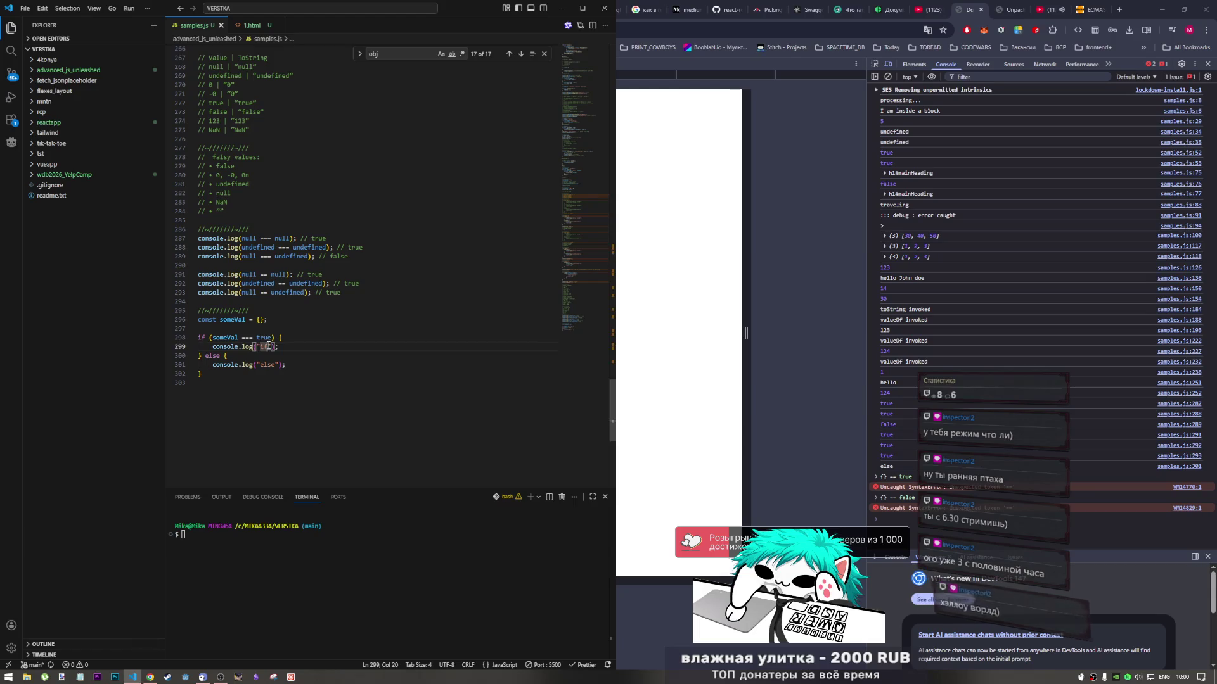
key(alt+Tab)
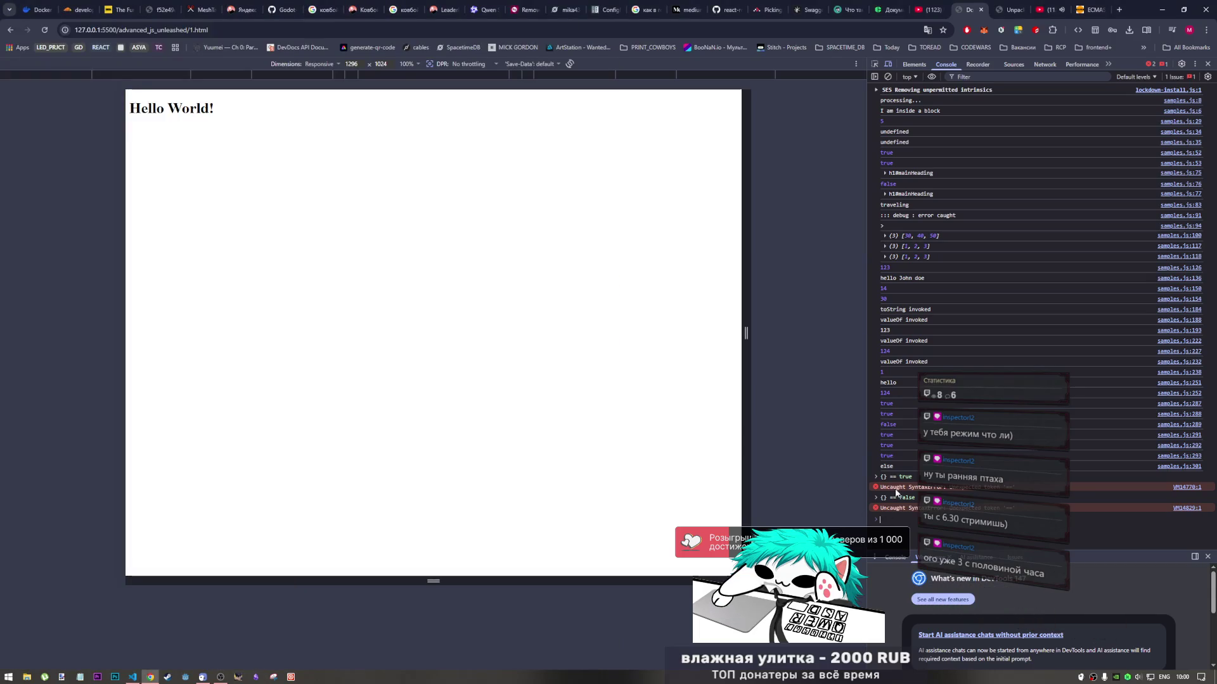
click(895, 518)
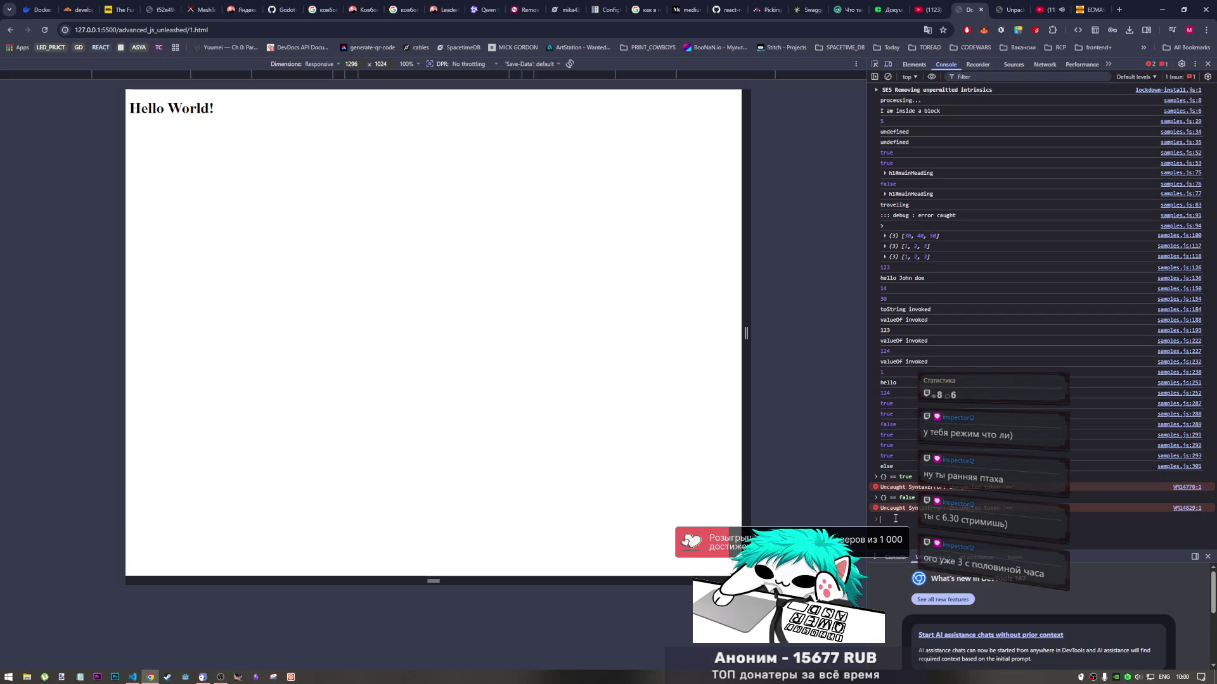
text({} =)
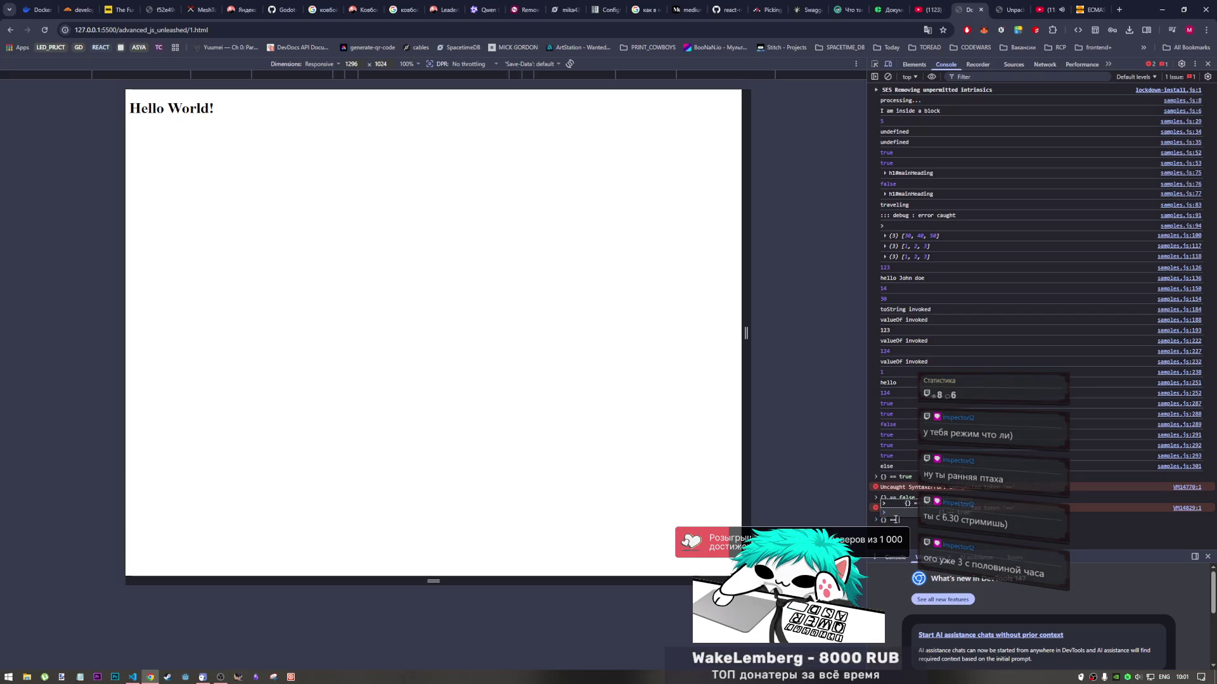
text(= {})
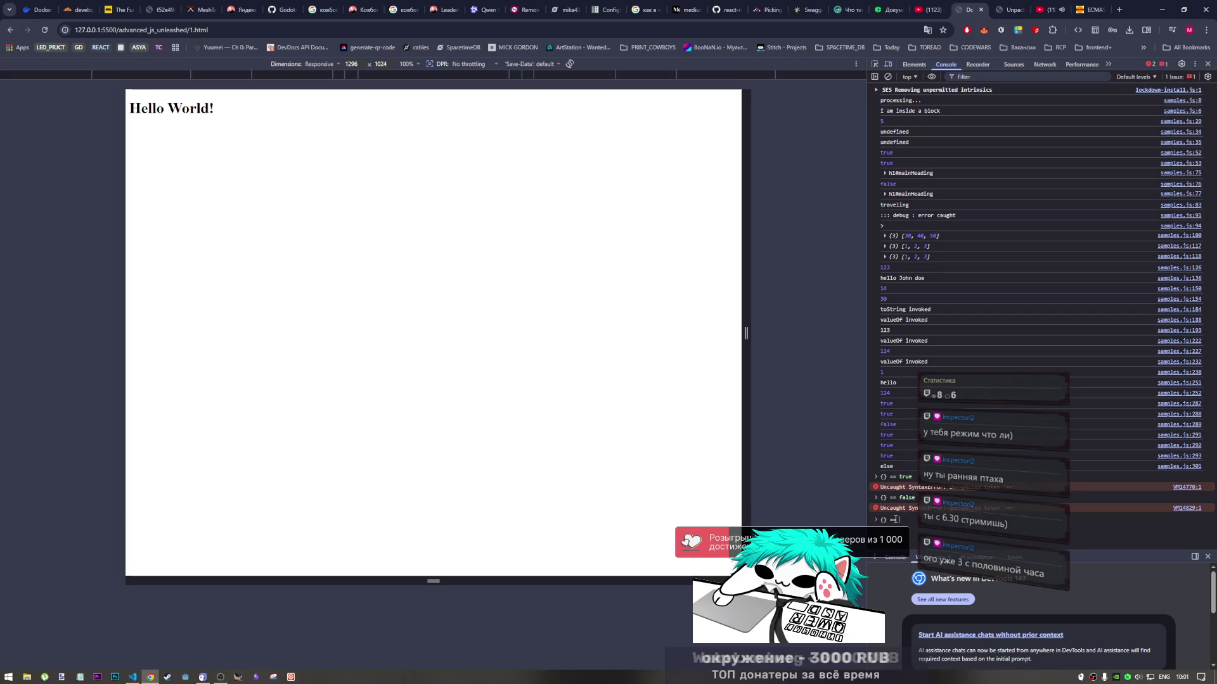
key(Return)
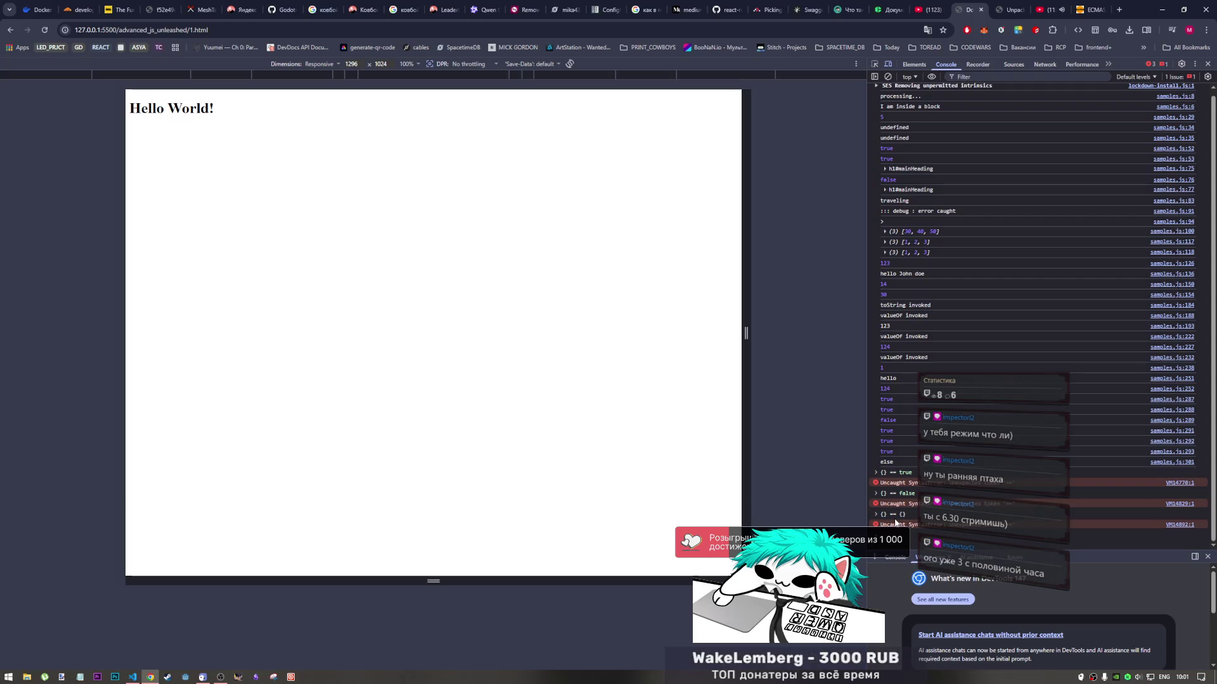
Highlight the {} assigned to someVal and review the if/else lines in samples.js
click(132, 677)
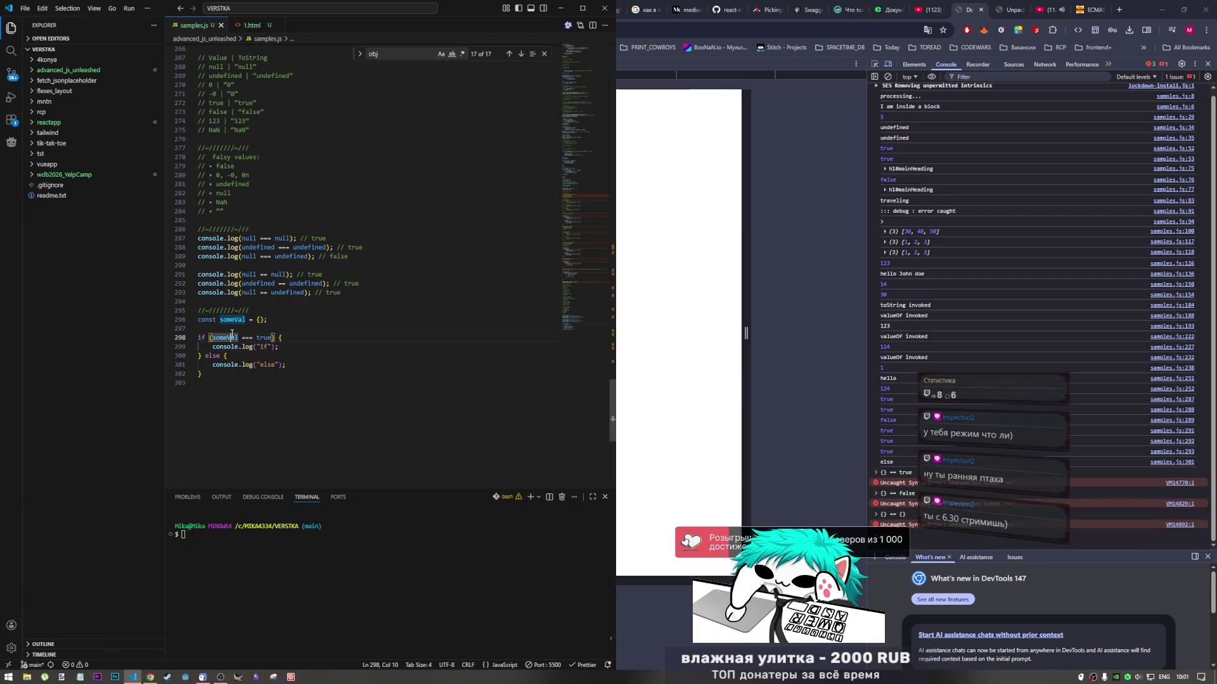
click(257, 320)
drag(257, 319, 264, 320)
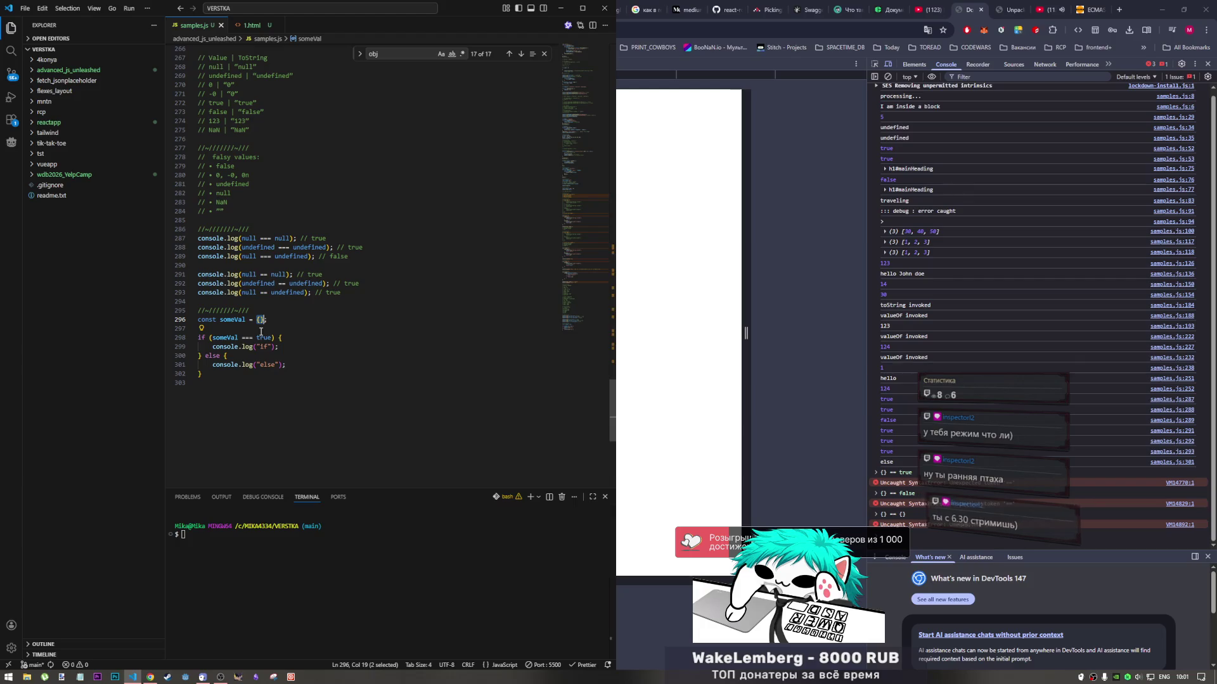
click(279, 377)
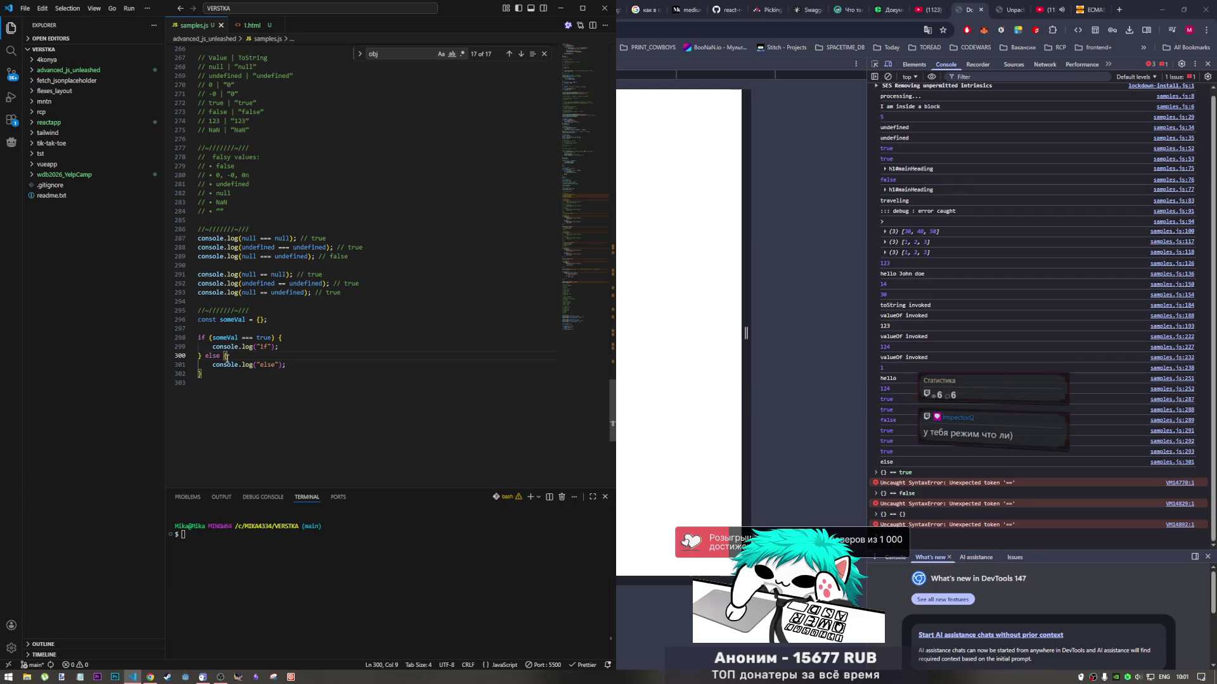
key(Up)
key(Up)
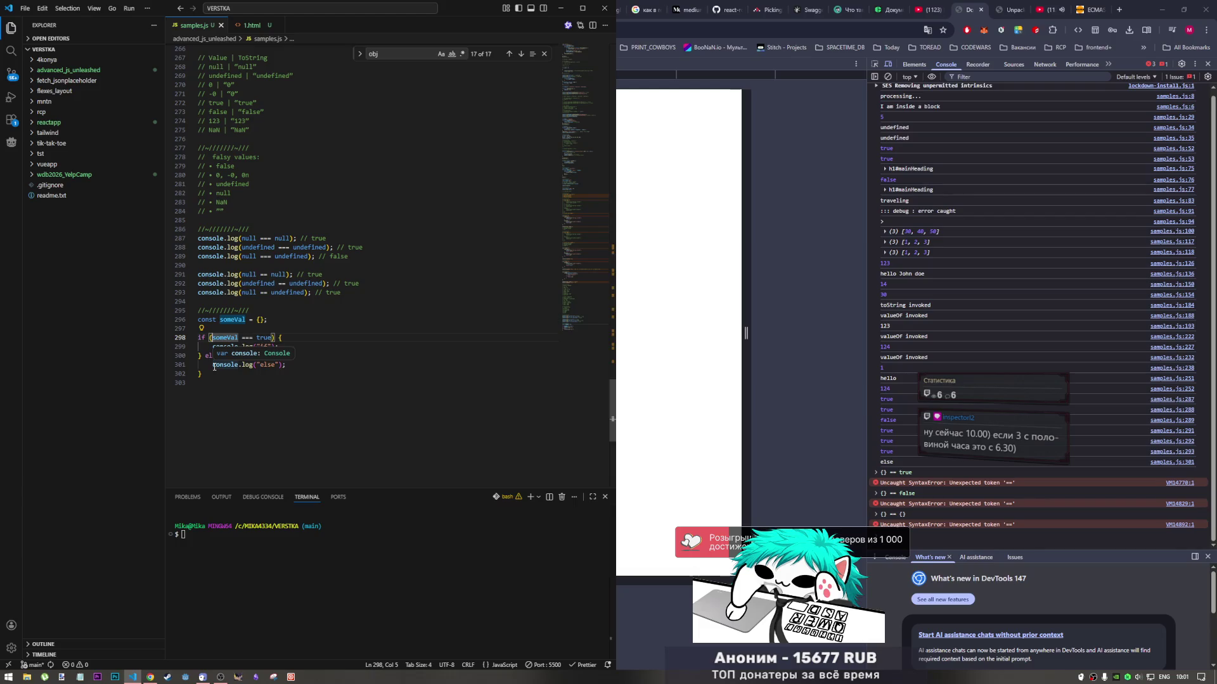
click(291, 365)
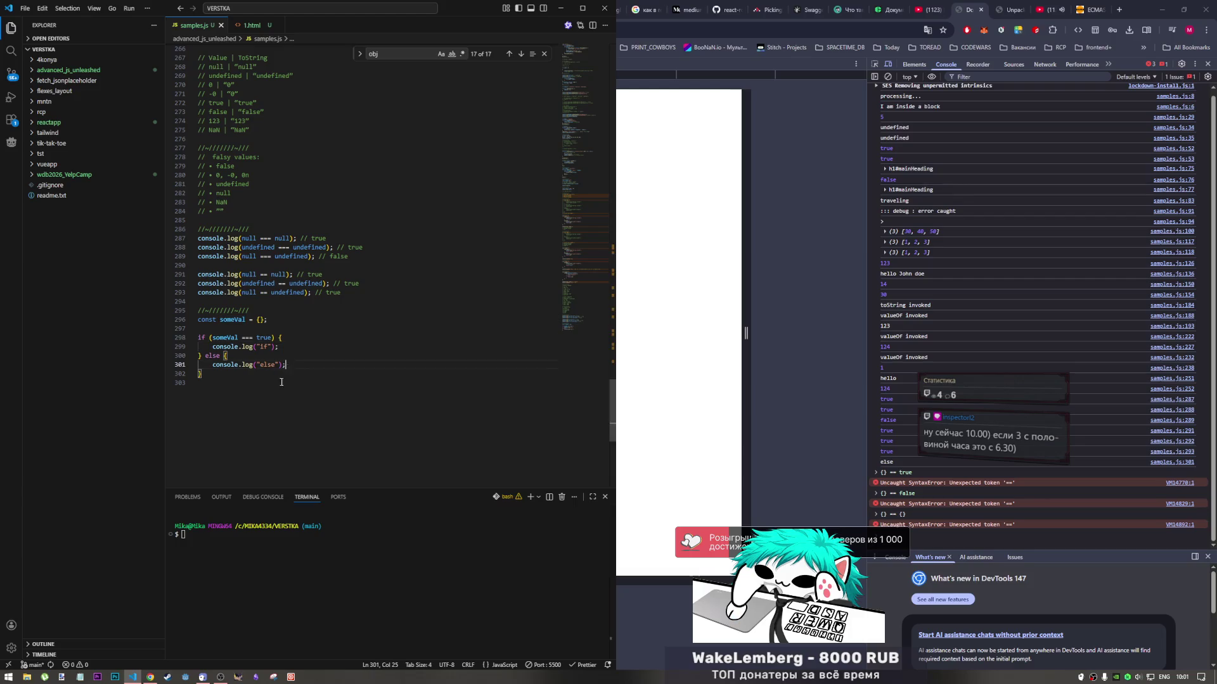
Glance at the test page console, then place the caret inside the === on line 298
click(220, 675)
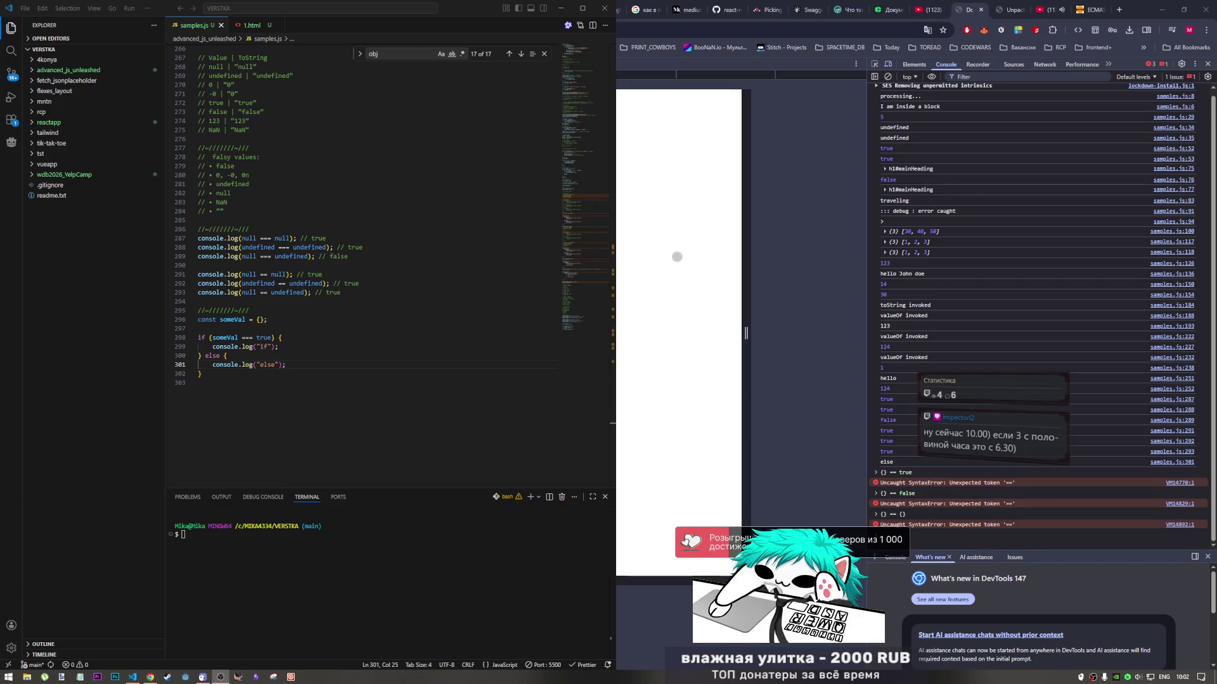
click(675, 292)
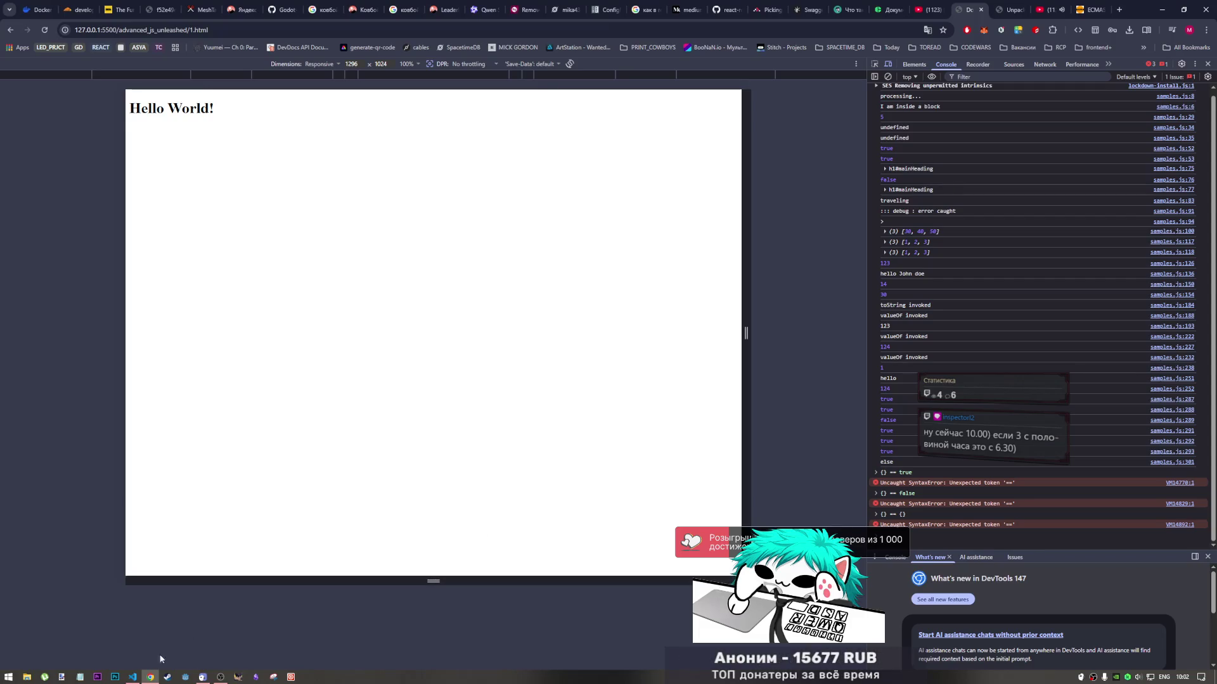
click(132, 677)
click(282, 336)
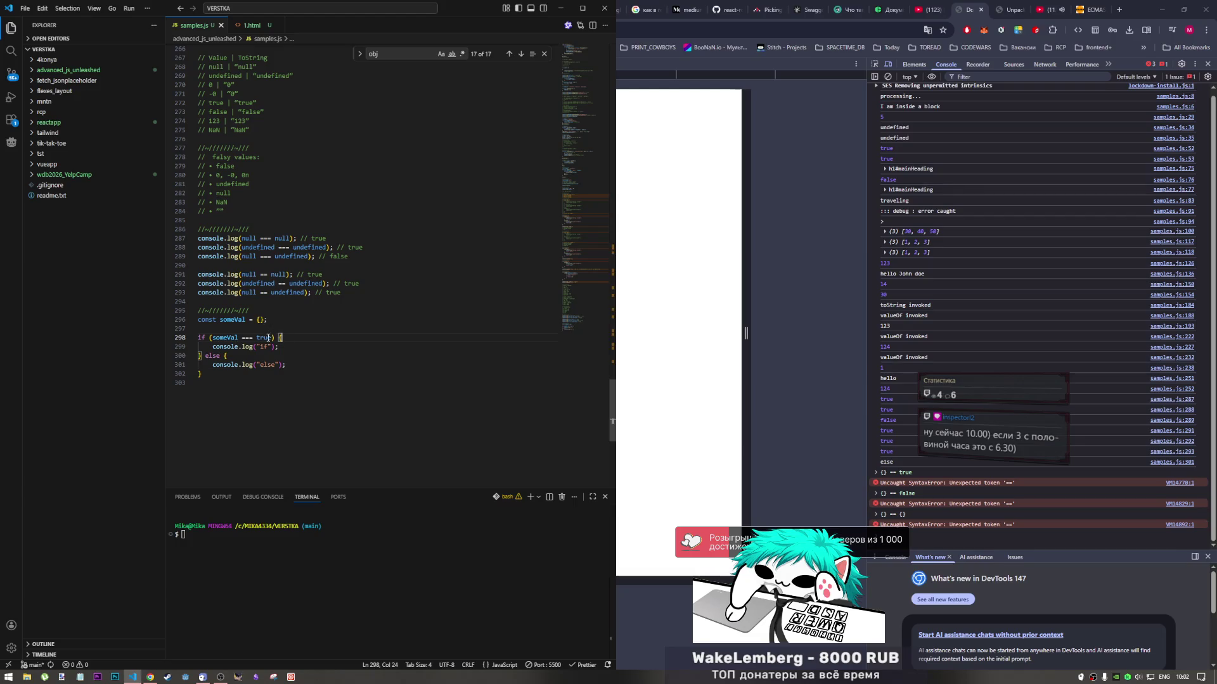
click(245, 338)
Delete one '=' so line 298 reads someVal == true, save, and highlight the {} literal
key(BackSpace)
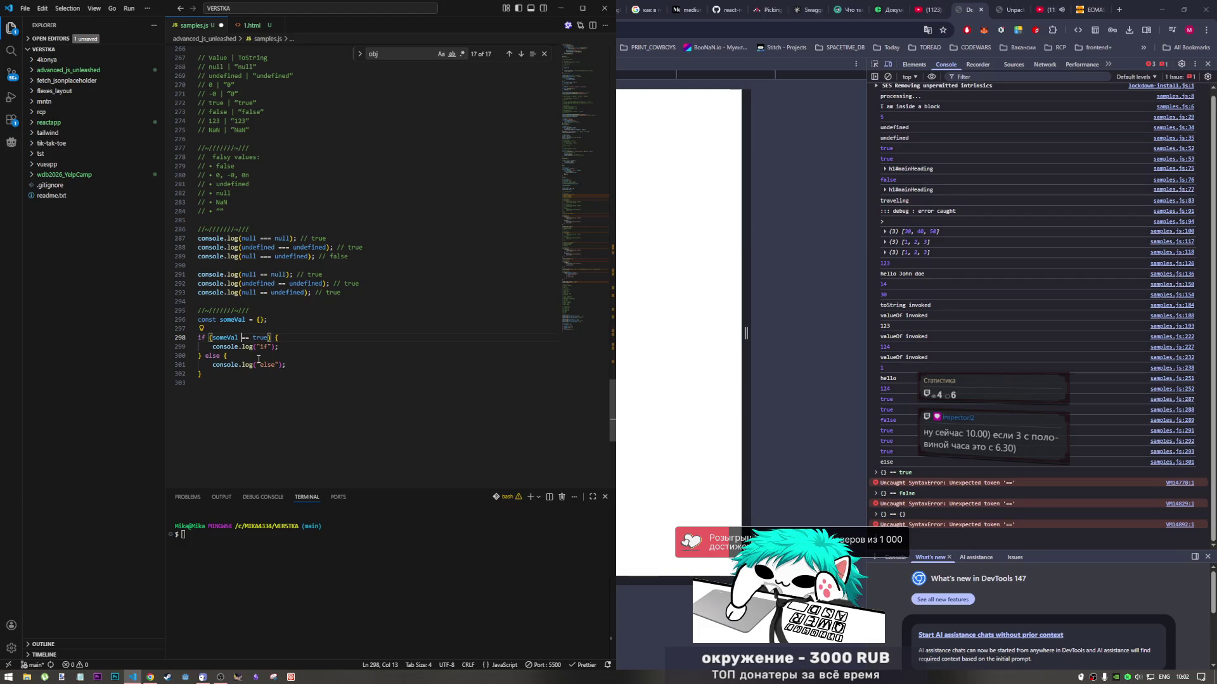
key(super)
key(super)
key(ctrl+s)
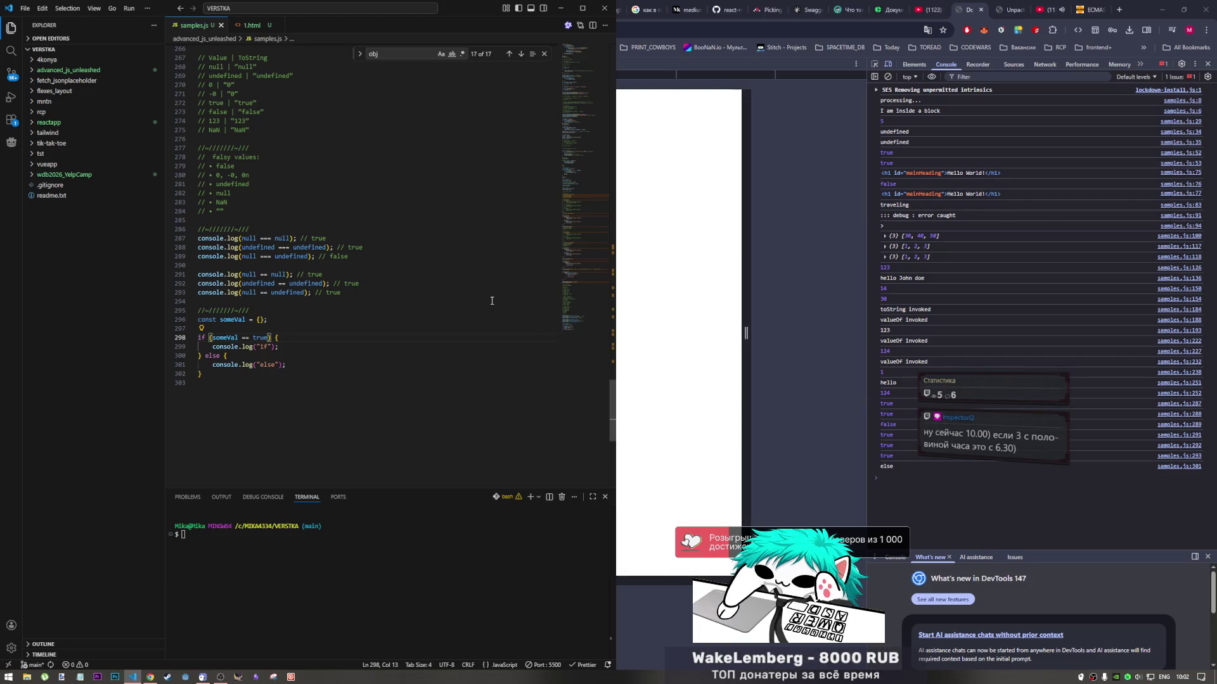
drag(257, 320, 265, 320)
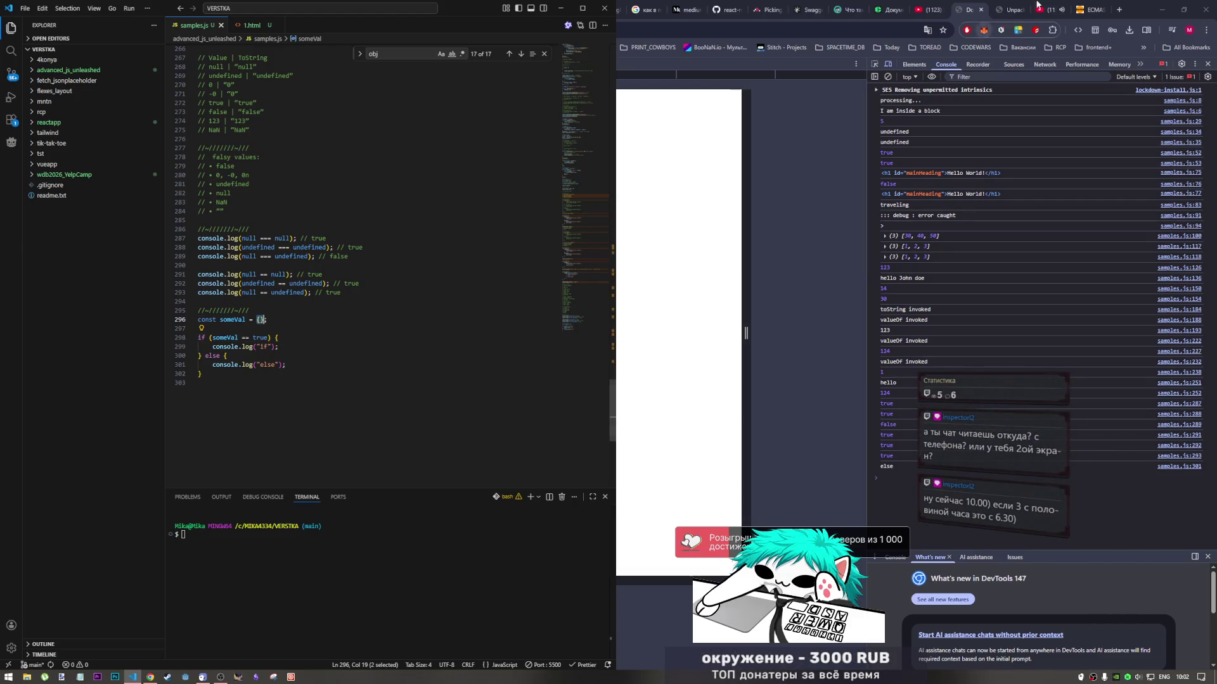
Return to the book PDF and scroll to the someVal == true coercion example ending in NaN == 1
click(1007, 8)
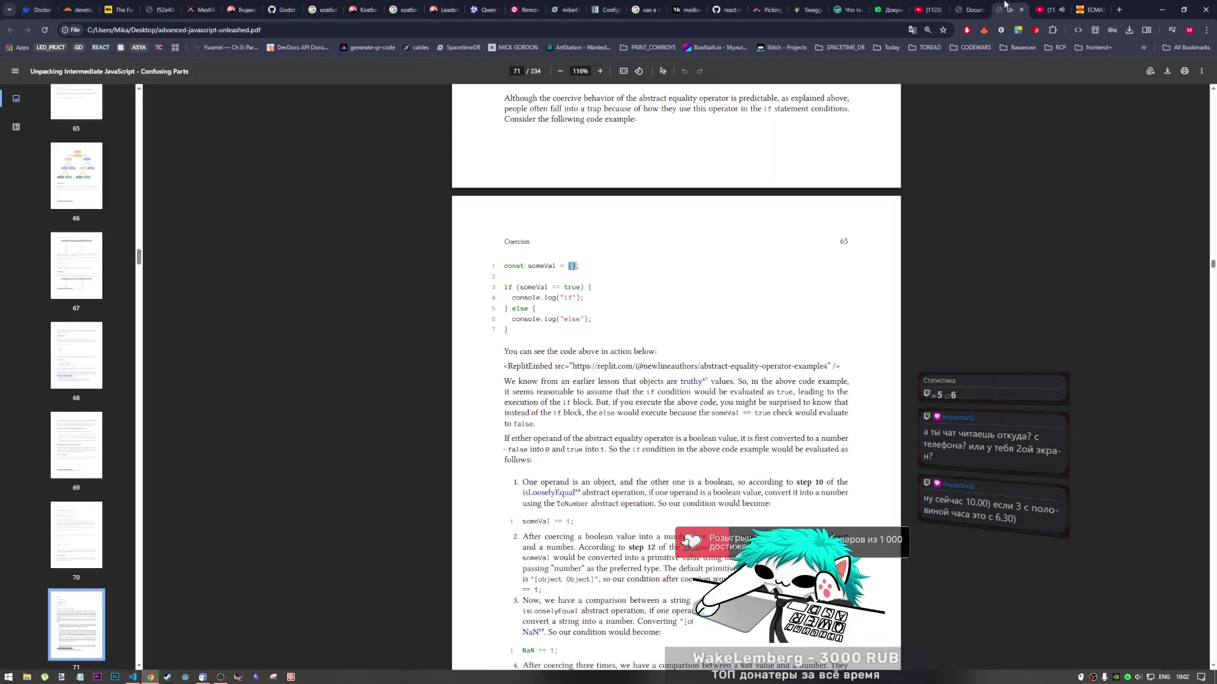
scroll(563, 379, up, 10)
scroll(562, 378, up, 20)
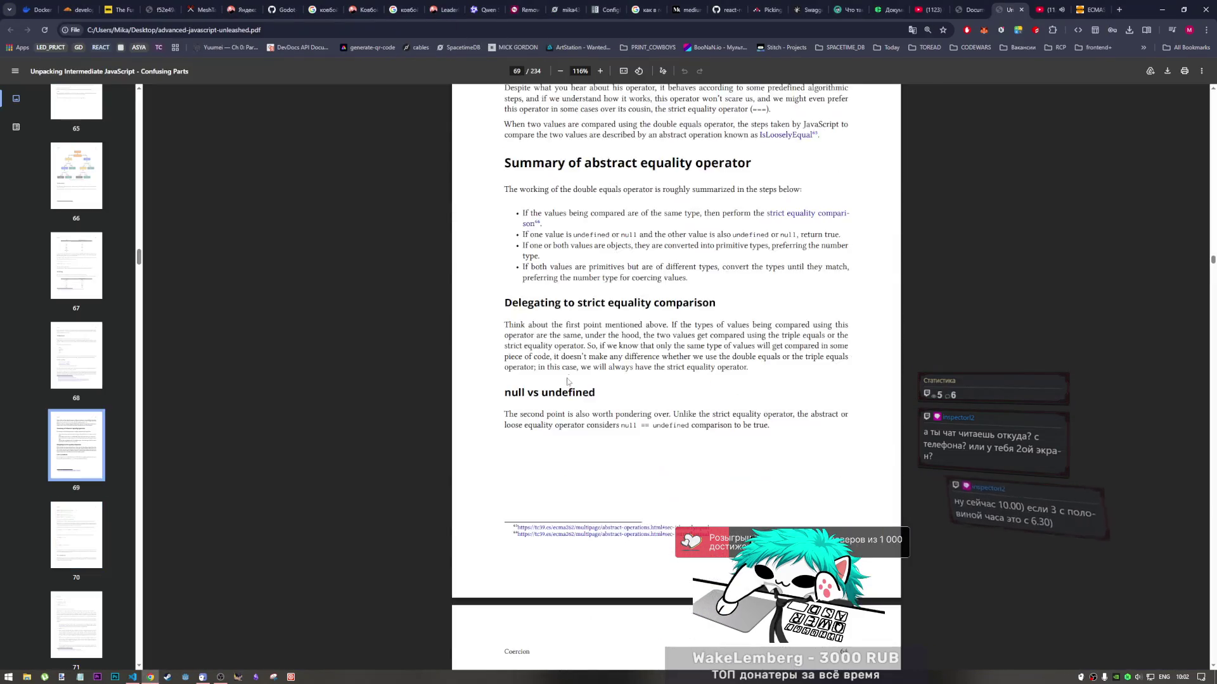
scroll(571, 374, up, 12)
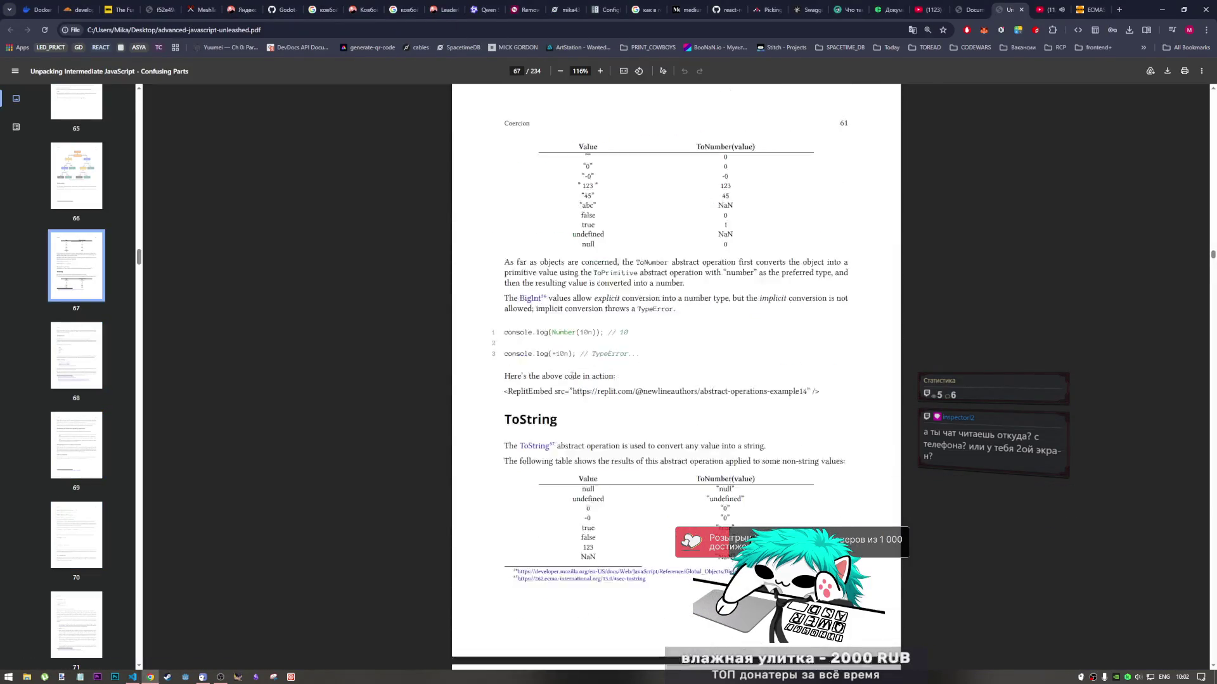
scroll(640, 409, up, 12)
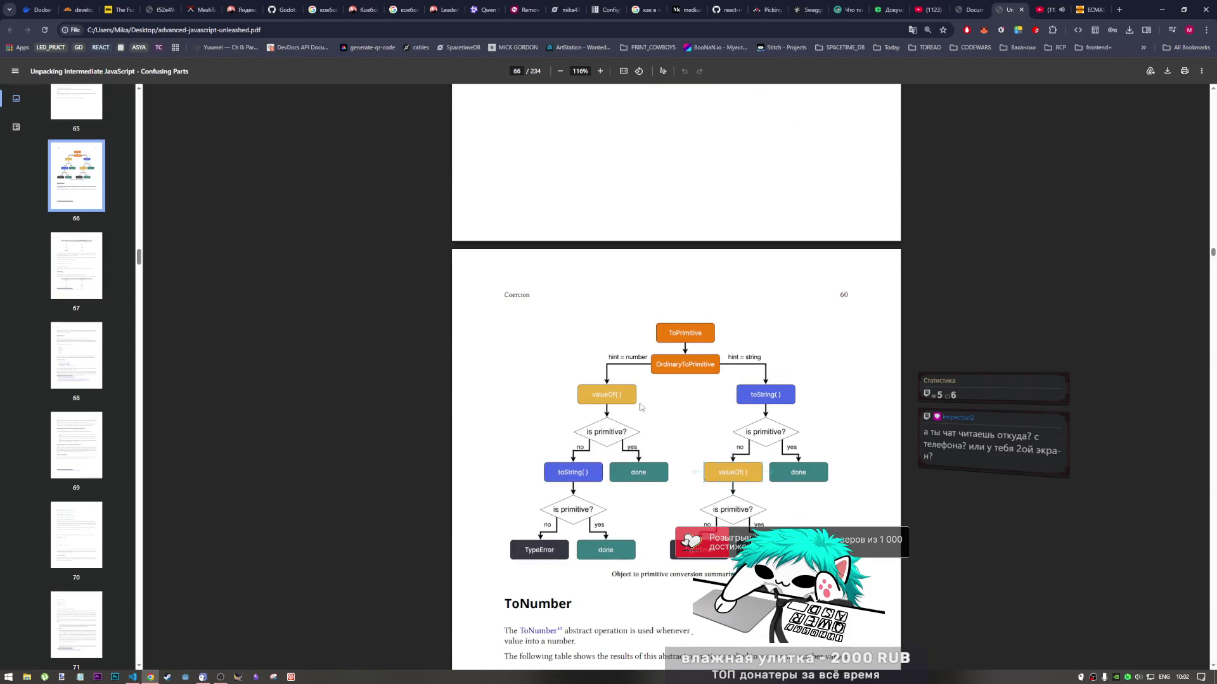
scroll(639, 402, down, 20)
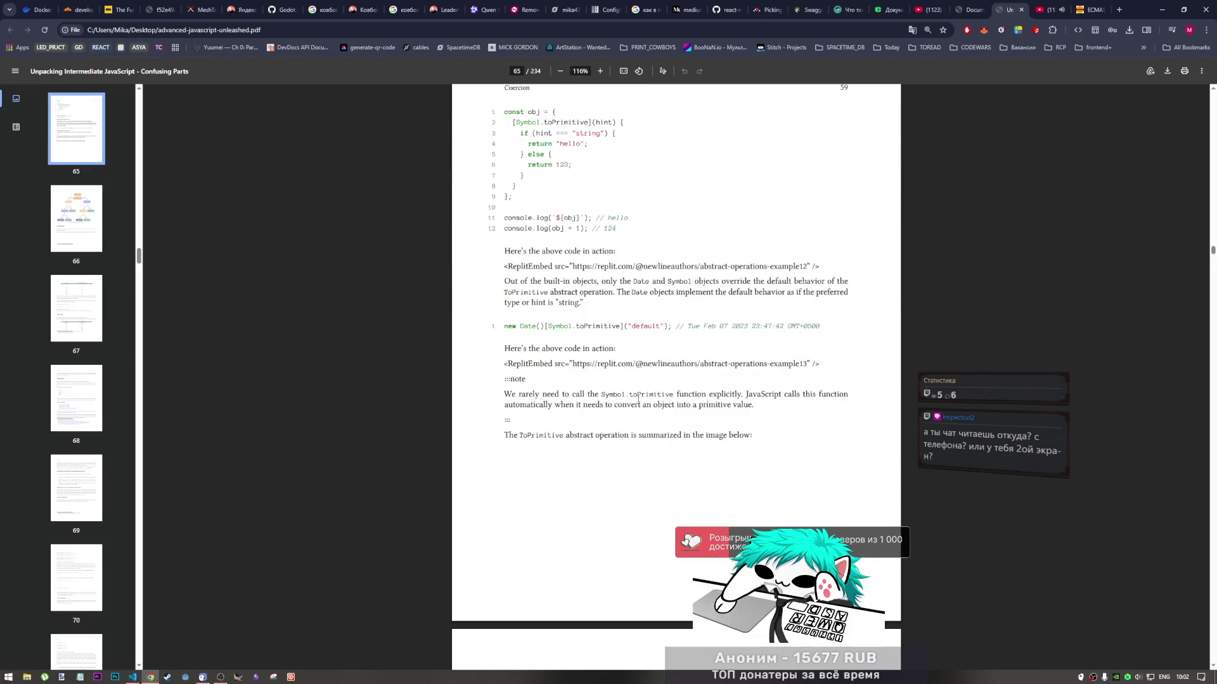
scroll(634, 405, down, 20)
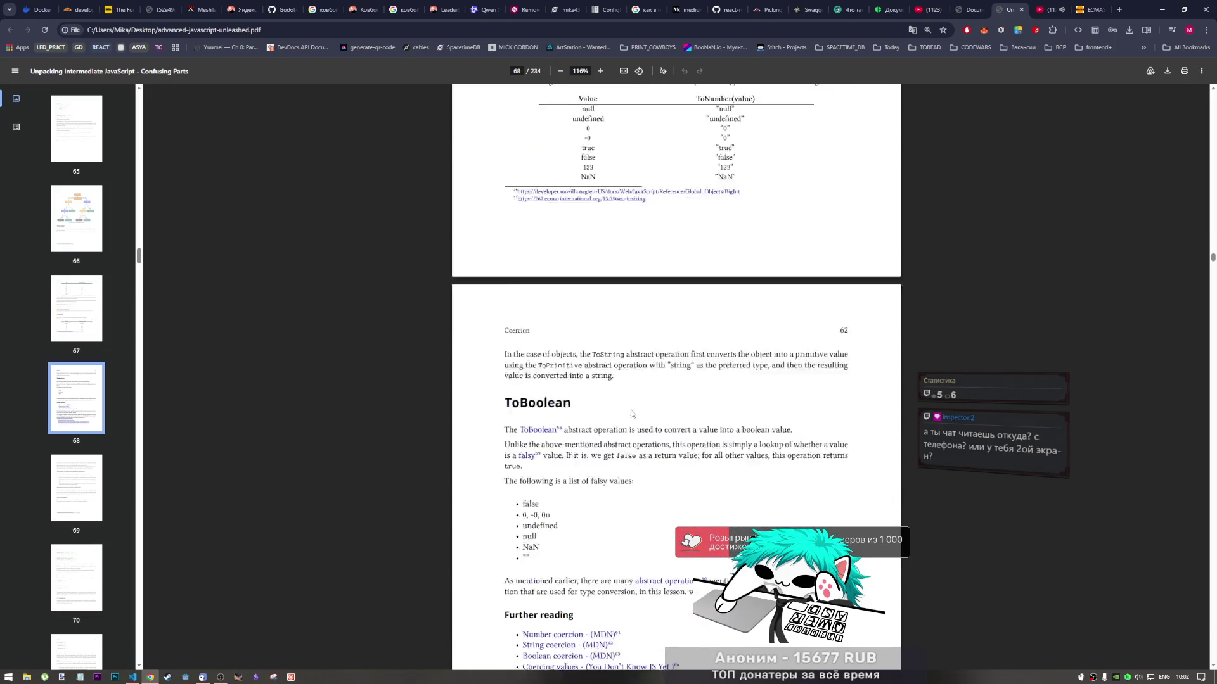
scroll(629, 411, down, 10)
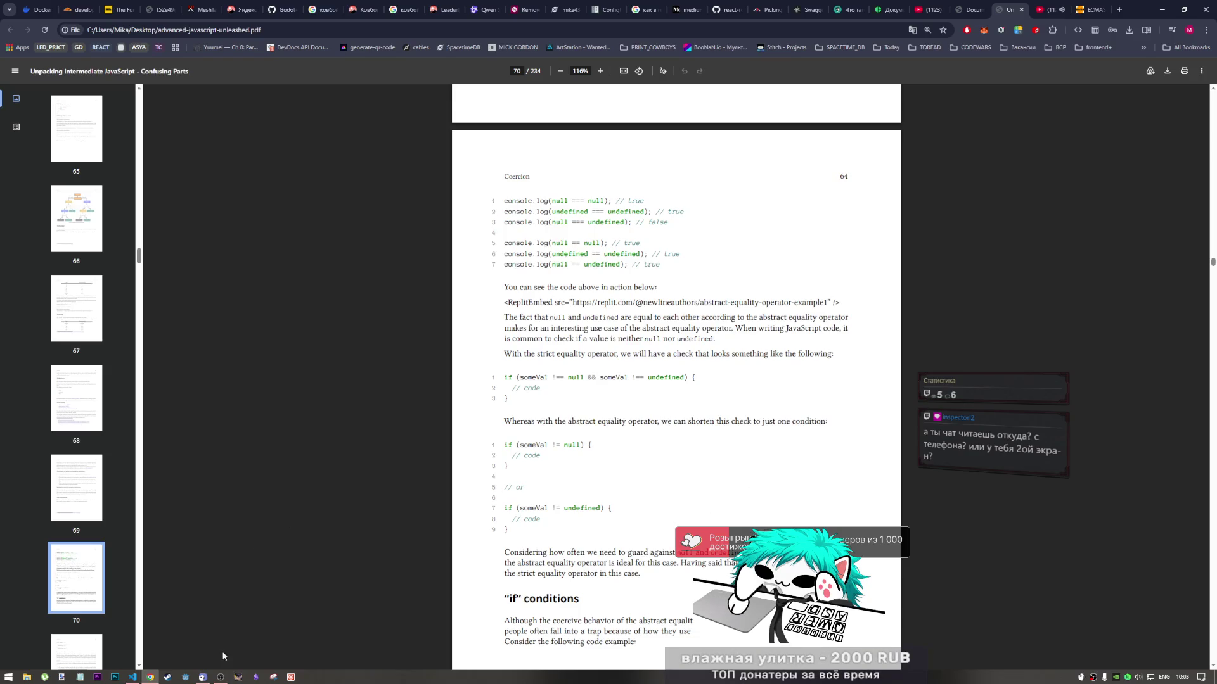
scroll(696, 427, down, 8)
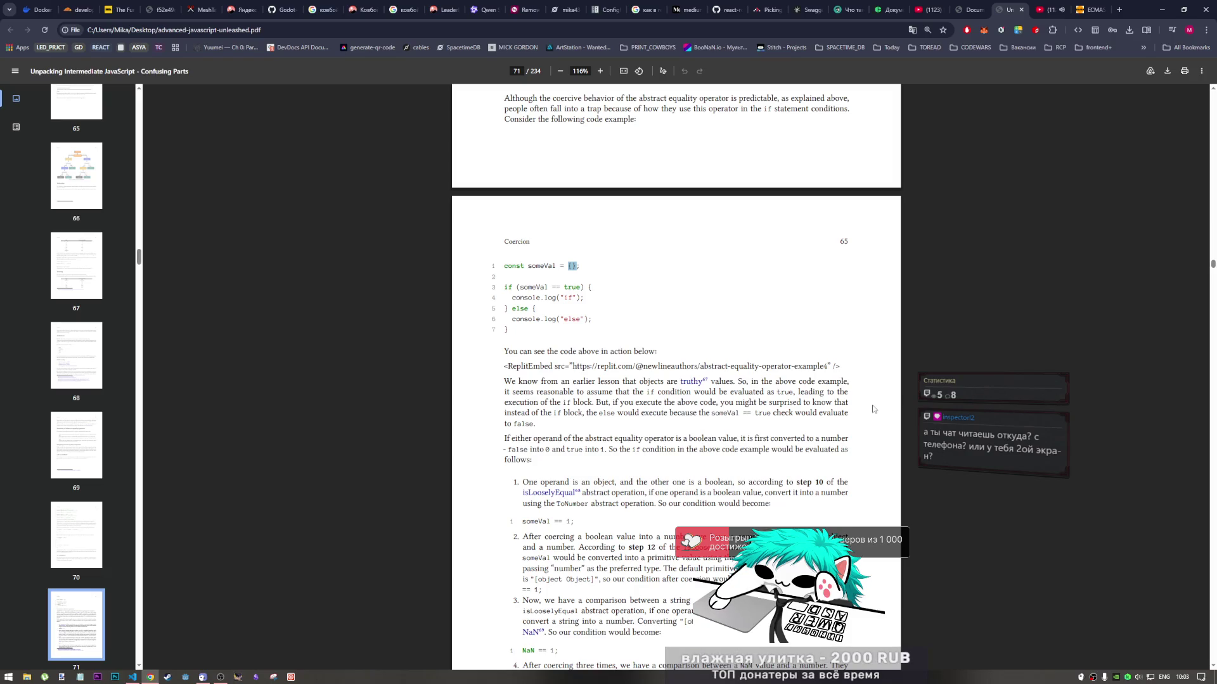
click(917, 439)
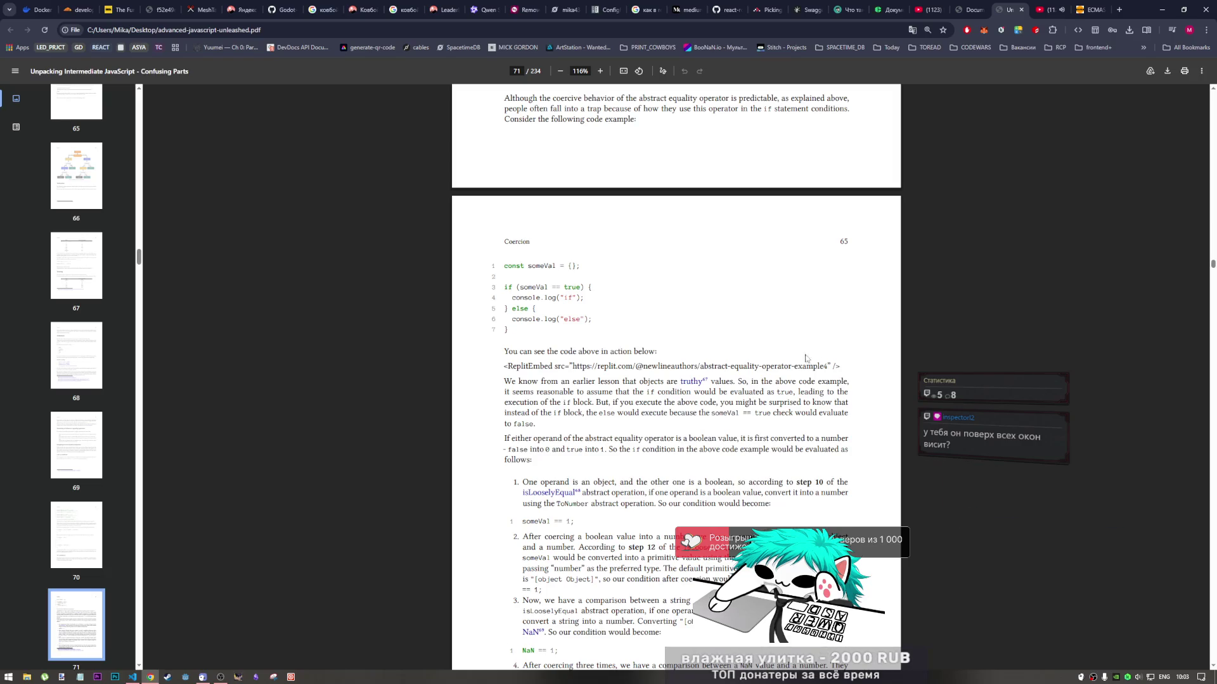
scroll(673, 389, down, 3)
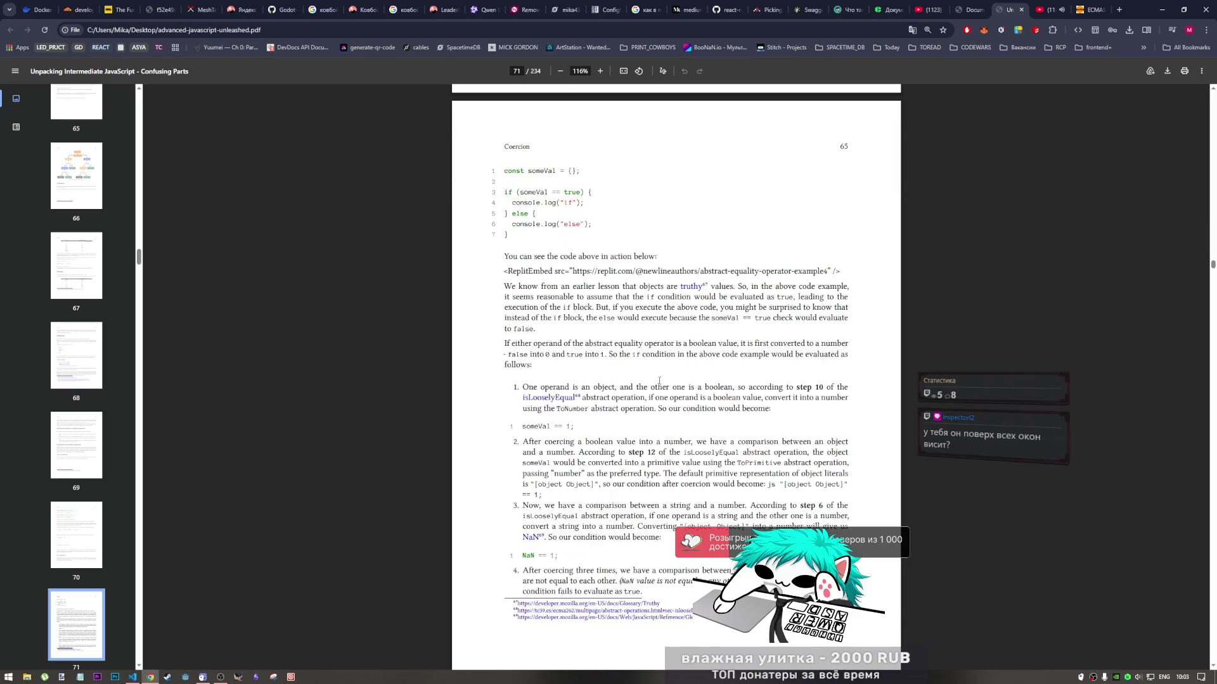
scroll(633, 389, up, 1)
scroll(501, 443, down, 2)
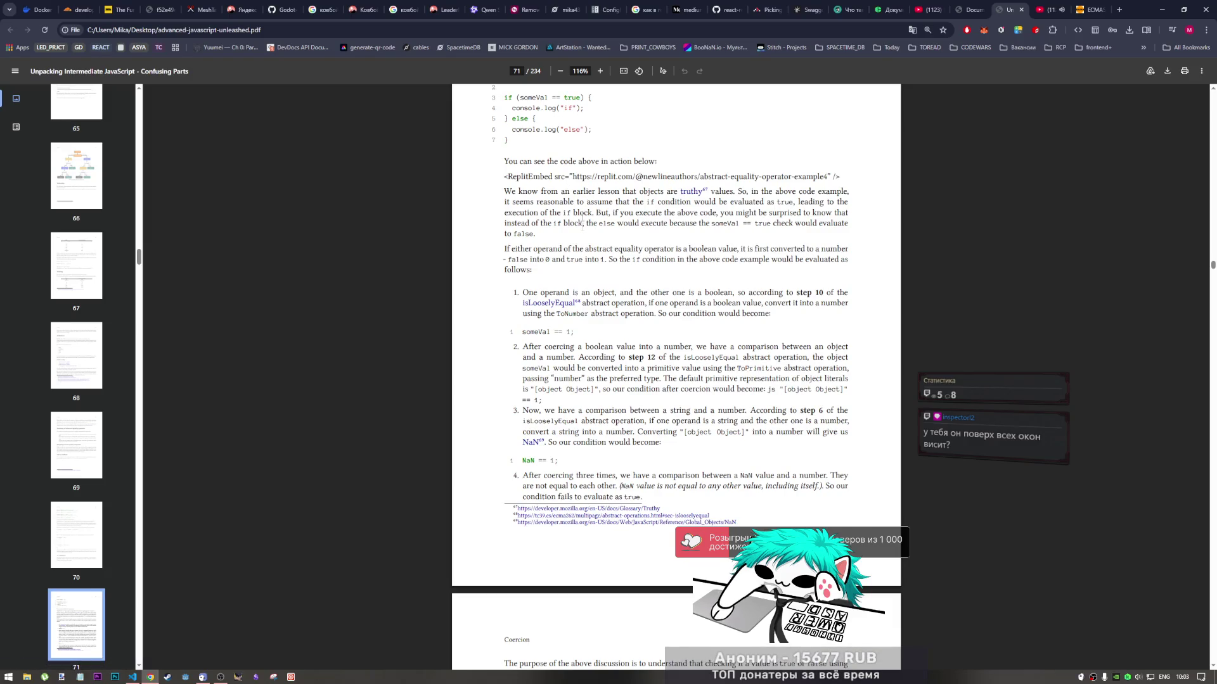
scroll(568, 392, up, 4)
scroll(567, 392, down, 2)
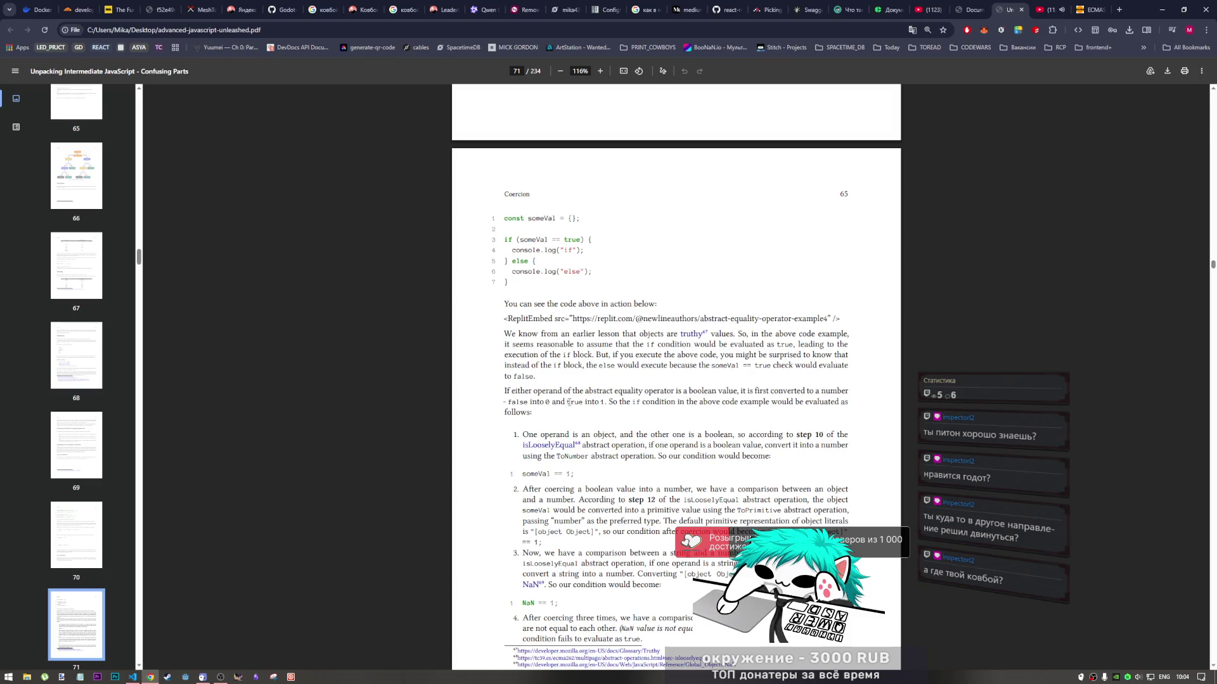
scroll(567, 403, down, 2)
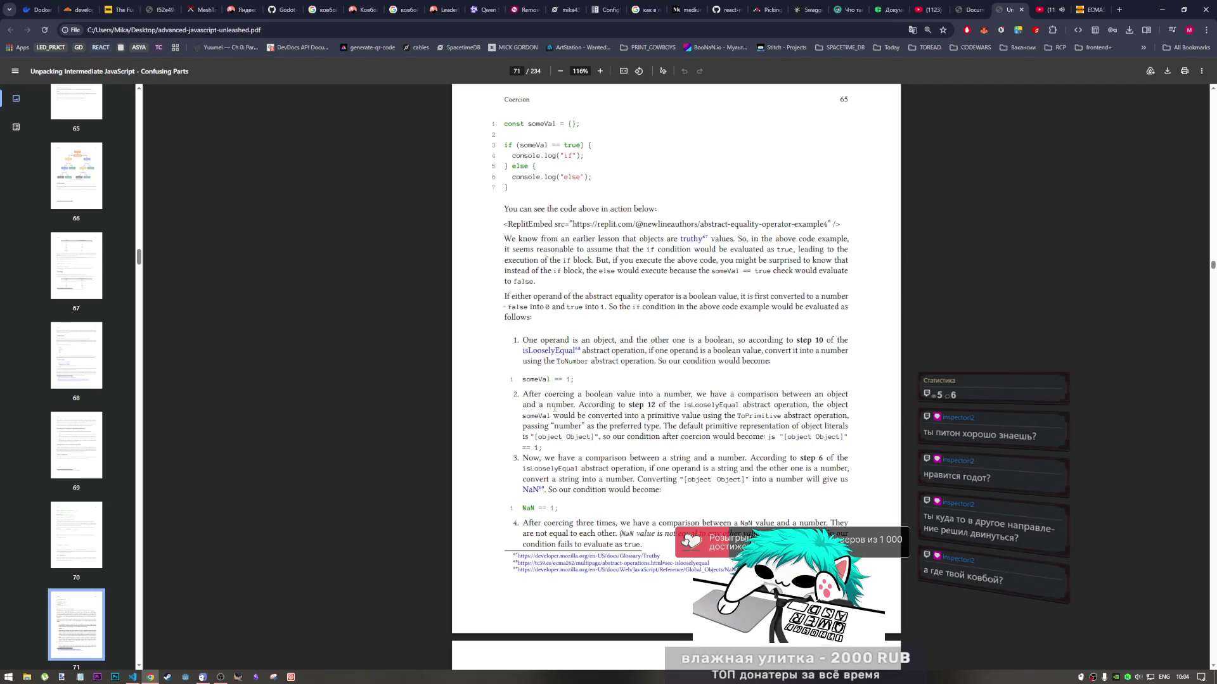
scroll(477, 327, down, 1)
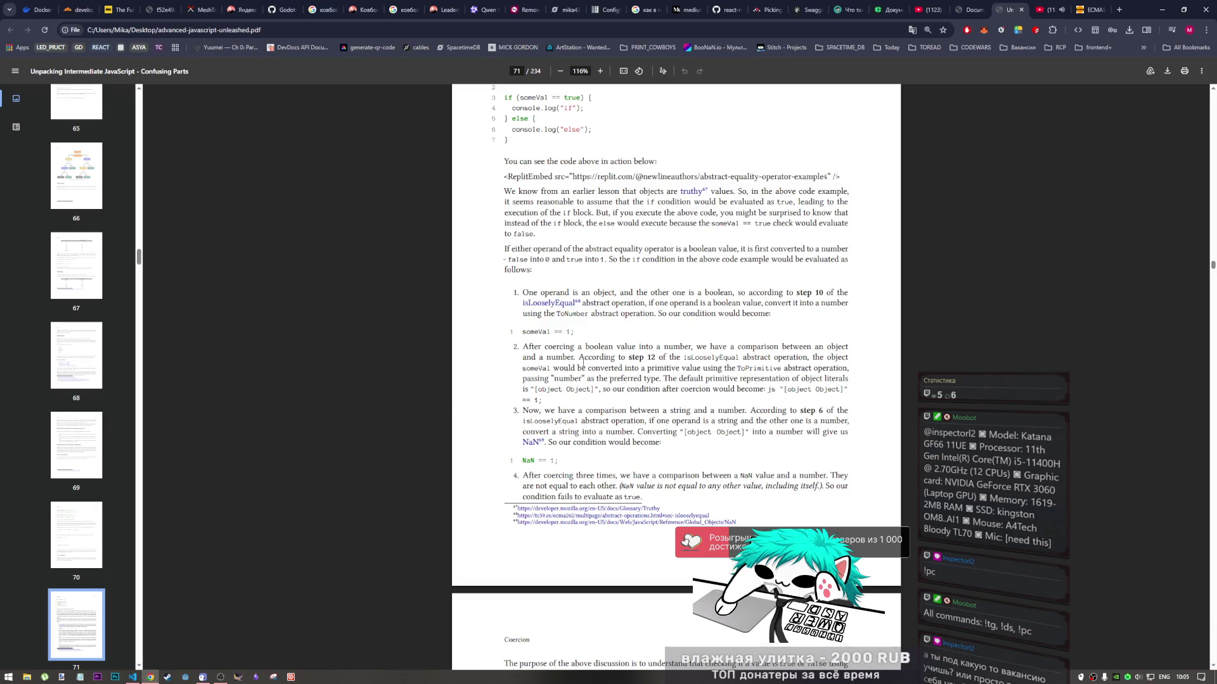
scroll(584, 368, down, 1)
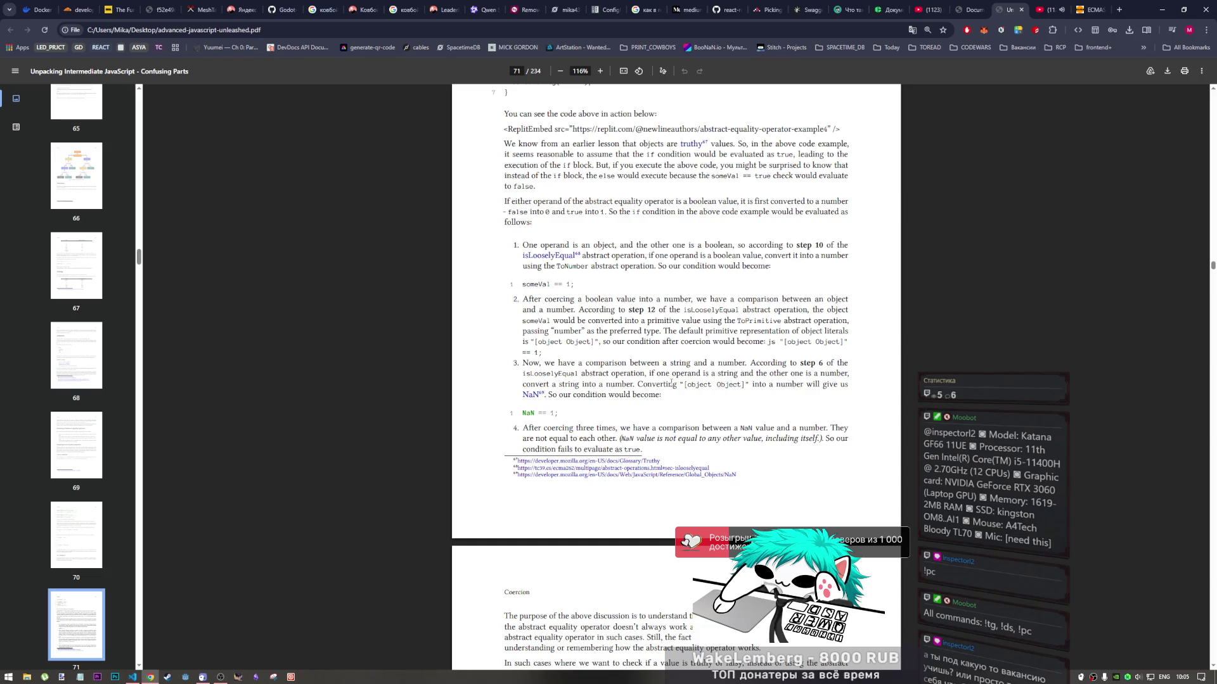
drag(662, 394, 573, 374)
click(605, 378)
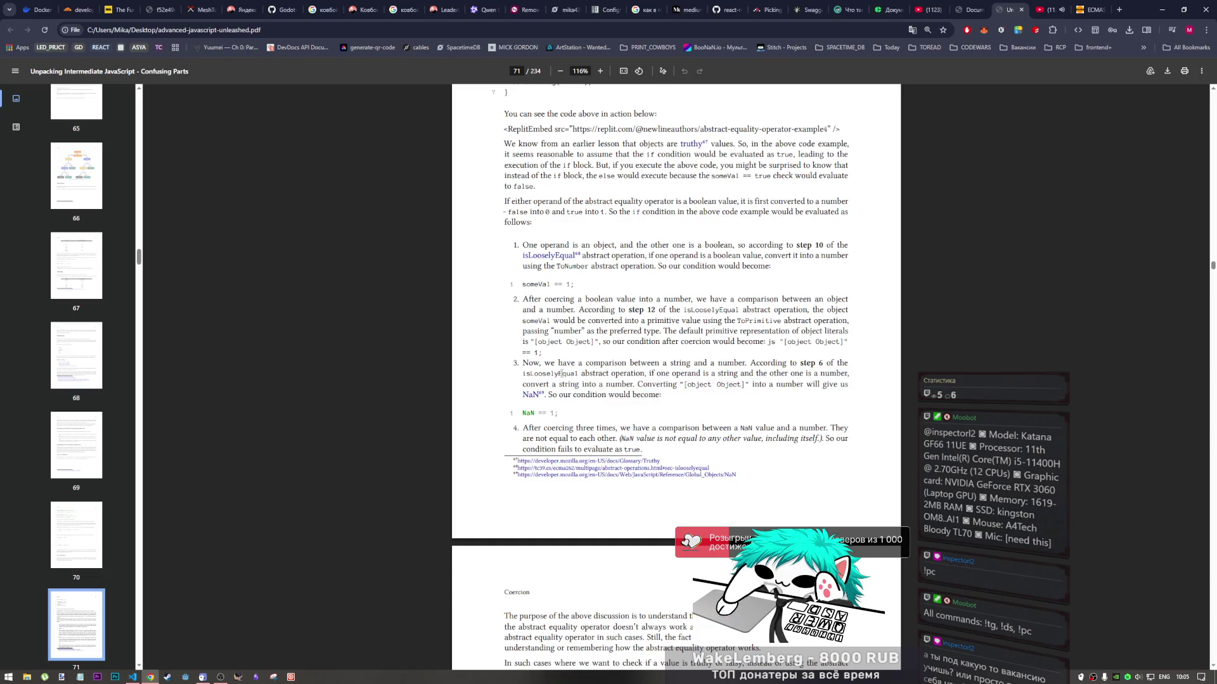